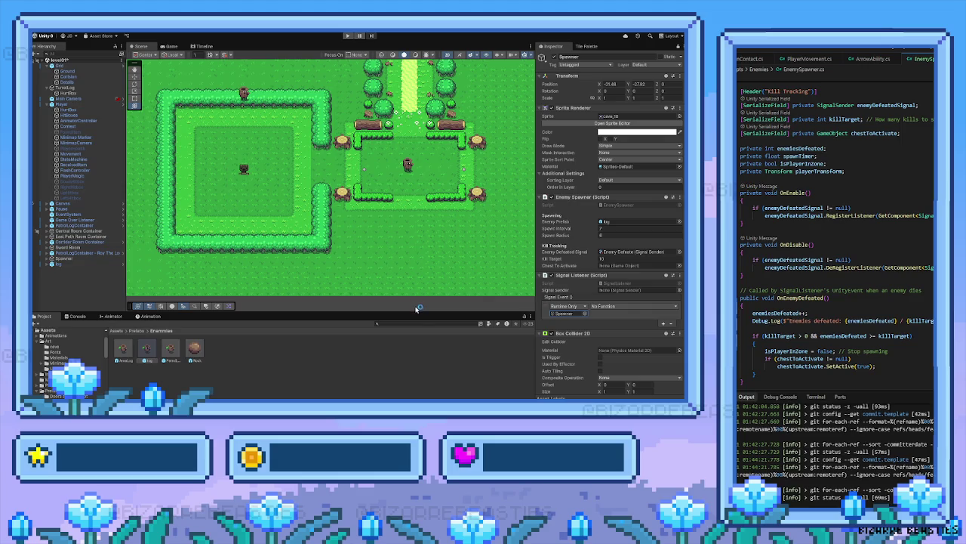
# Assign the Enemy Defeated signal asset to the Signal Listener event's object slot
pyautogui.moveTo(455, 331); pyautogui.dragTo(572, 312)
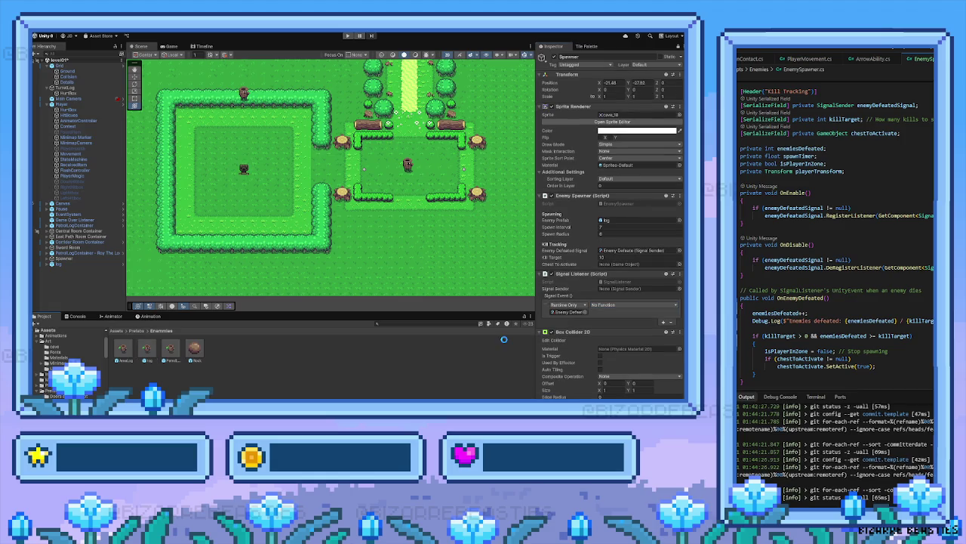
pyautogui.click(587, 311)
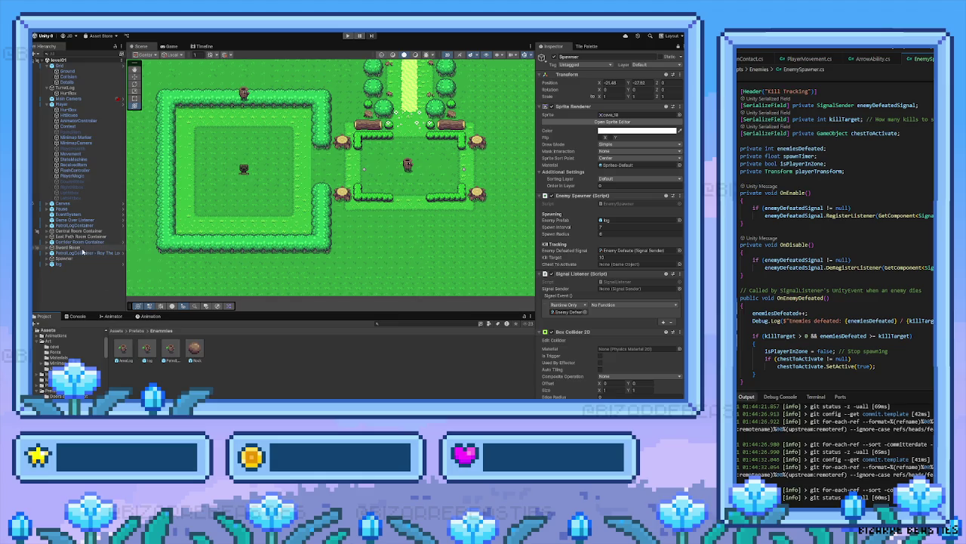
pyautogui.scroll(-5, 627, 361)
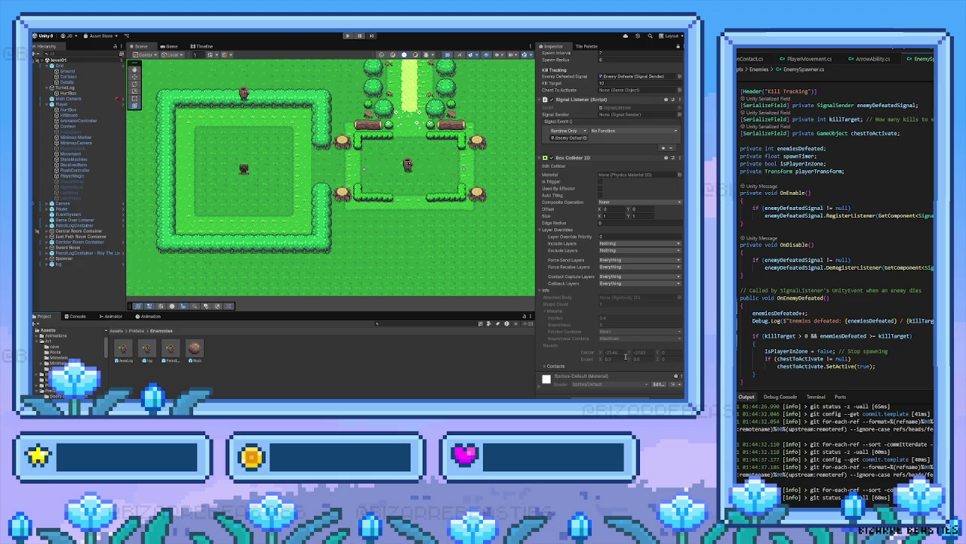
# Select the log enemy prefab and look over its Inspector
pyautogui.click(147, 353)
pyautogui.scroll(2, 653, 355)
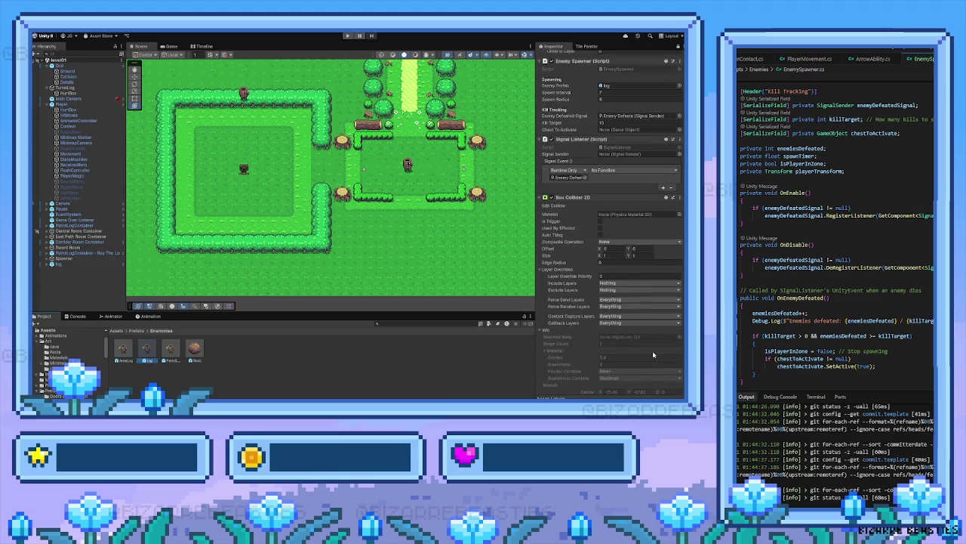
pyautogui.scroll(1, 654, 354)
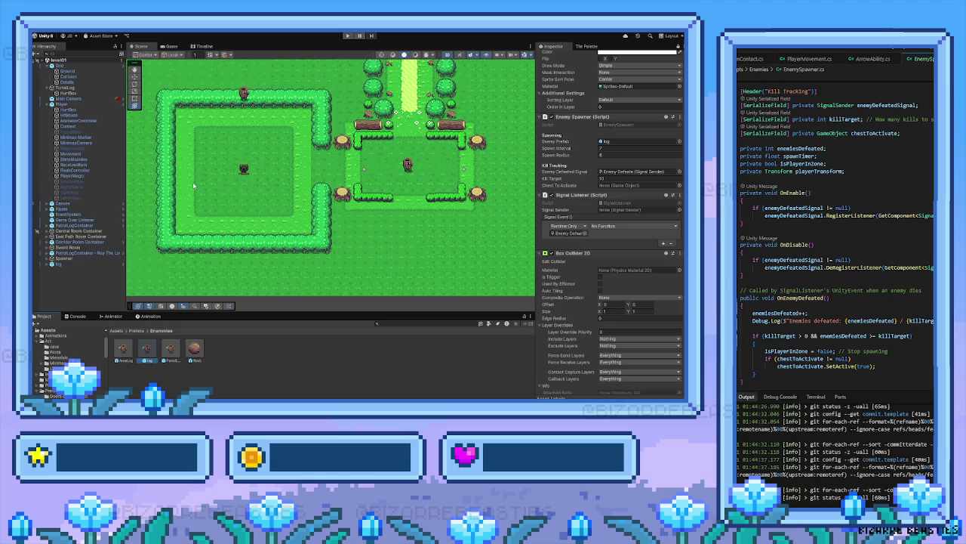
pyautogui.moveTo(184, 187); pyautogui.dragTo(209, 214)
pyautogui.moveTo(489, 194)
pyautogui.mouseDown()
pyautogui.moveTo(334, 227)
pyautogui.moveTo(442, 212)
pyautogui.mouseUp()
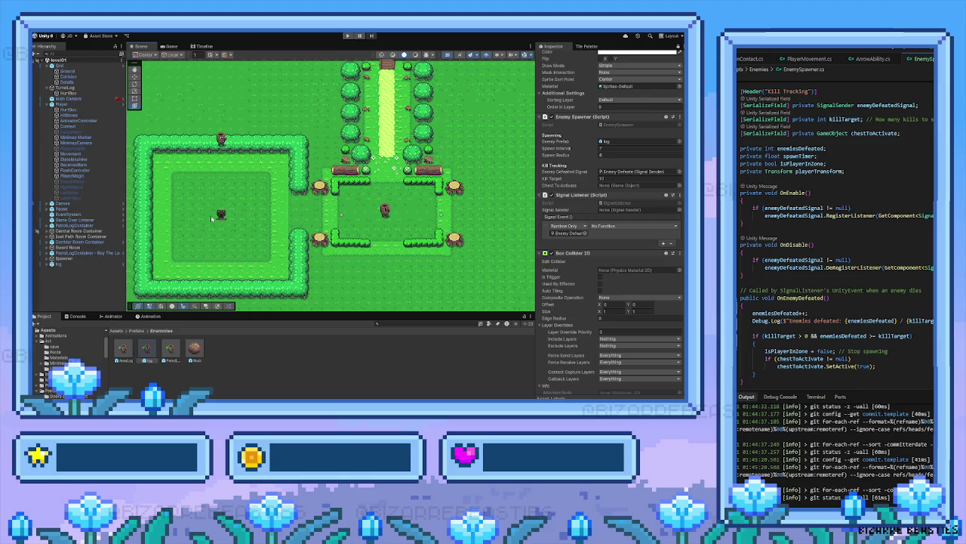
pyautogui.moveTo(211, 215); pyautogui.dragTo(246, 215)
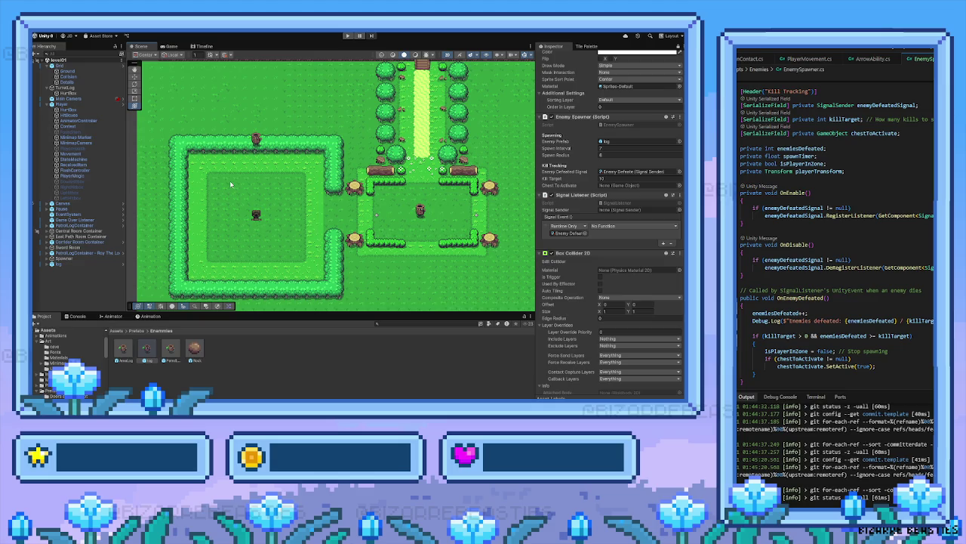
pyautogui.moveTo(263, 190)
pyautogui.mouseDown()
pyautogui.moveTo(324, 184)
pyautogui.moveTo(274, 215)
pyautogui.mouseUp()
pyautogui.scroll(2, 331, 177)
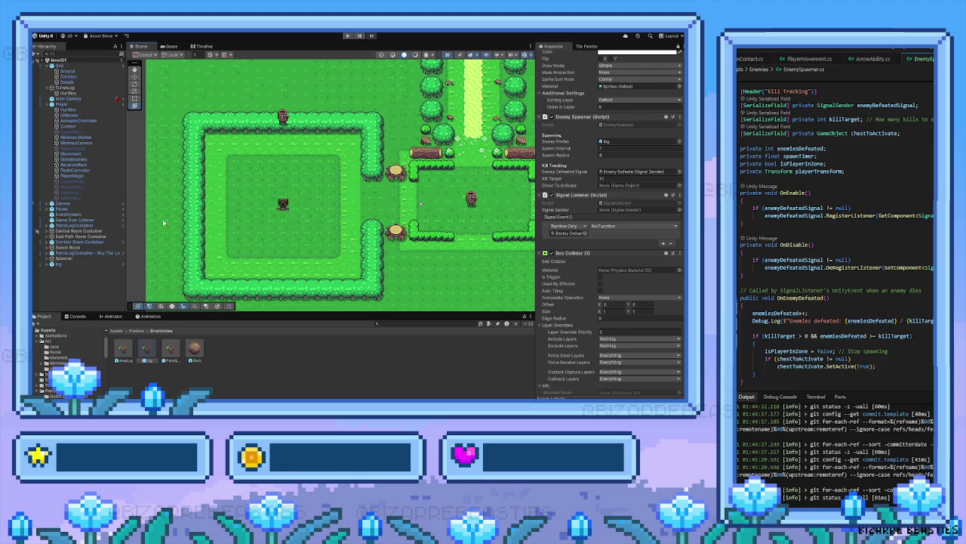
# Review the Spawner's Enemy Spawner and Signal Listener components and the OnEnemyDefeated method in the script
pyautogui.click(68, 260)
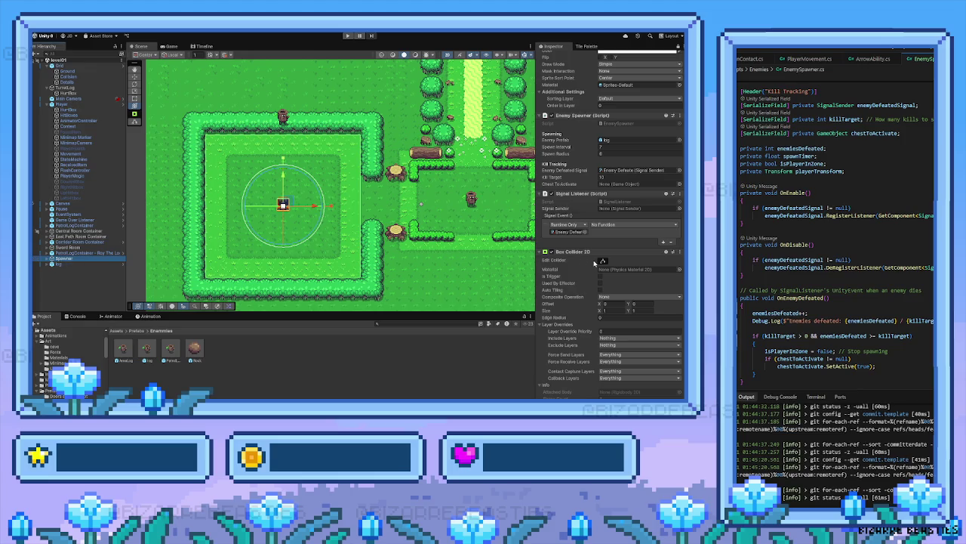
pyautogui.scroll(-3, 594, 261)
pyautogui.scroll(3, 594, 262)
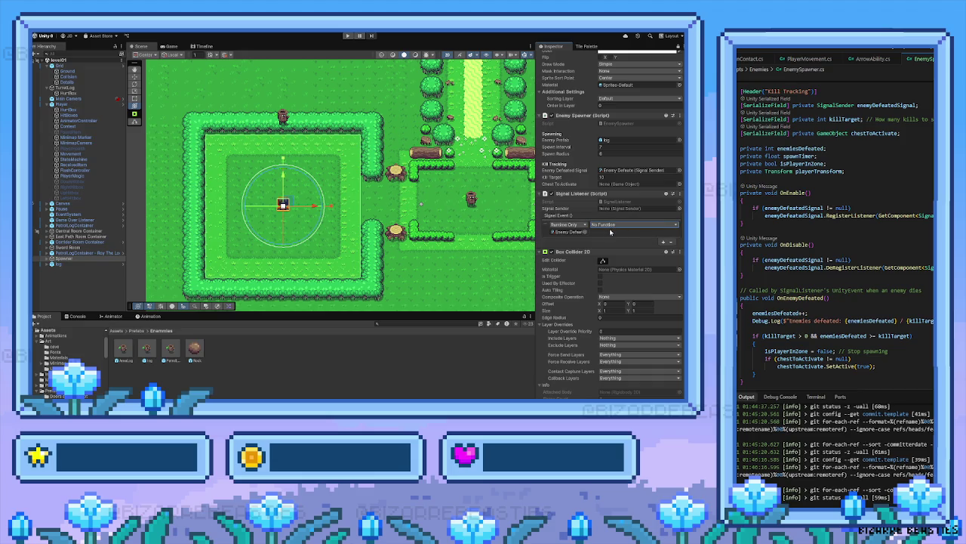
pyautogui.scroll(3, 612, 234)
pyautogui.scroll(-6, 625, 250)
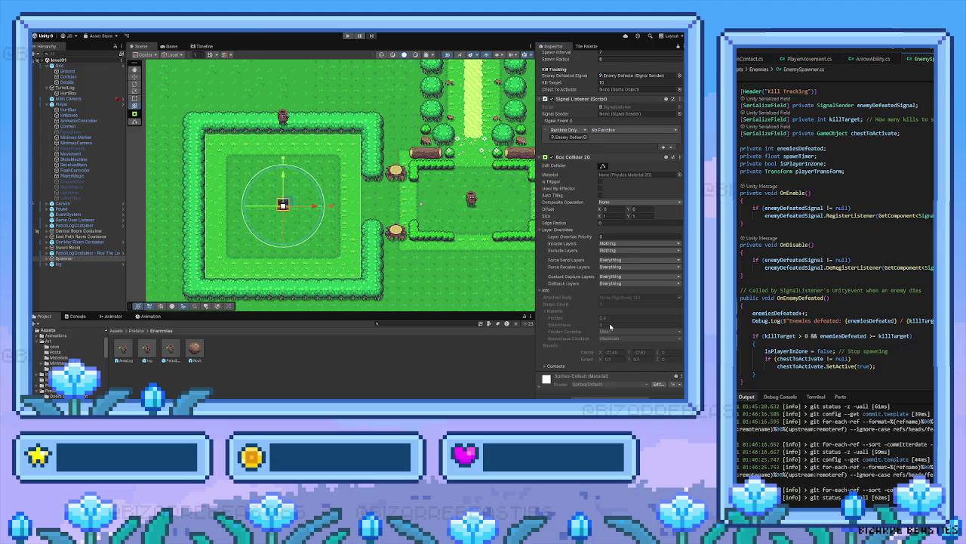
pyautogui.scroll(7, 610, 326)
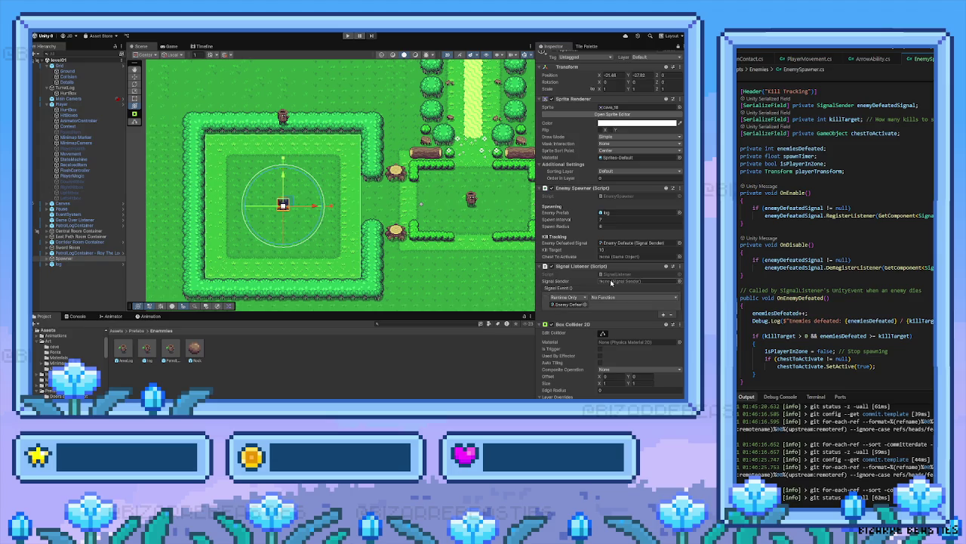
pyautogui.scroll(1, 610, 283)
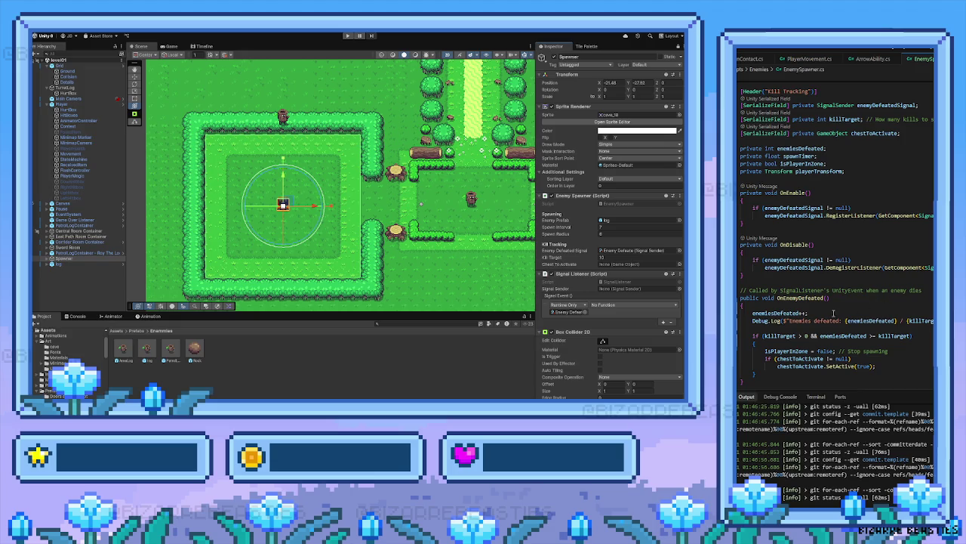
pyautogui.click(803, 299)
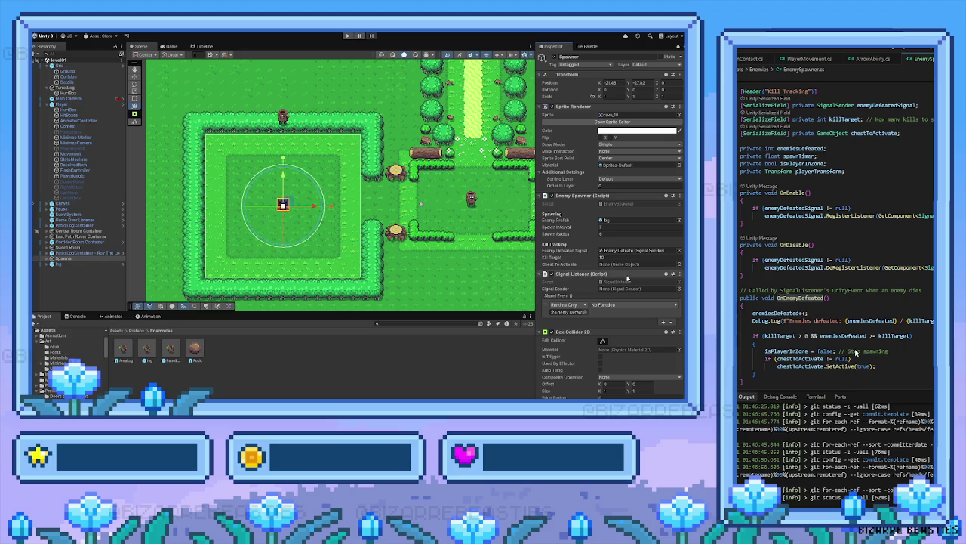
# Assign the Enemy Defeated asset from ScriptableObjects/Signals as the Signal Listener's Signal Sender
pyautogui.scroll(-1, 623, 278)
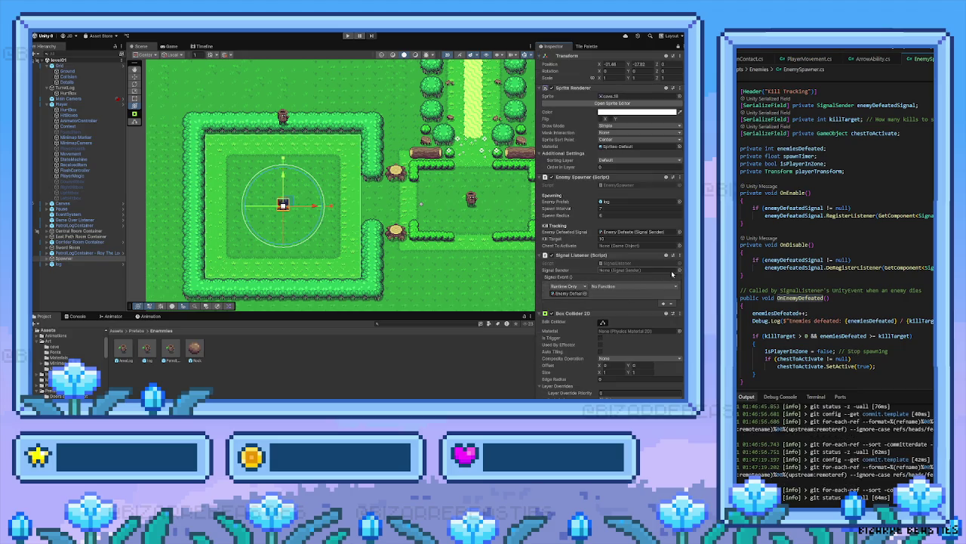
pyautogui.click(570, 293)
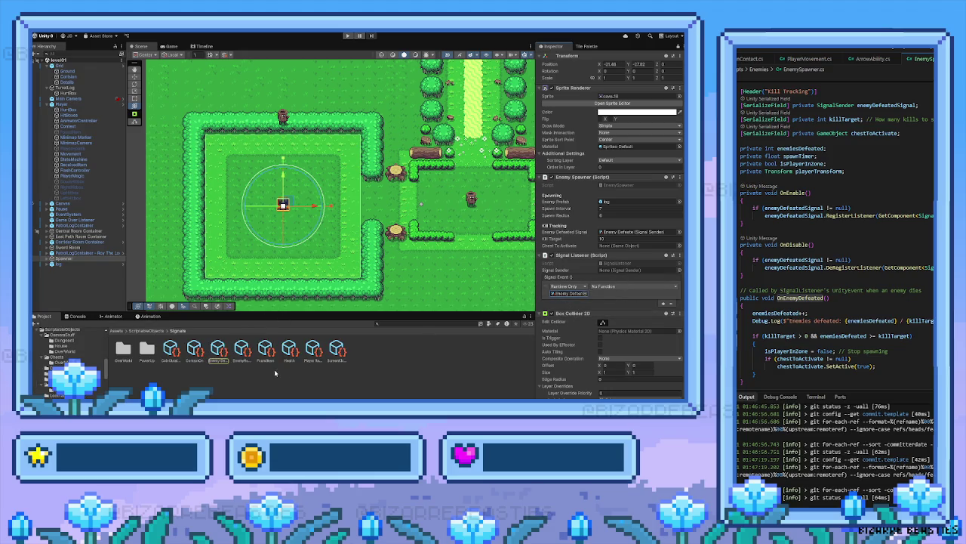
pyautogui.moveTo(219, 352); pyautogui.dragTo(626, 273)
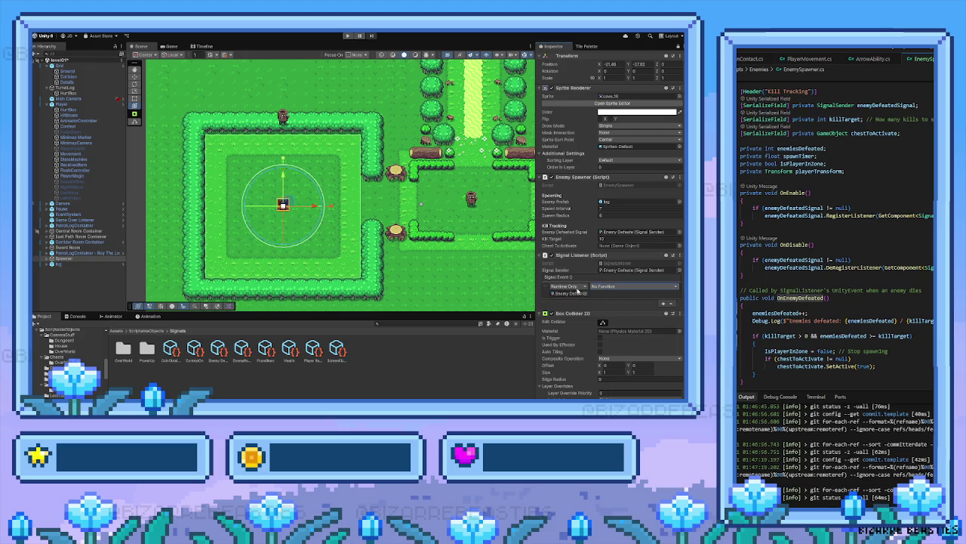
pyautogui.click(516, 345)
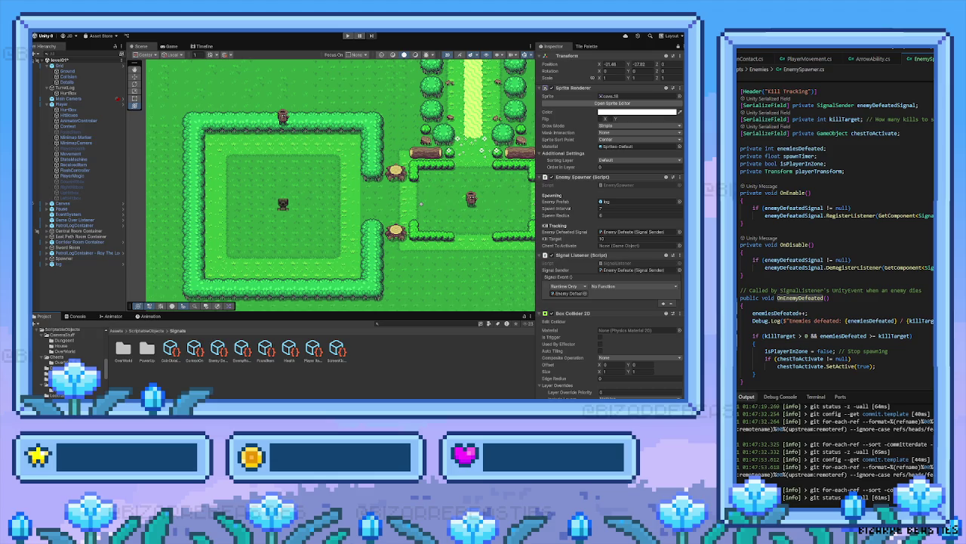
# Set the signal event's object to Spawner and its function to EnemySpawner.OnEnemyDefeated
pyautogui.doubleClick(801, 297)
pyautogui.click(563, 293)
pyautogui.moveTo(563, 294); pyautogui.dragTo(564, 294)
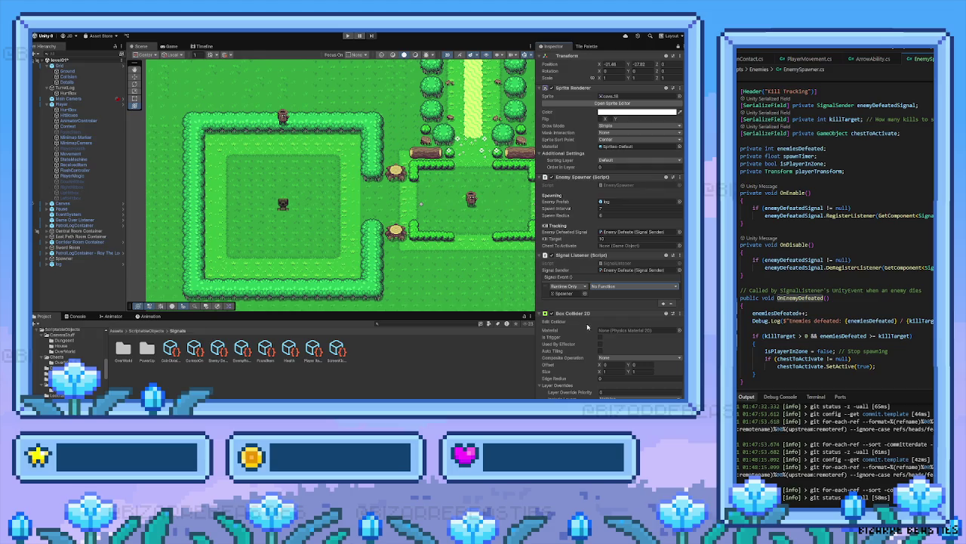
pyautogui.click(547, 286)
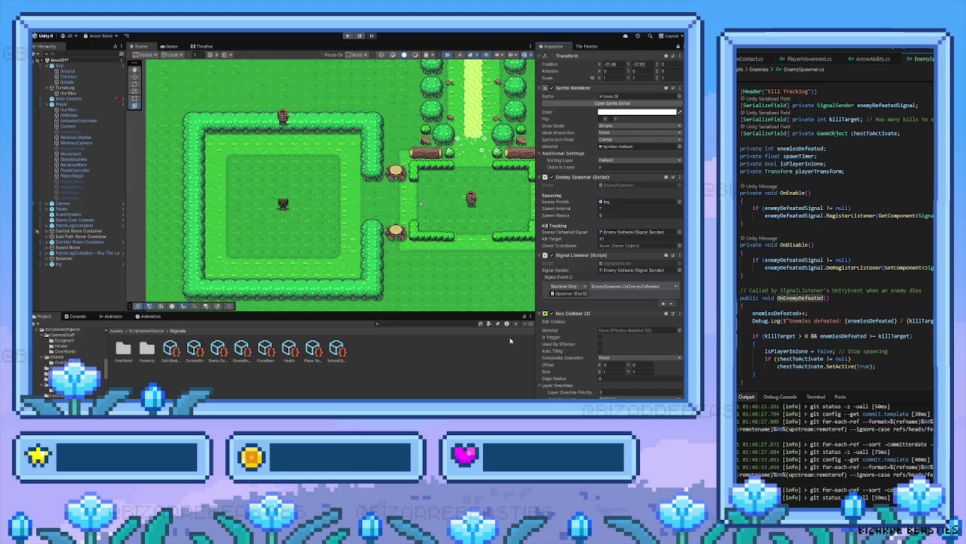
pyautogui.moveTo(468, 279); pyautogui.dragTo(452, 274)
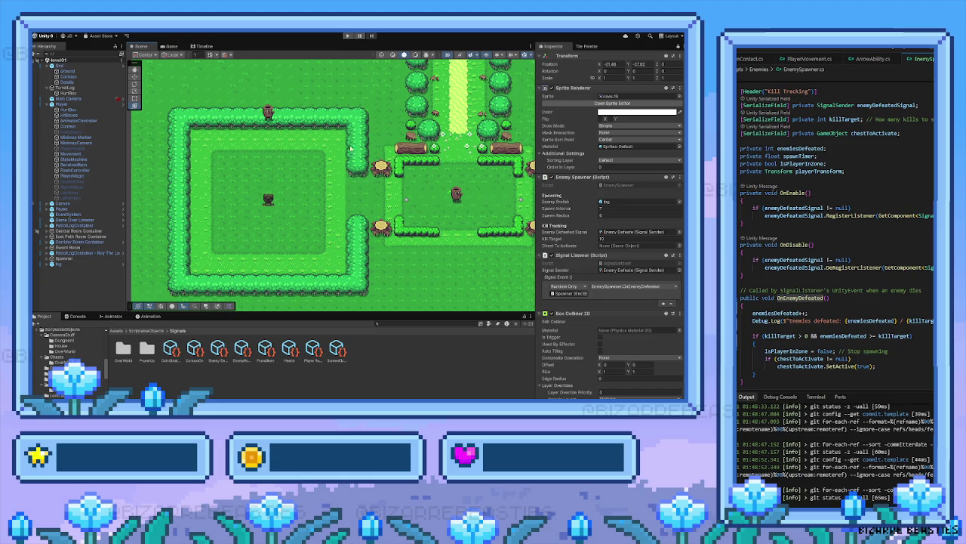
# Return the Project window to the ScriptableObjects folder
pyautogui.scroll(-1, 591, 279)
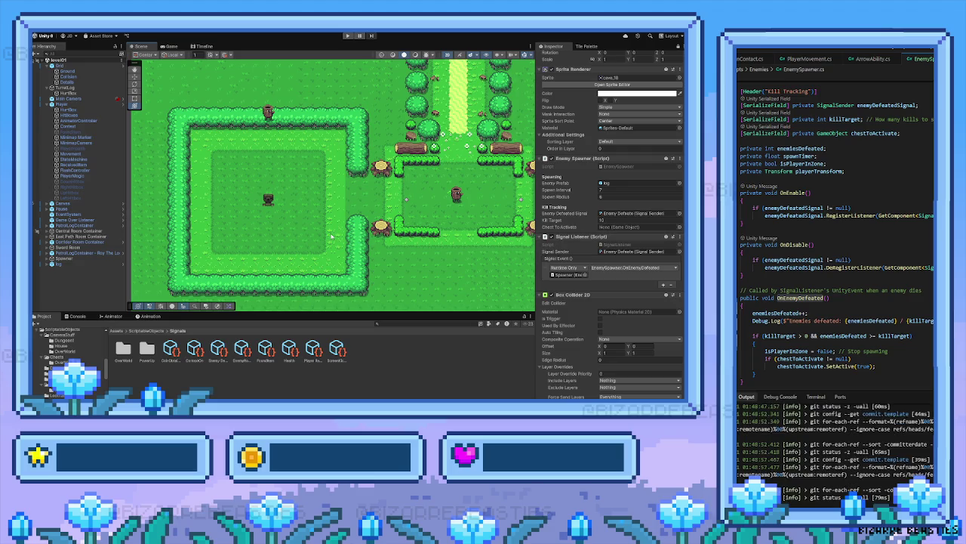
pyautogui.scroll(-2, 331, 237)
pyautogui.scroll(1, 325, 232)
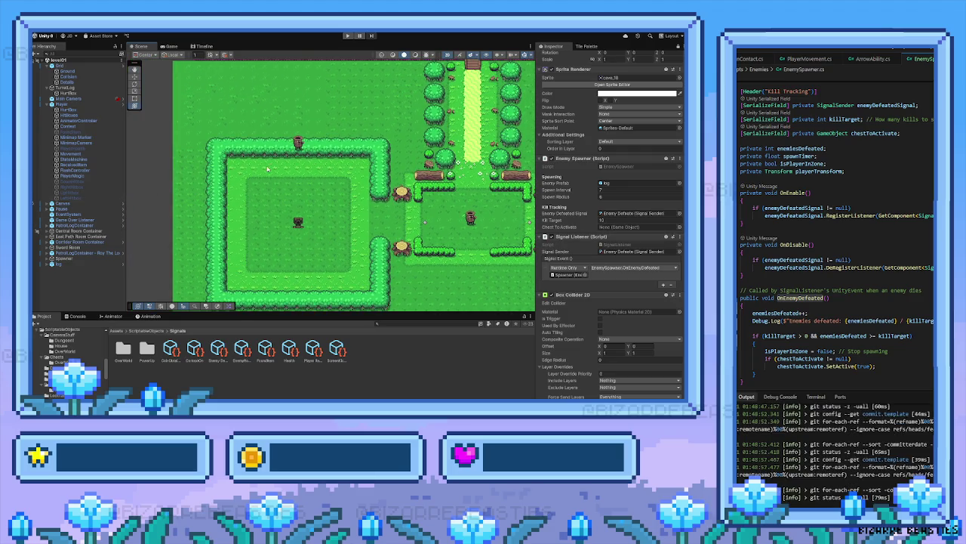
pyautogui.scroll(-1, 268, 169)
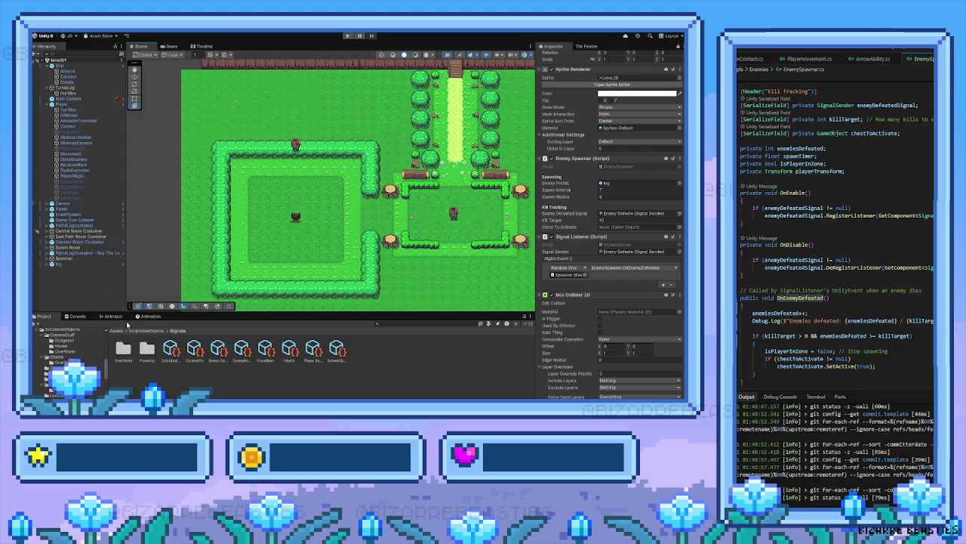
pyautogui.click(138, 331)
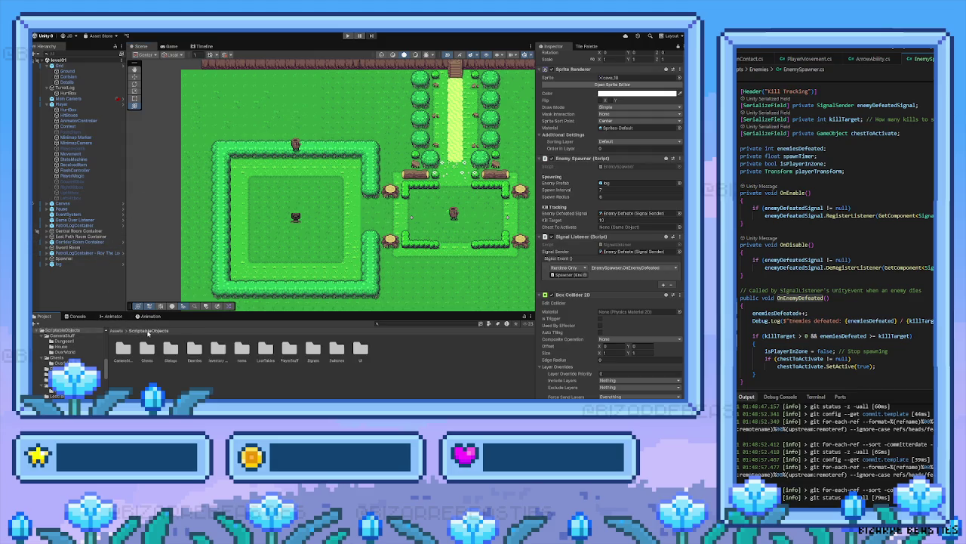
# Duplicate the room's chest and move the copy over toward the arena
pyautogui.moveTo(302, 113); pyautogui.dragTo(293, 224)
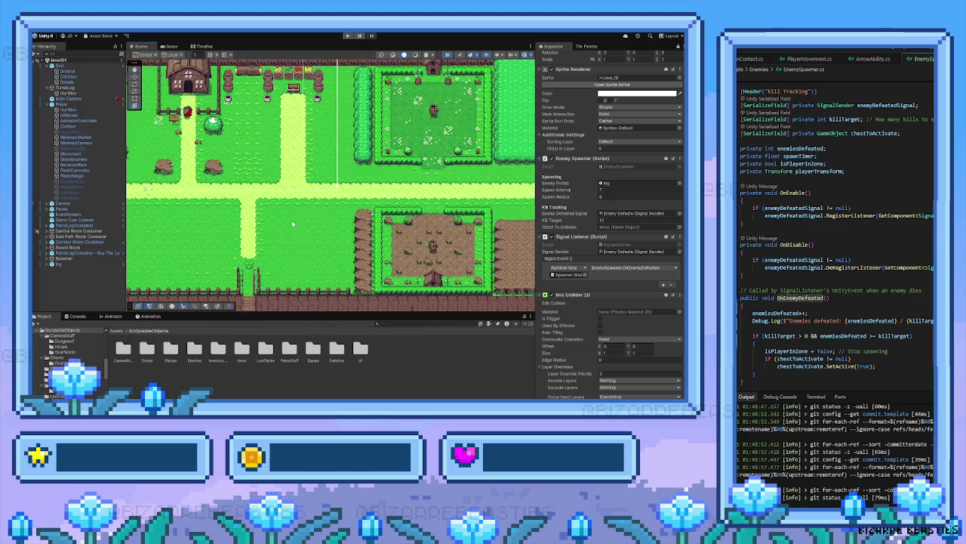
pyautogui.click(295, 88)
pyautogui.hotkey('ctrl', 'd')
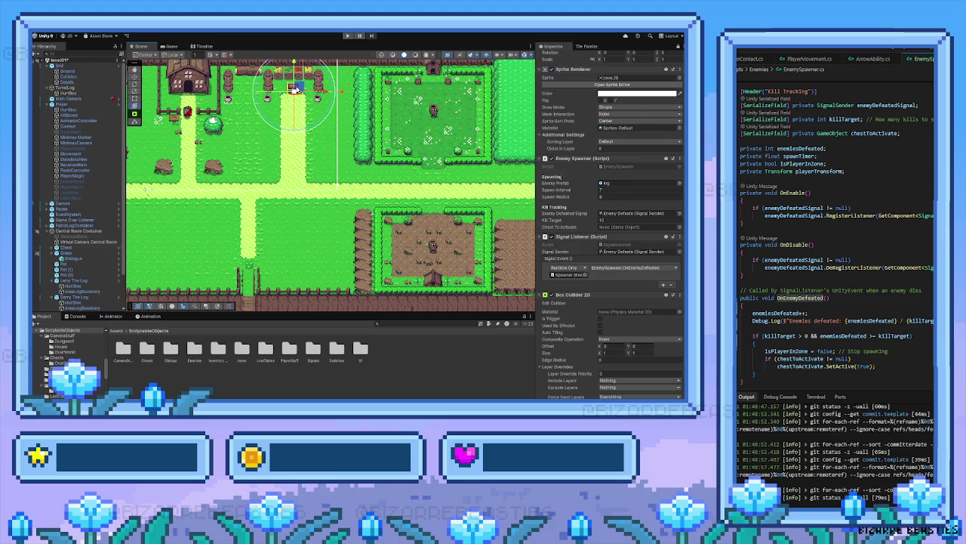
pyautogui.moveTo(295, 88); pyautogui.dragTo(159, 268)
pyautogui.moveTo(200, 243)
pyautogui.mouseDown()
pyautogui.moveTo(323, 158)
pyautogui.moveTo(368, 83)
pyautogui.moveTo(357, 171)
pyautogui.moveTo(302, 250)
pyautogui.moveTo(301, 240)
pyautogui.mouseUp()
# Unlock the Inspector so it shows Chest (1)'s properties
pyautogui.scroll(2, 555, 92)
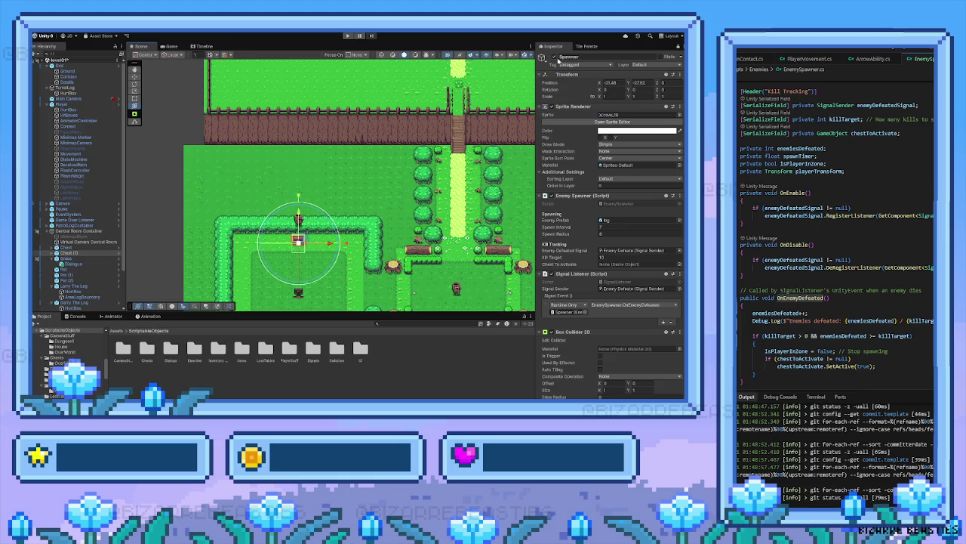
pyautogui.scroll(-3, 554, 270)
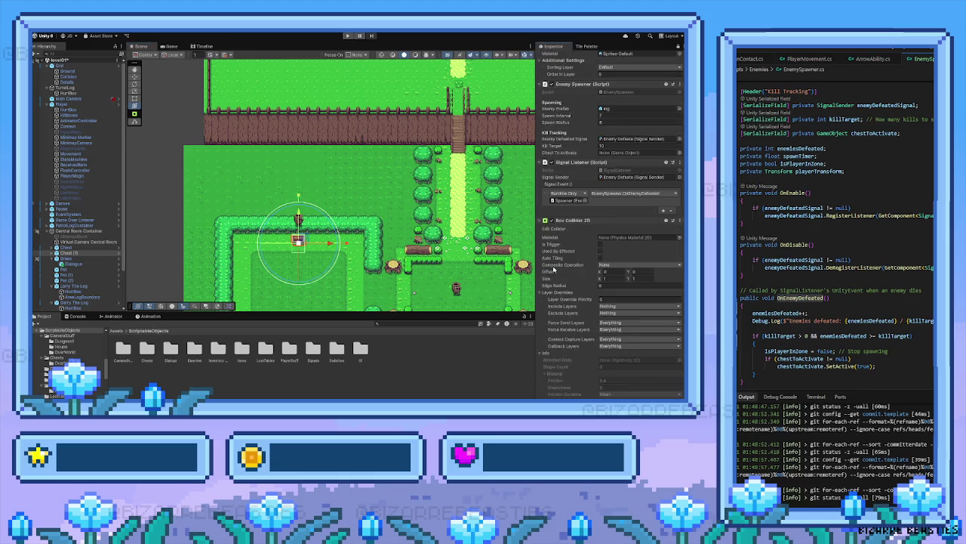
pyautogui.scroll(3, 554, 269)
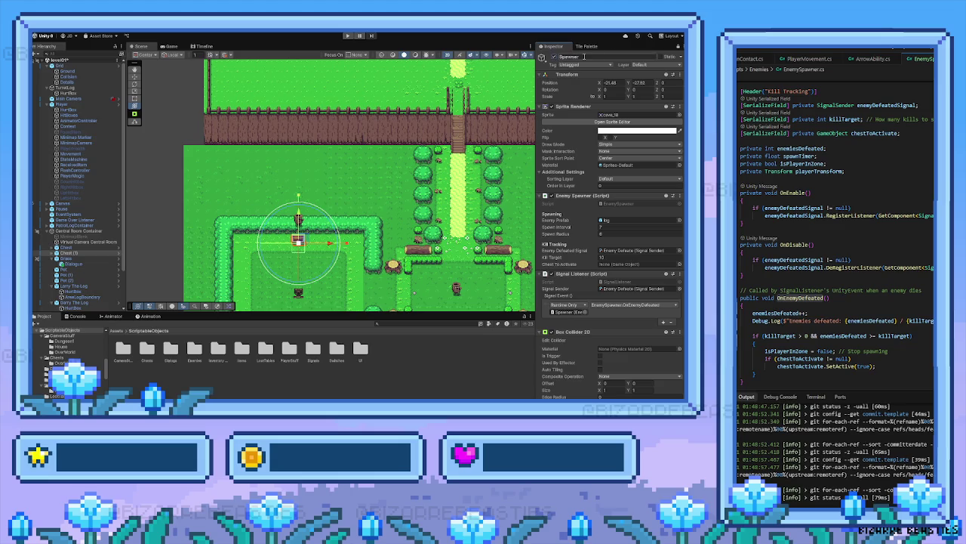
pyautogui.click(677, 46)
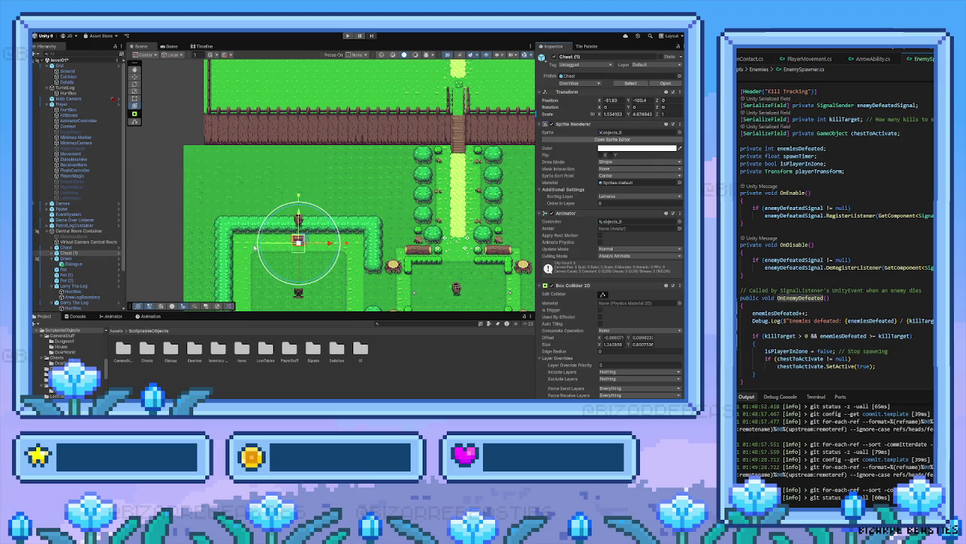
# Parent Chest (1) under the Spawner in the Hierarchy, next to its Spawn Area
pyautogui.moveTo(247, 286); pyautogui.dragTo(234, 231)
pyautogui.scroll(-3, 71, 256)
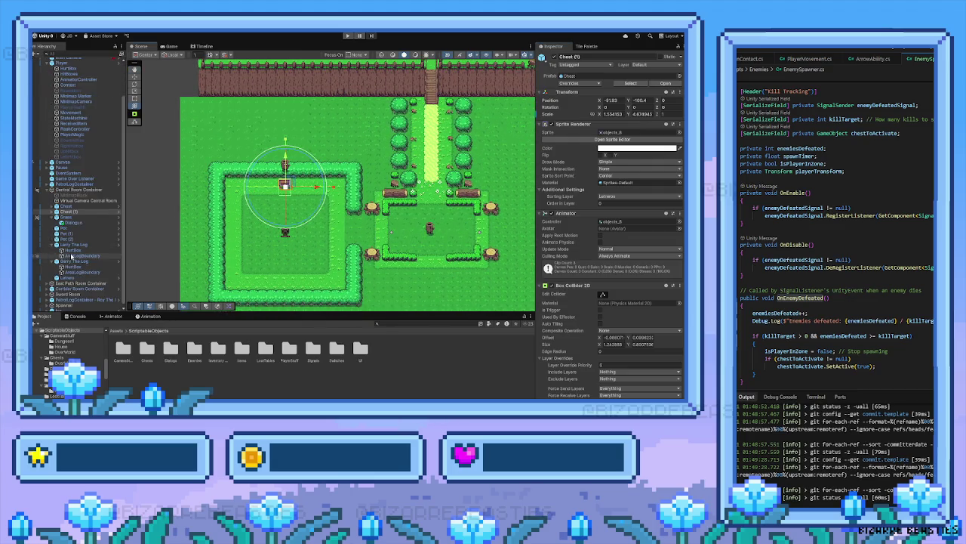
pyautogui.click(75, 209)
pyautogui.moveTo(75, 210); pyautogui.dragTo(65, 302)
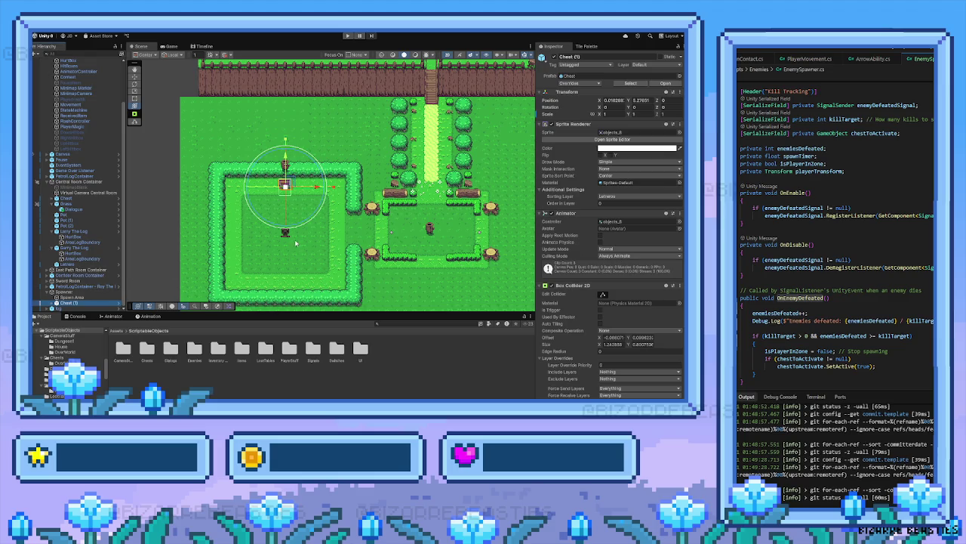
pyautogui.scroll(-5, 661, 258)
pyautogui.scroll(5, 657, 272)
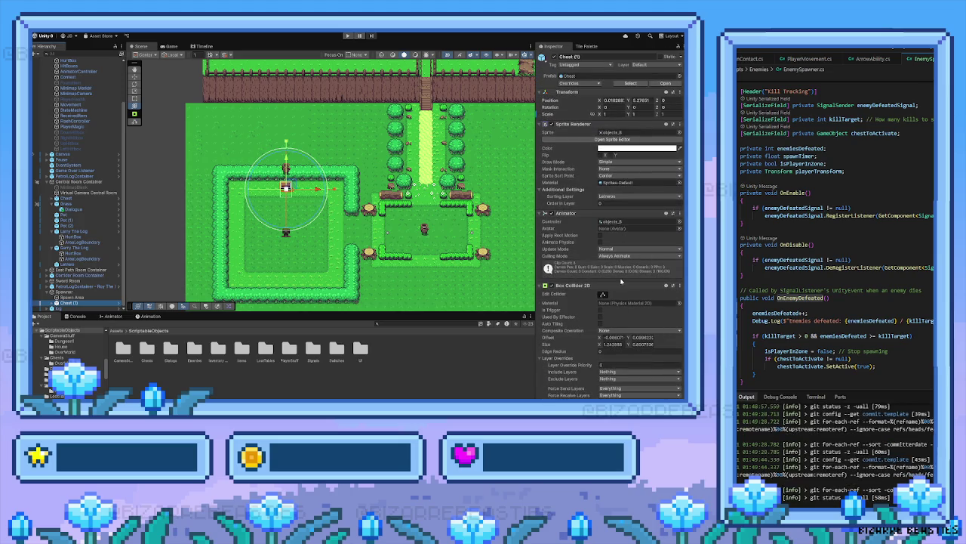
pyautogui.scroll(-3, 552, 279)
pyautogui.click(73, 291)
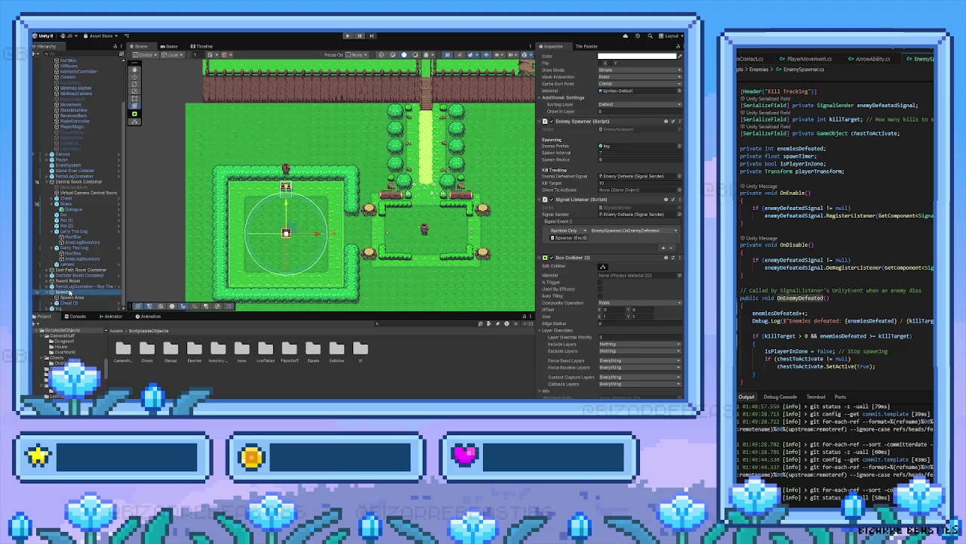
# Set Chest (1) as the Enemy Spawner's Chest To Activate
pyautogui.scroll(2, 633, 289)
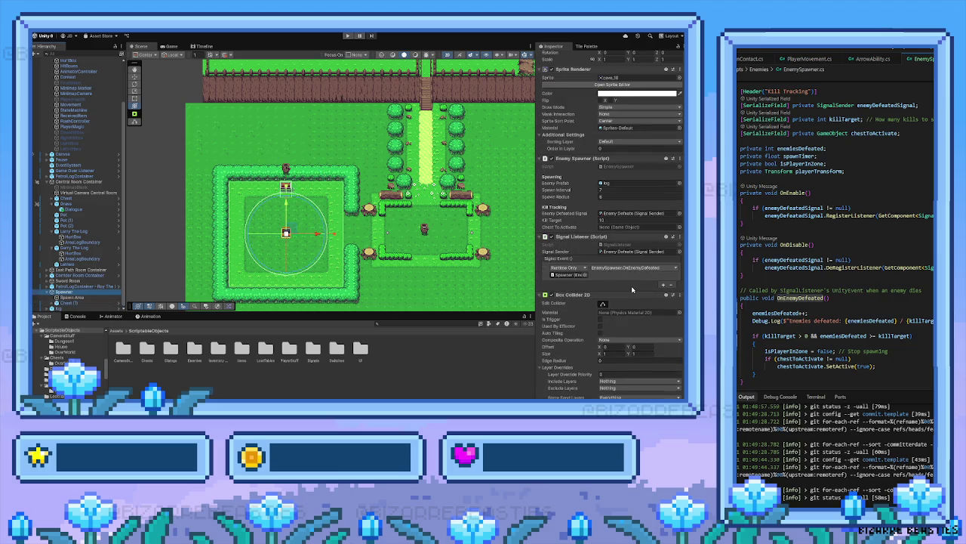
pyautogui.moveTo(75, 302)
pyautogui.mouseDown()
pyautogui.moveTo(529, 227)
pyautogui.moveTo(634, 227)
pyautogui.mouseUp()
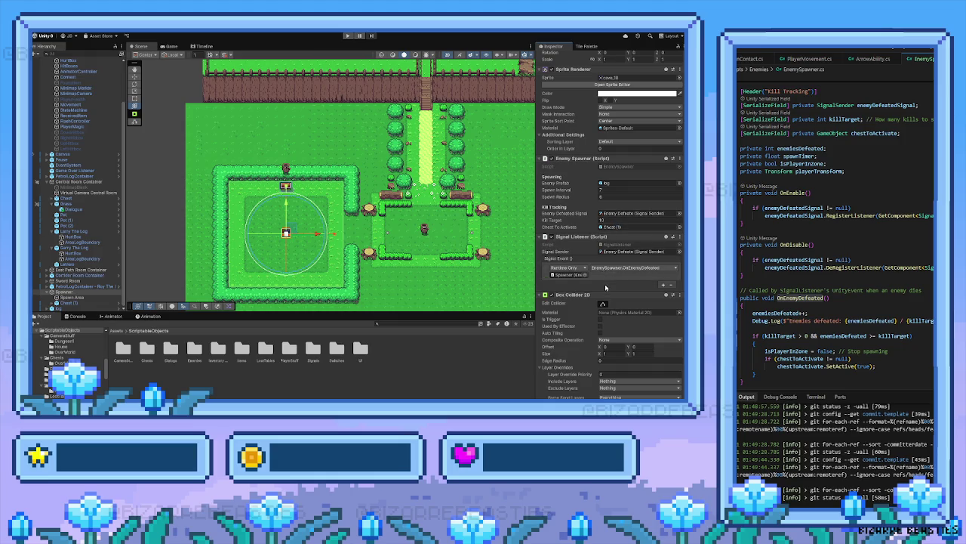
pyautogui.scroll(-5, 605, 260)
pyautogui.scroll(2, 606, 287)
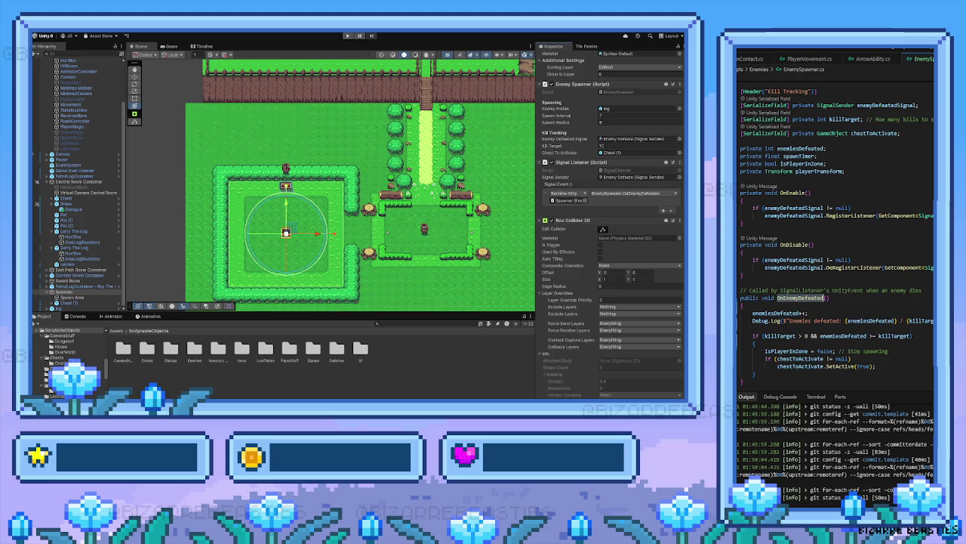
pyautogui.scroll(-3, 875, 357)
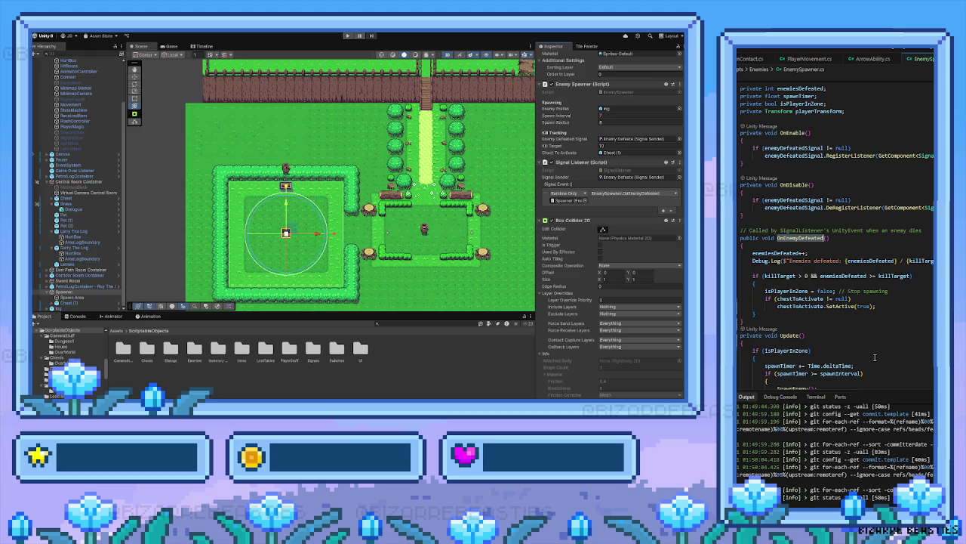
pyautogui.scroll(-1, 875, 357)
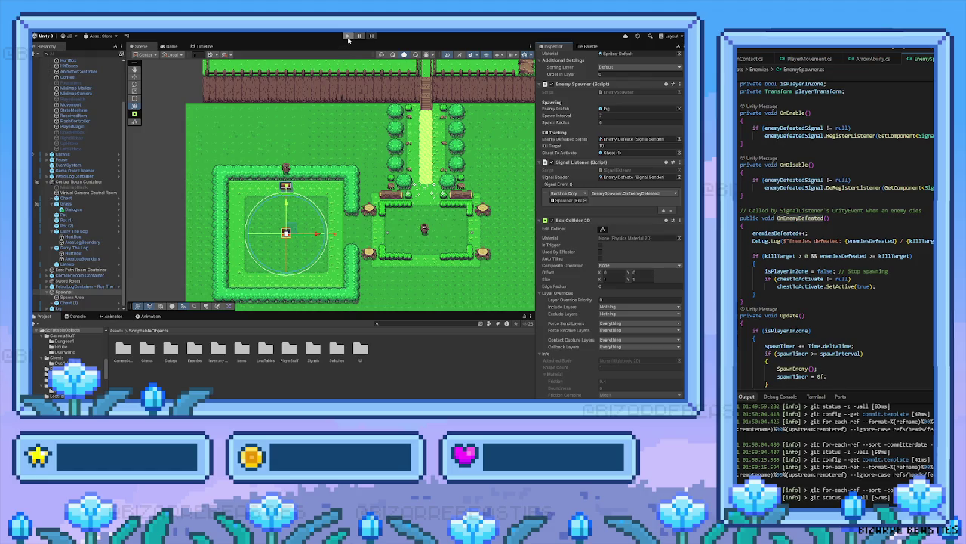
# Enter Play mode and walk the player down and left into the arena room
pyautogui.click(347, 37)
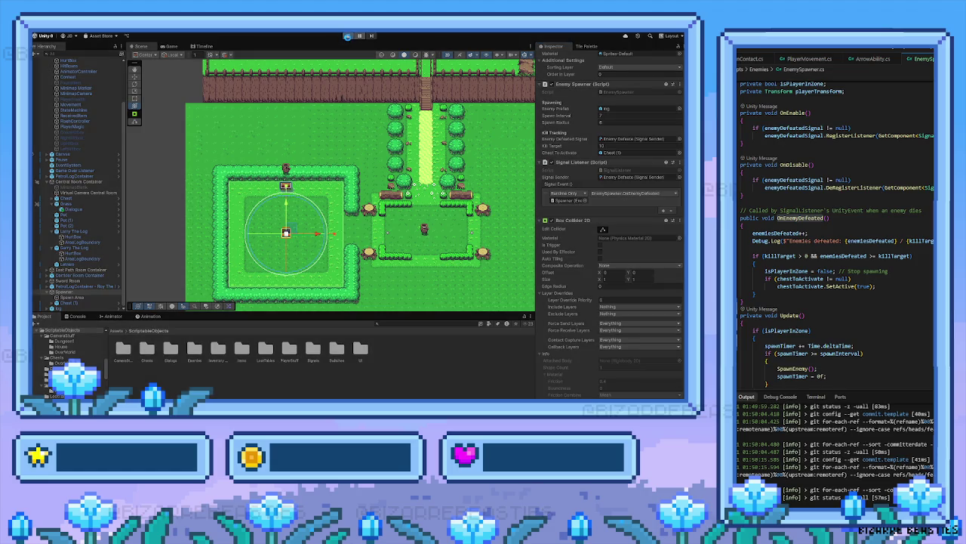
pyautogui.click(347, 37)
pyautogui.click(348, 36)
pyautogui.press('Down')
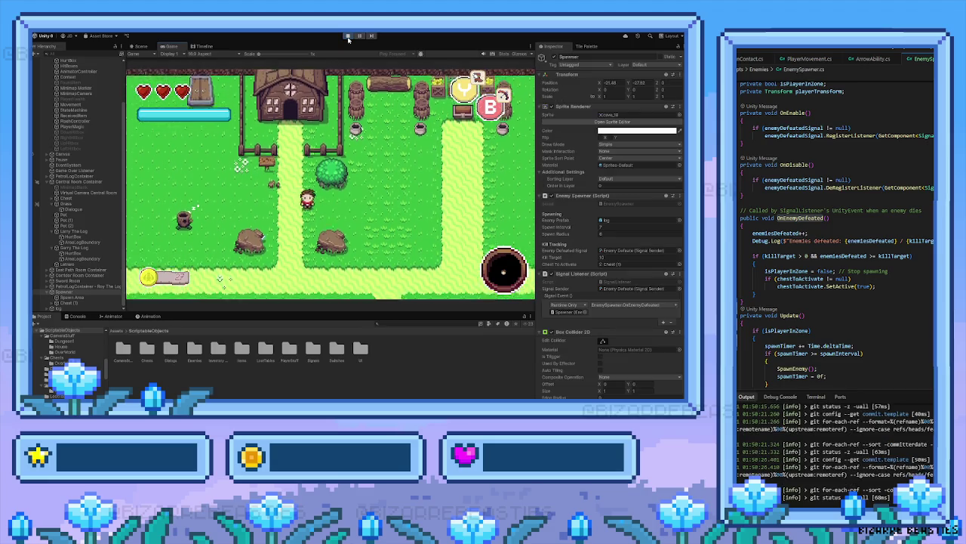
pyautogui.press('Down')
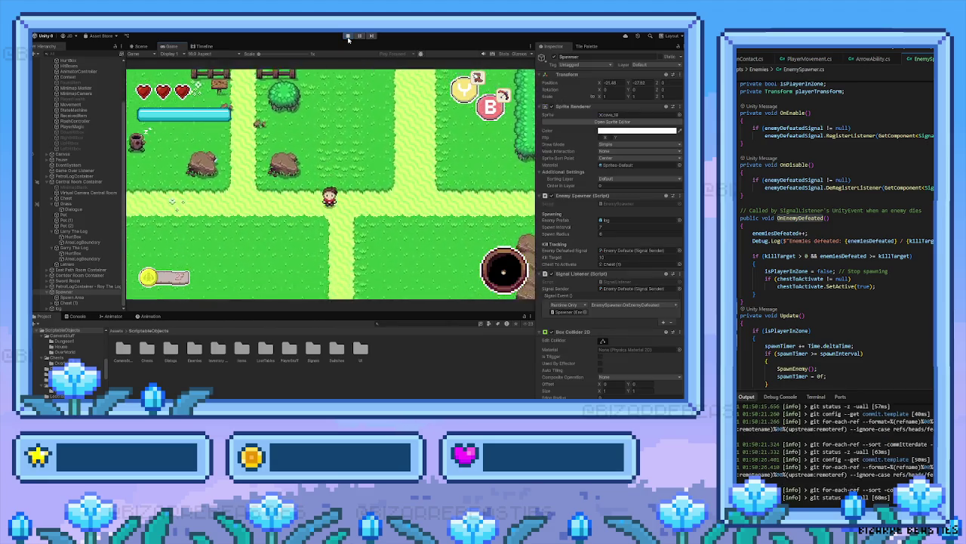
pyautogui.press('Down')
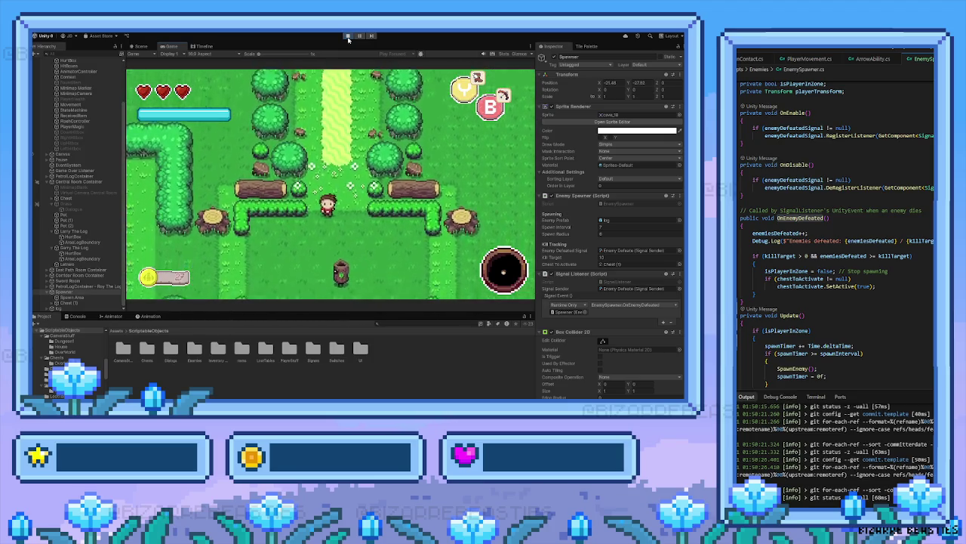
pyautogui.press('Left')
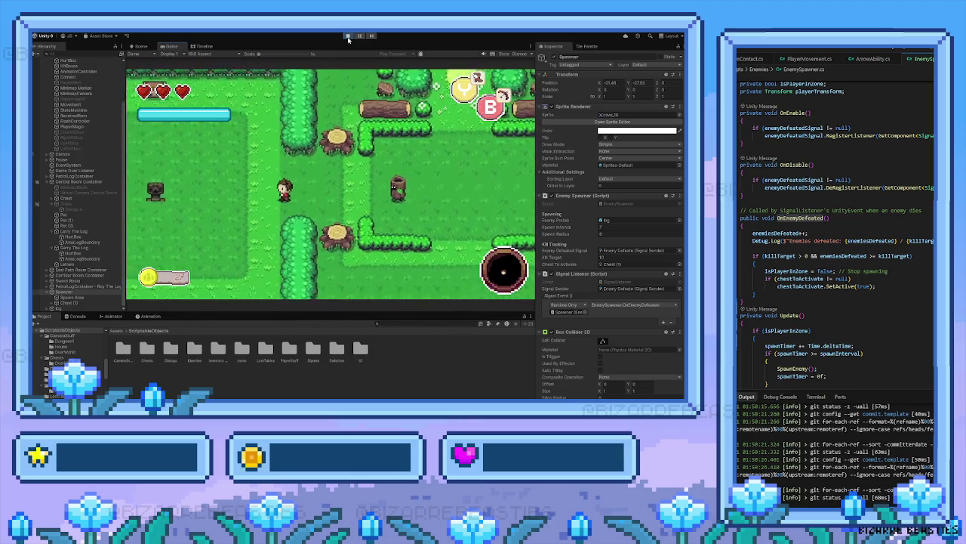
pyautogui.press('Left')
pyautogui.press('Up')
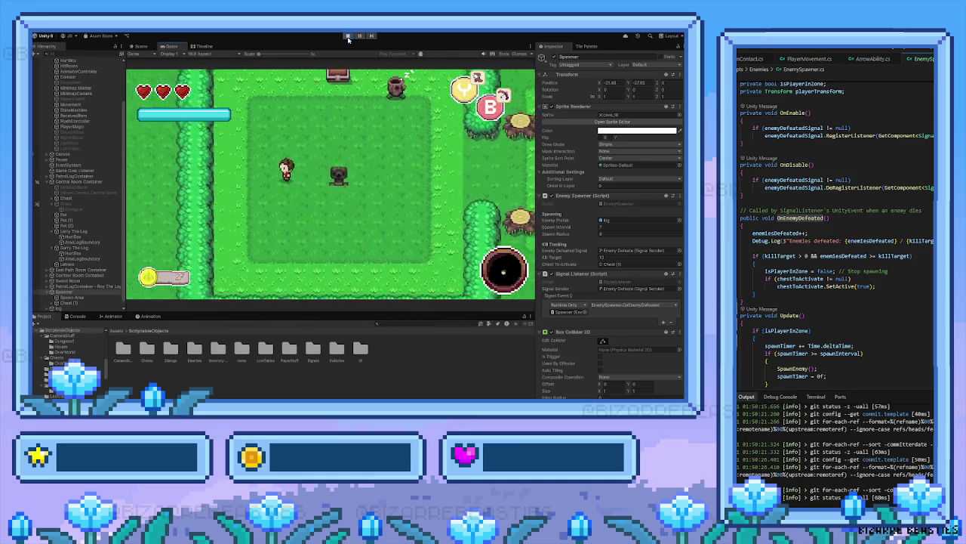
# Fight the spawned log enemies with sword swings inside the arena
pyautogui.press('Down')
pyautogui.press('space')
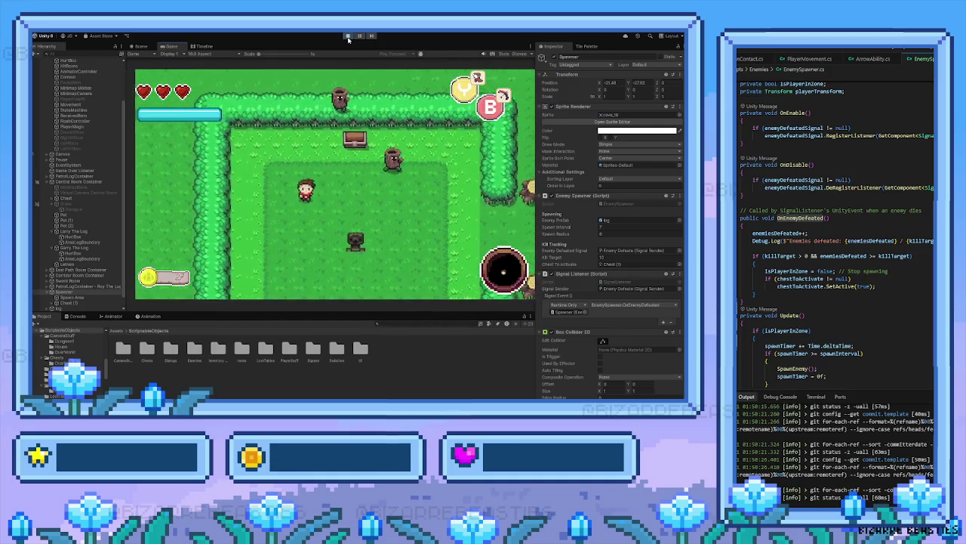
pyautogui.press('Up')
pyautogui.press('space')
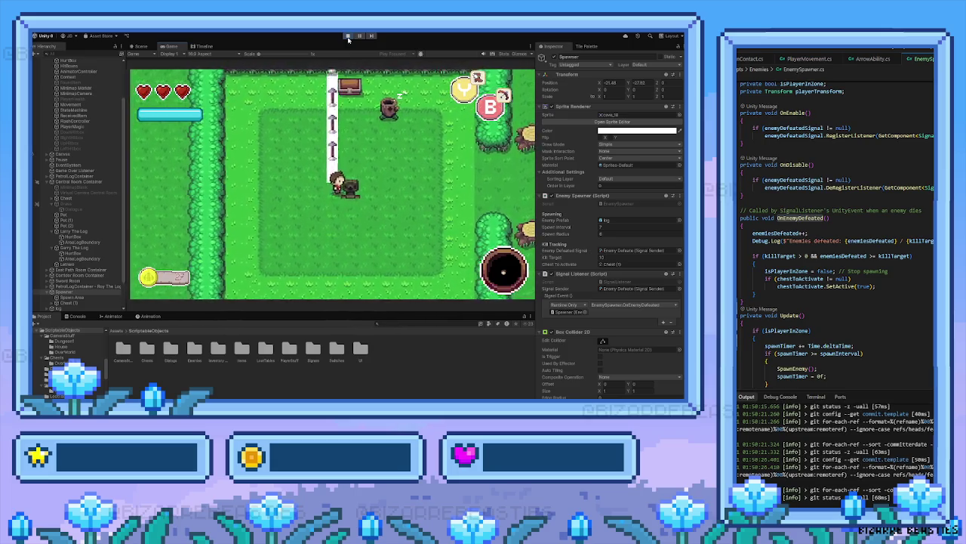
pyautogui.press('Up')
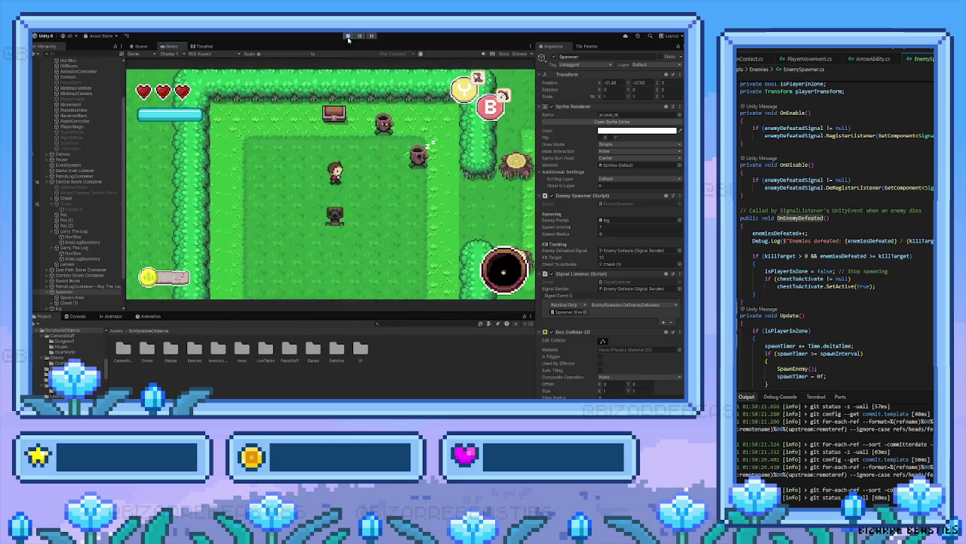
pyautogui.press('space')
pyautogui.press('Down')
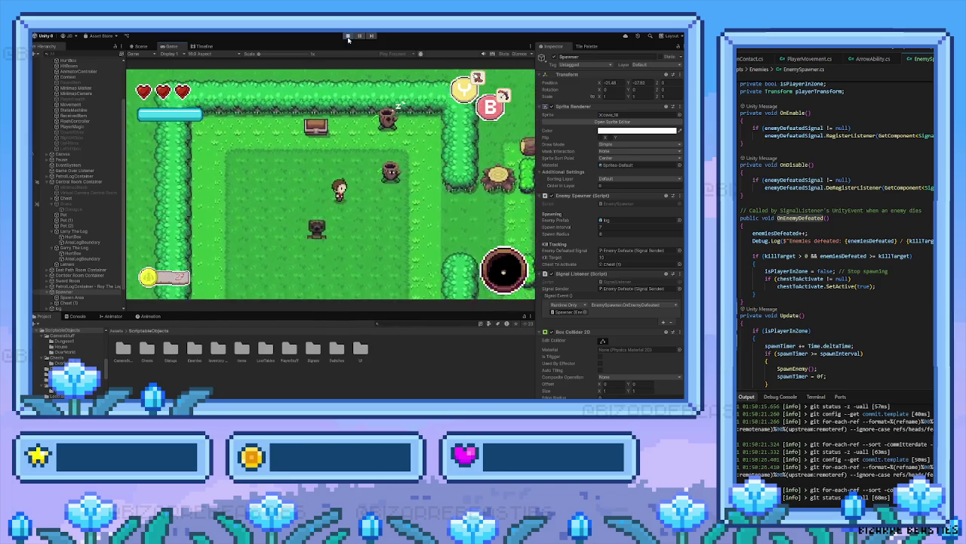
pyautogui.press('Right')
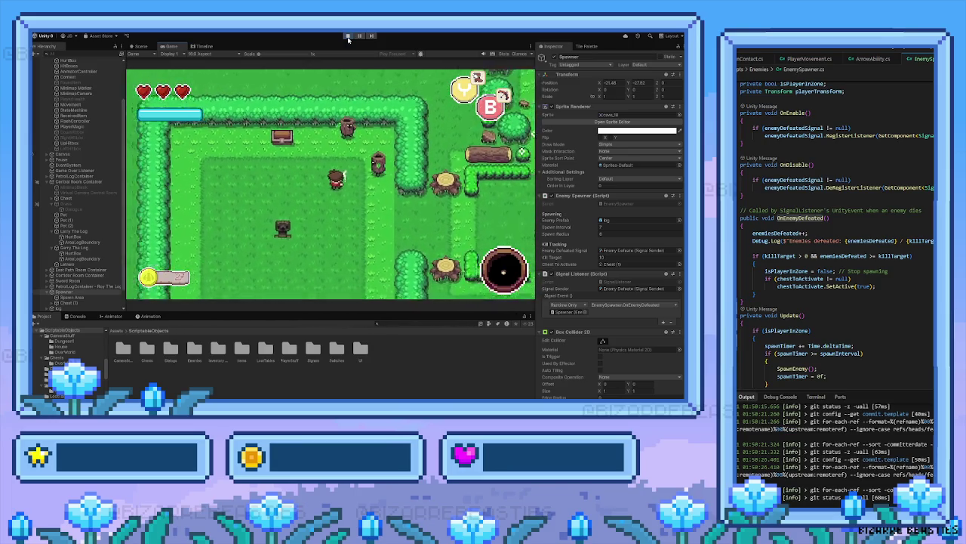
pyautogui.press('space')
pyautogui.press('Down')
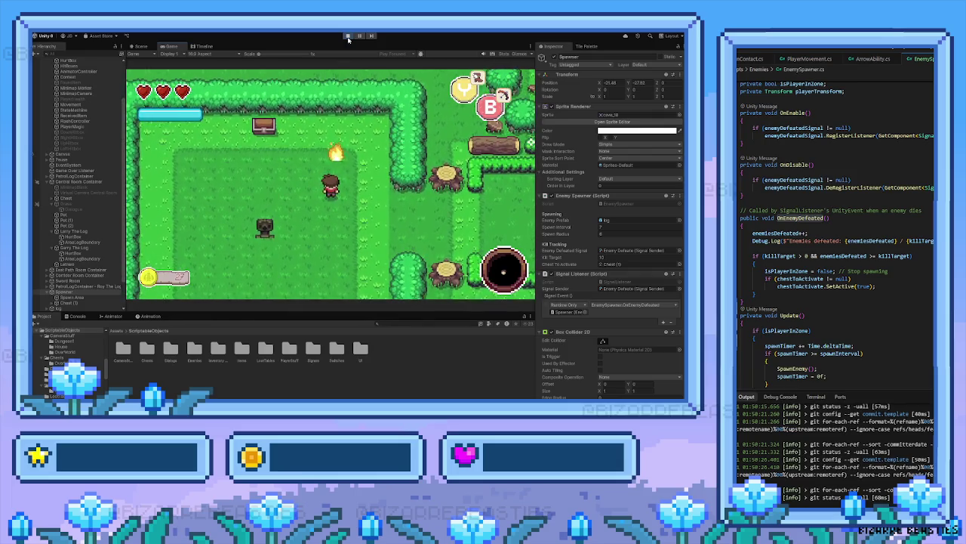
# Show the Console, then keep fighting logs and move around near the chest
pyautogui.click(78, 316)
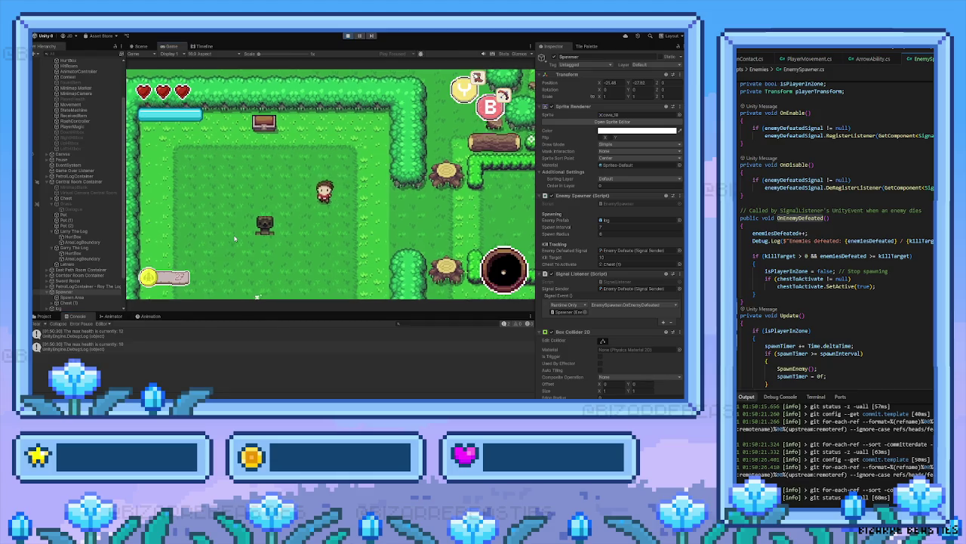
pyautogui.press('Down')
pyautogui.press('Left')
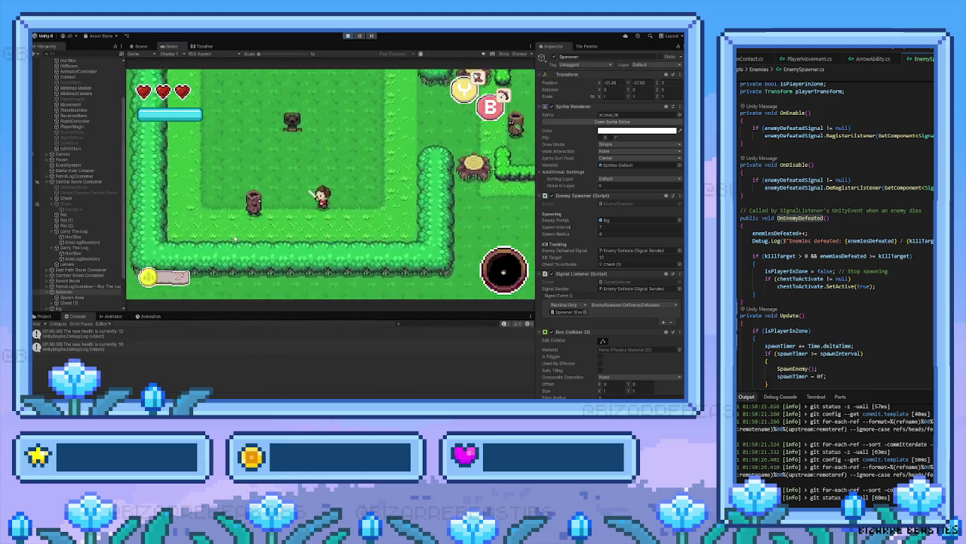
pyautogui.press('Left')
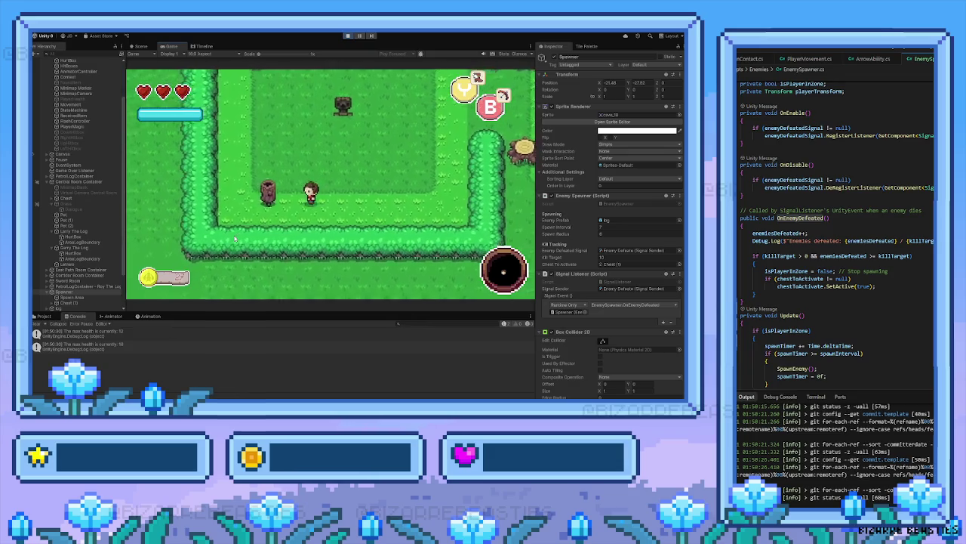
pyautogui.press('Left')
pyautogui.press('Up')
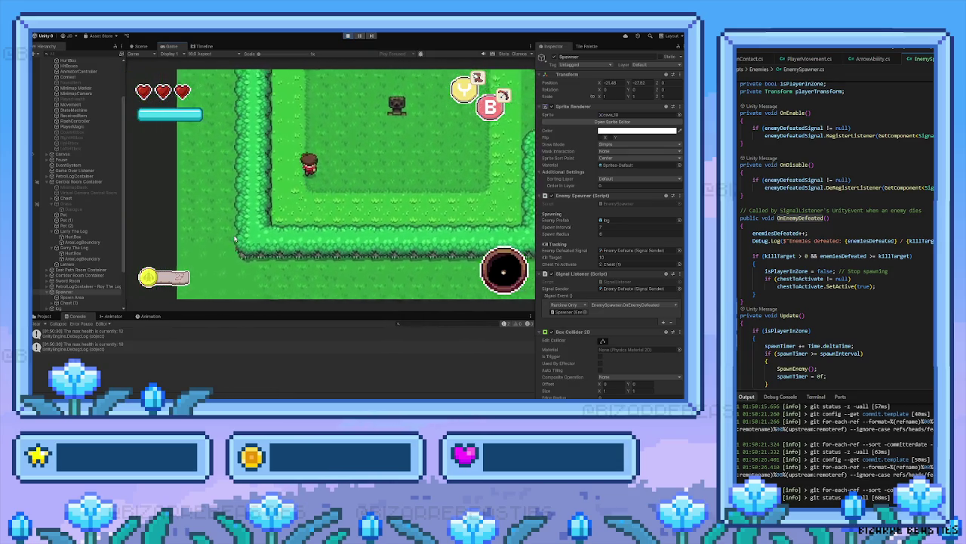
pyautogui.press('Up')
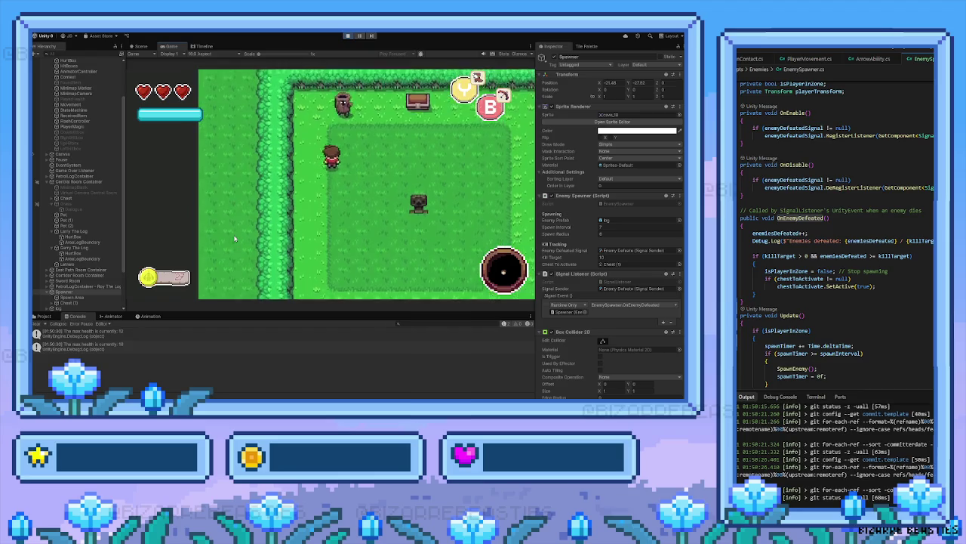
pyautogui.press('Right')
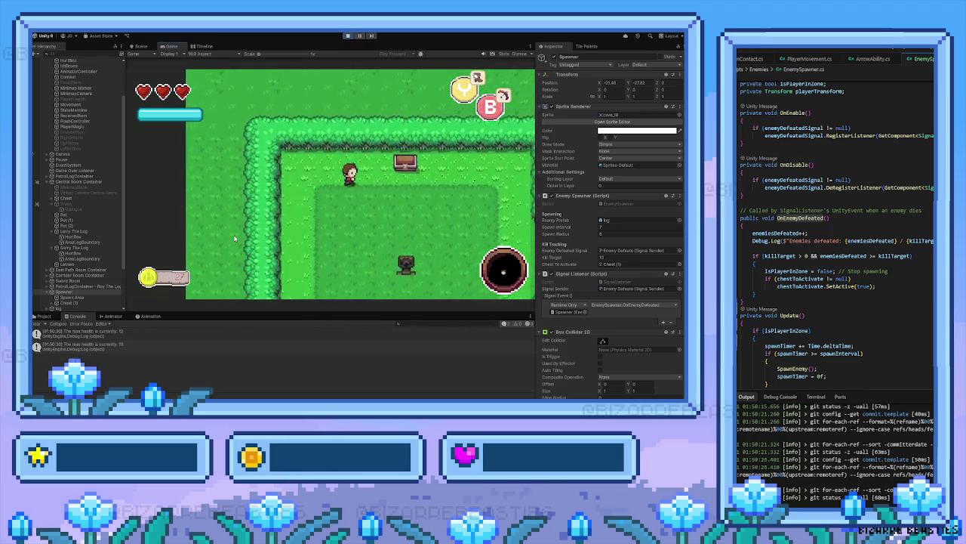
pyautogui.press('Down')
pyautogui.press('Left')
pyautogui.press('Right')
pyautogui.press('Up')
pyautogui.press('Right')
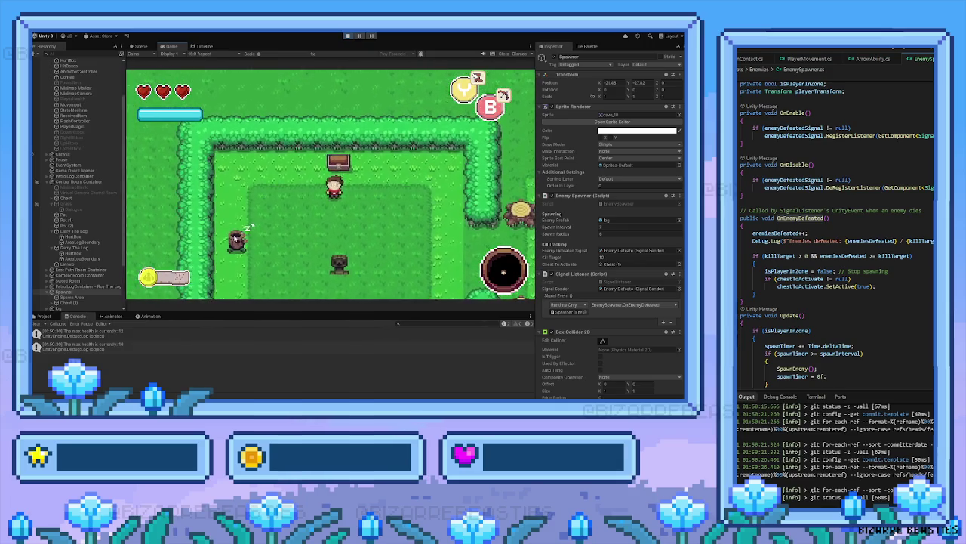
# Stop Play mode and deactivate Chest (1) so it starts hidden
pyautogui.click(348, 36)
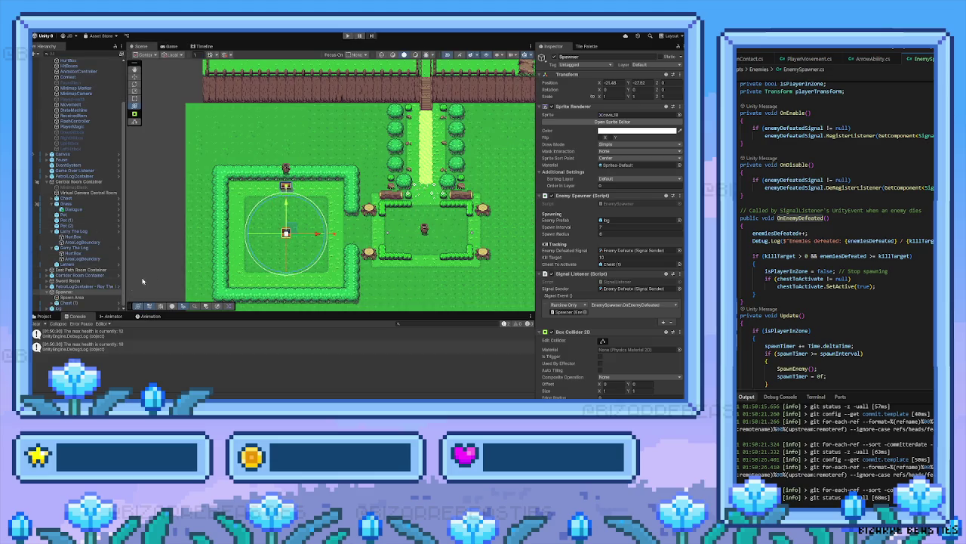
pyautogui.click(71, 303)
pyautogui.click(555, 57)
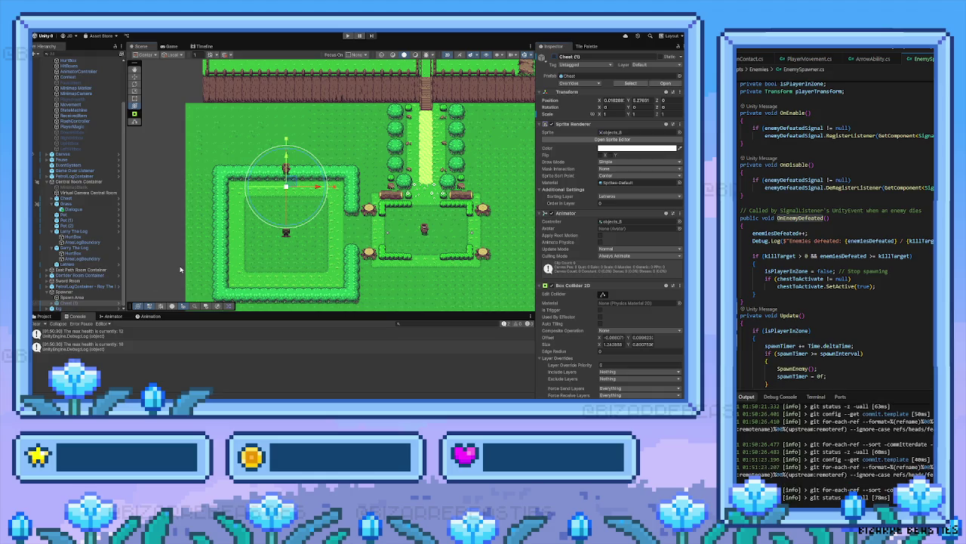
pyautogui.moveTo(176, 265); pyautogui.dragTo(154, 255)
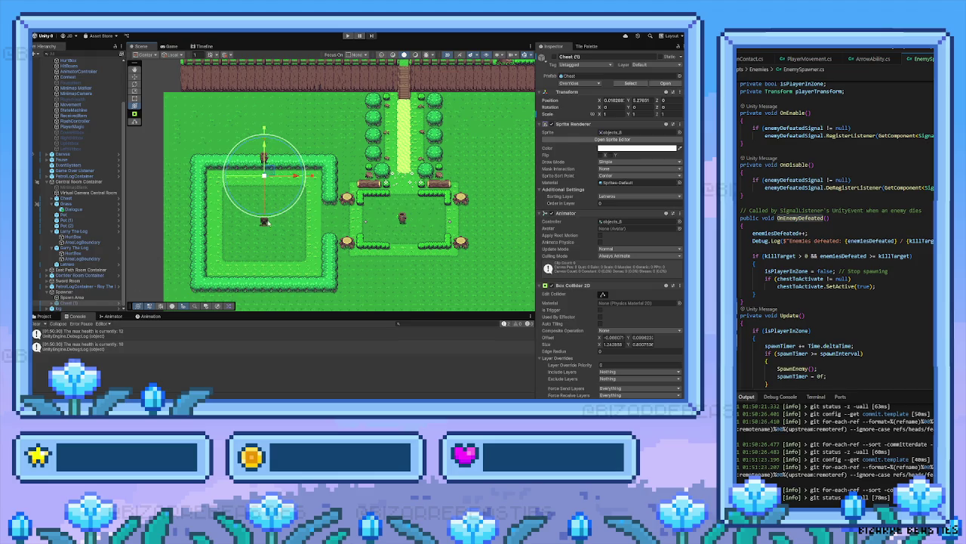
# Select the Spawner and switch to the Project window's asset folders
pyautogui.scroll(-5, 571, 267)
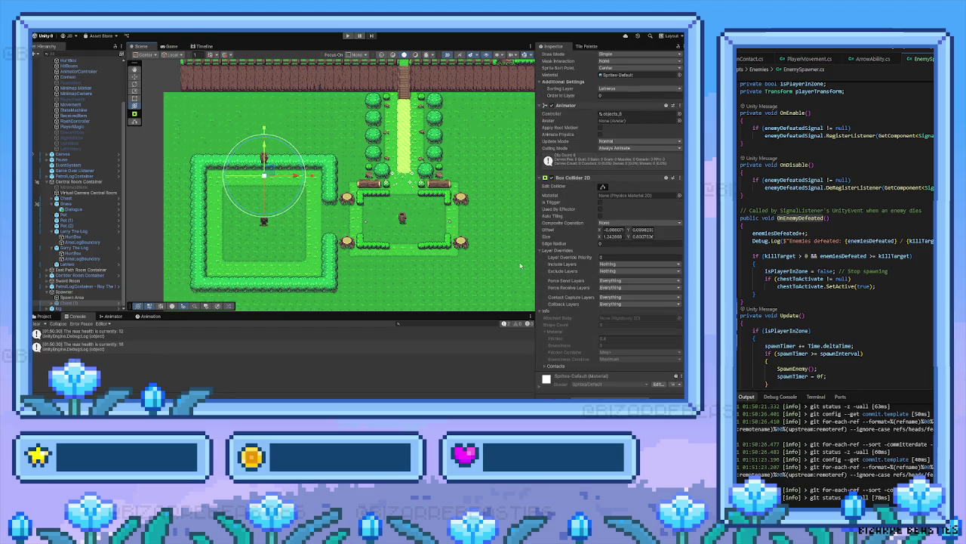
pyautogui.click(83, 292)
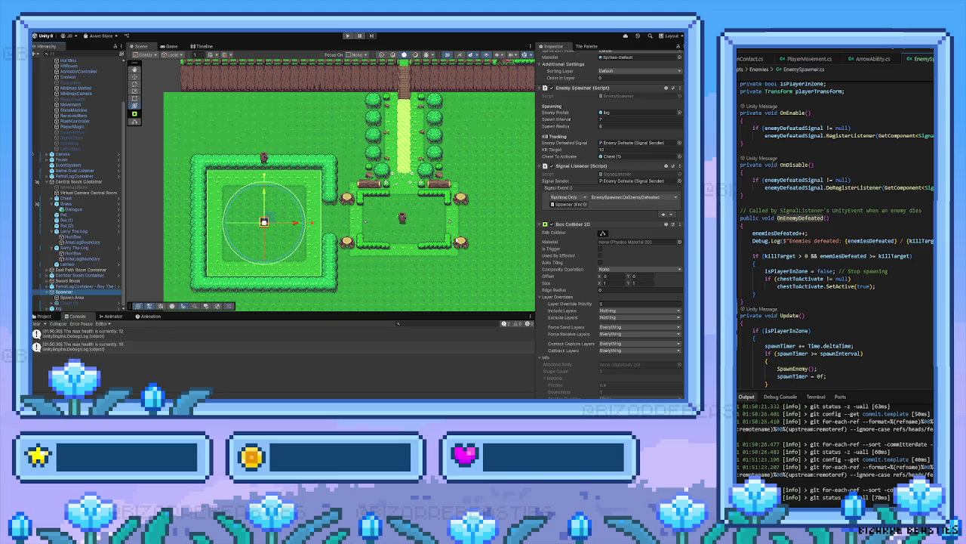
pyautogui.click(43, 316)
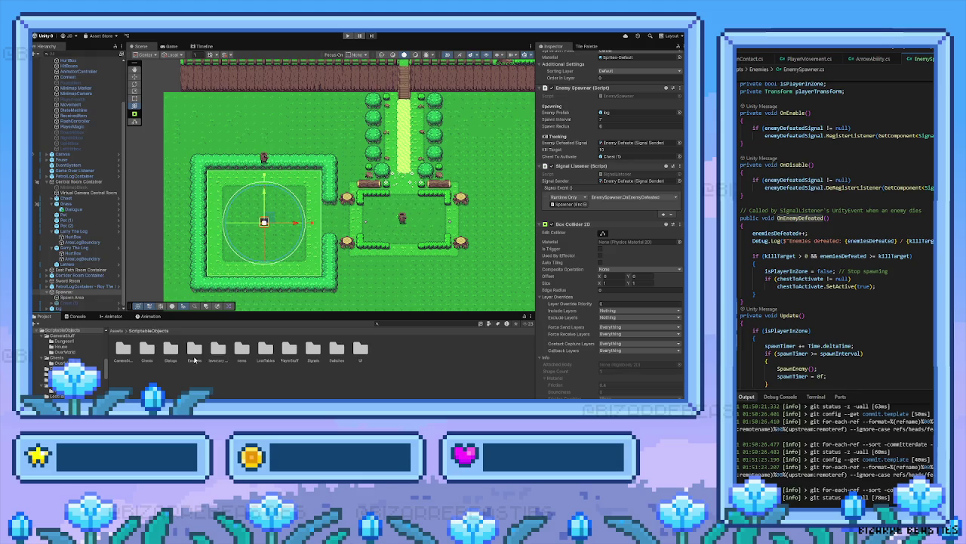
# Browse the Assets folders, ending in Prefabs > Enemies
pyautogui.doubleClick(193, 355)
pyautogui.click(117, 331)
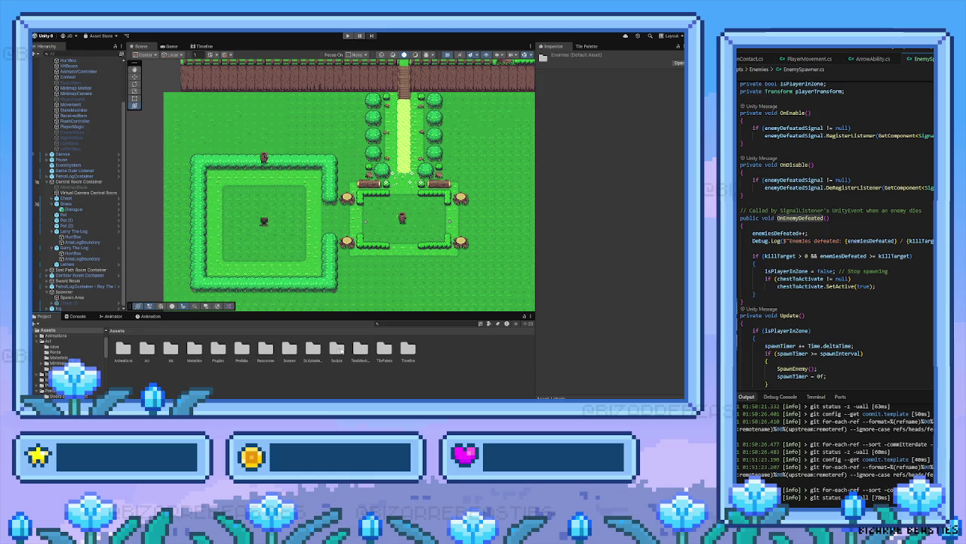
pyautogui.doubleClick(337, 350)
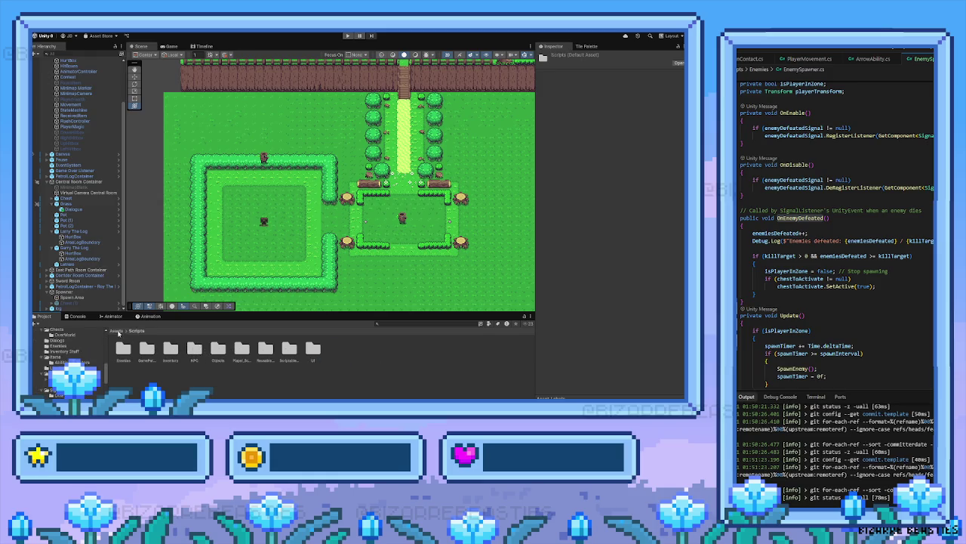
pyautogui.click(117, 331)
pyautogui.doubleClick(246, 350)
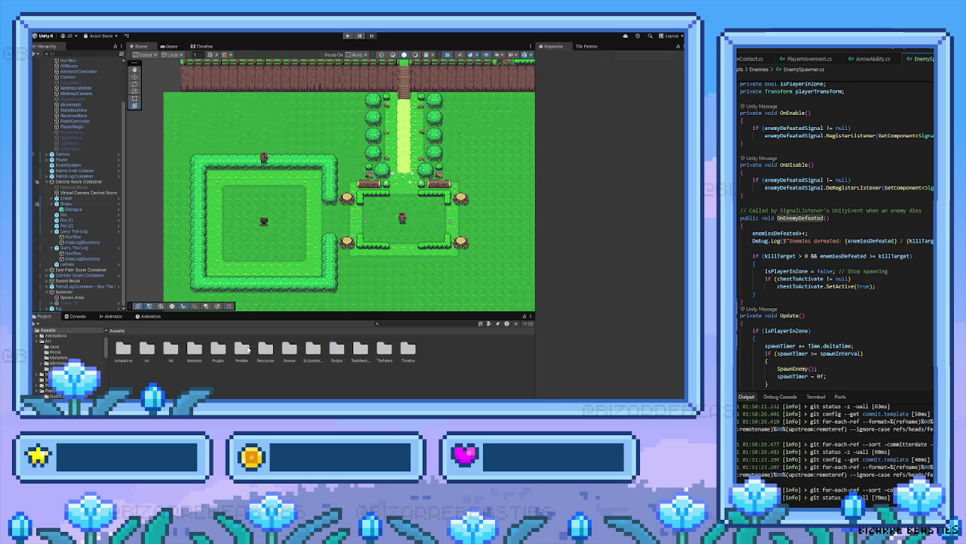
pyautogui.doubleClick(169, 350)
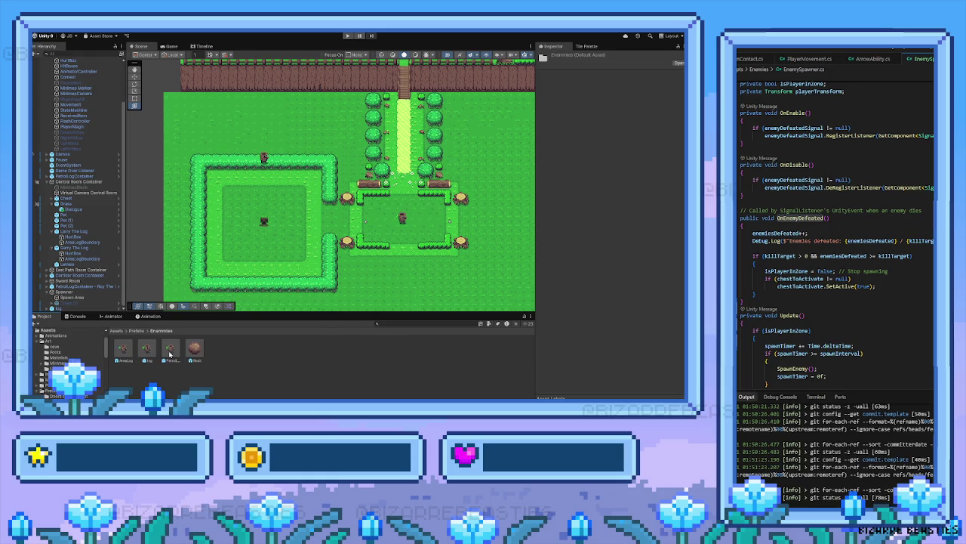
# Select the log prefab and scroll through its components and Log stats
pyautogui.click(149, 352)
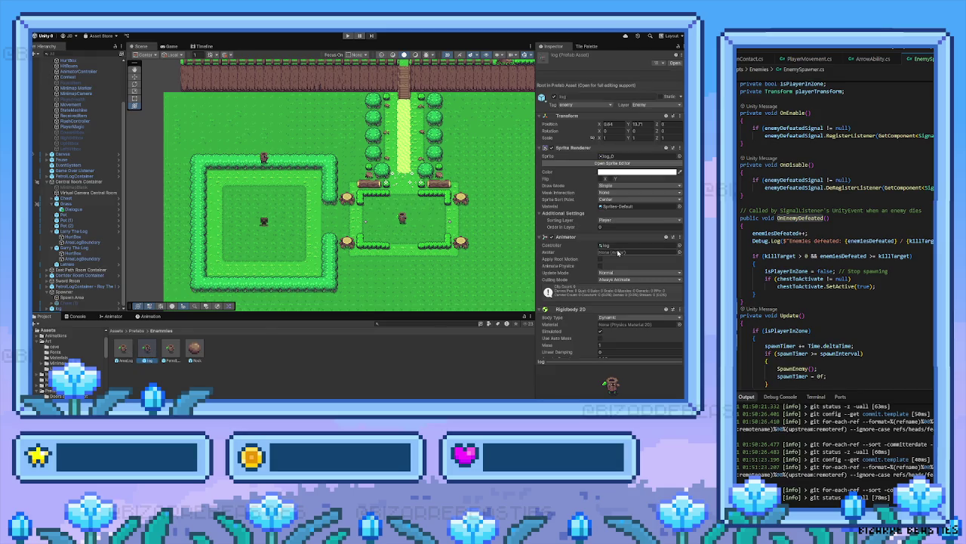
pyautogui.scroll(-10, 617, 250)
pyautogui.scroll(-8, 618, 249)
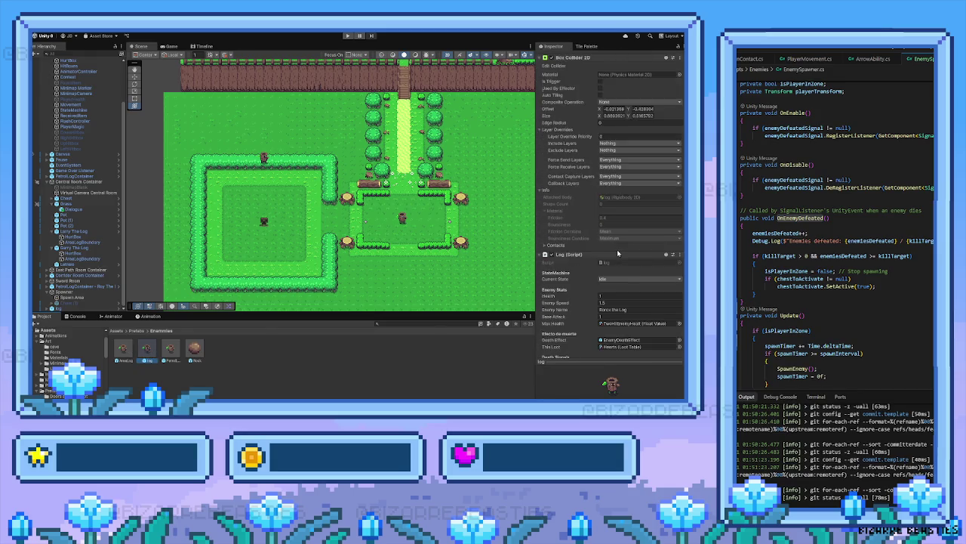
pyautogui.scroll(-1, 620, 254)
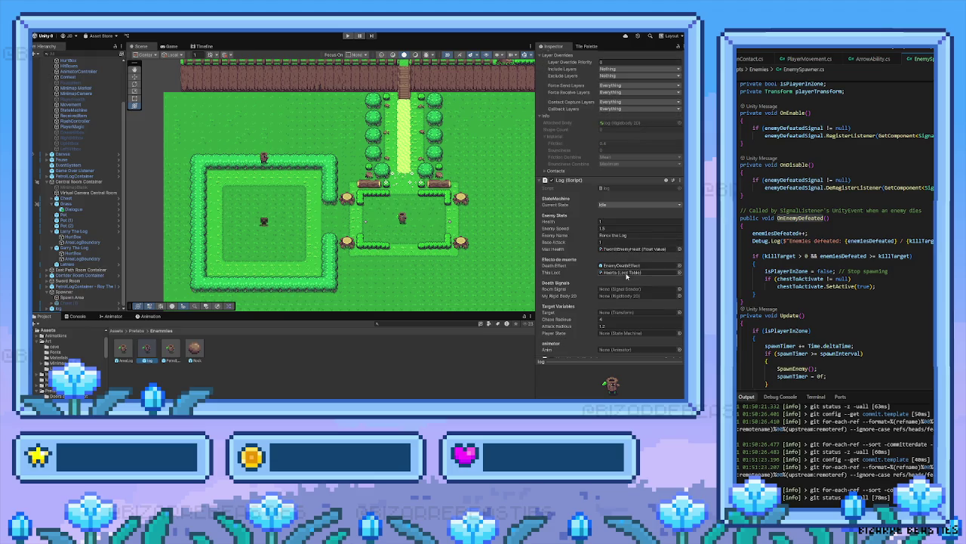
pyautogui.scroll(-4, 622, 282)
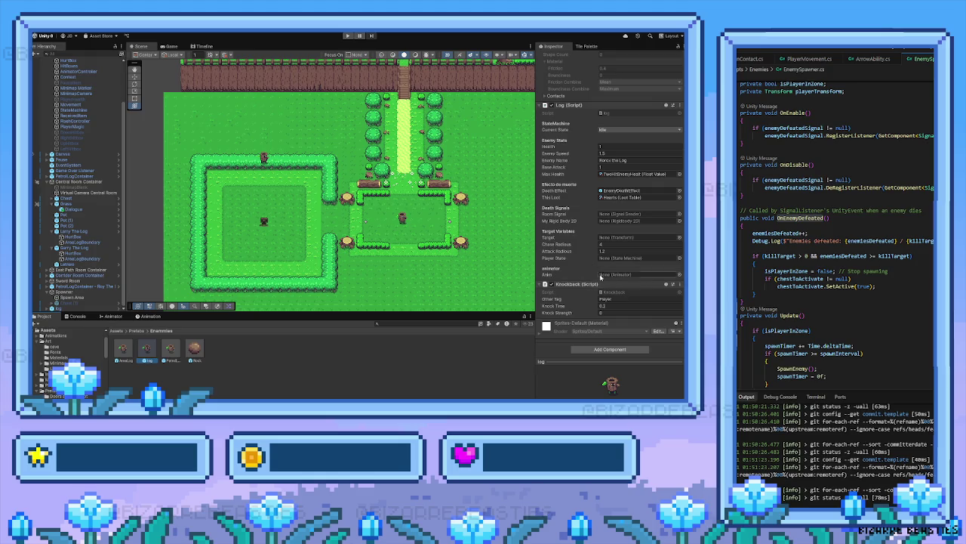
pyautogui.scroll(15, 594, 270)
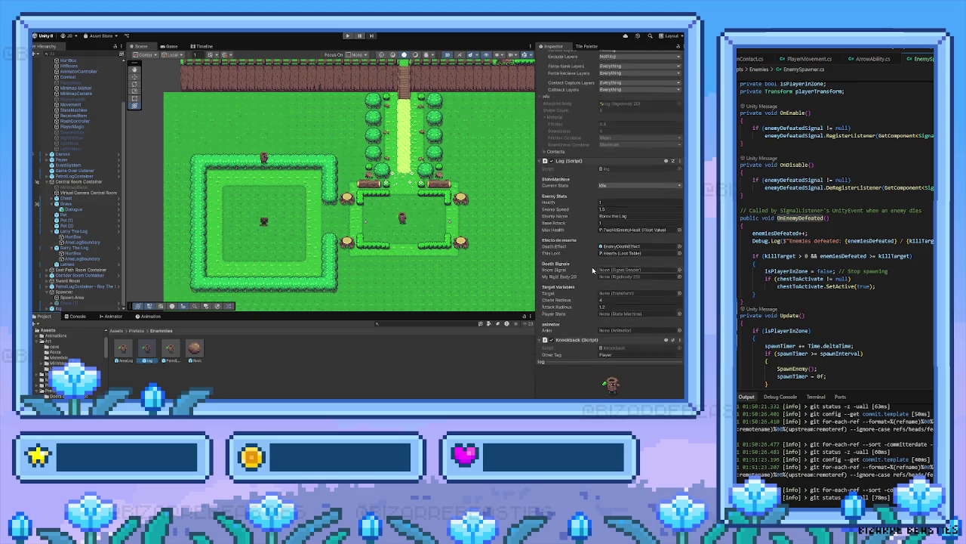
pyautogui.scroll(4, 594, 270)
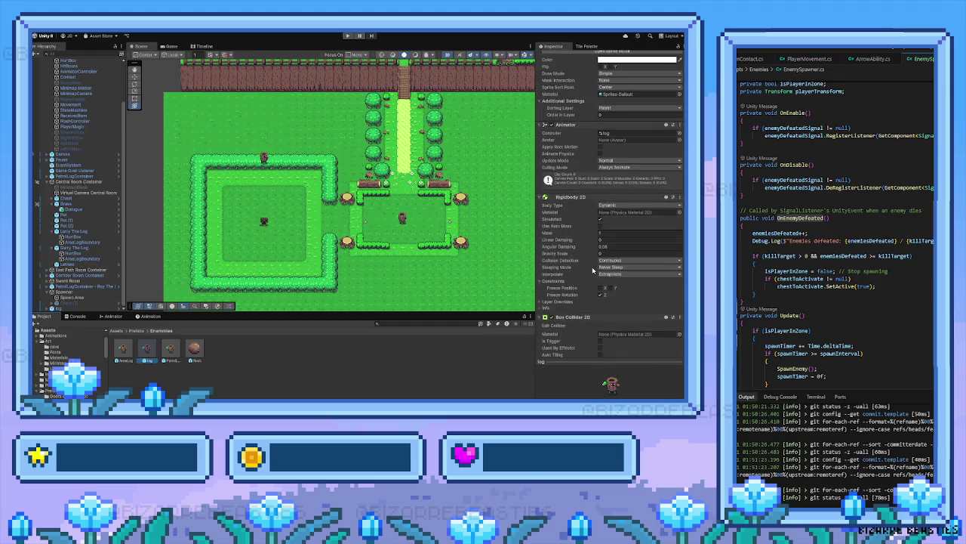
pyautogui.scroll(-12, 585, 269)
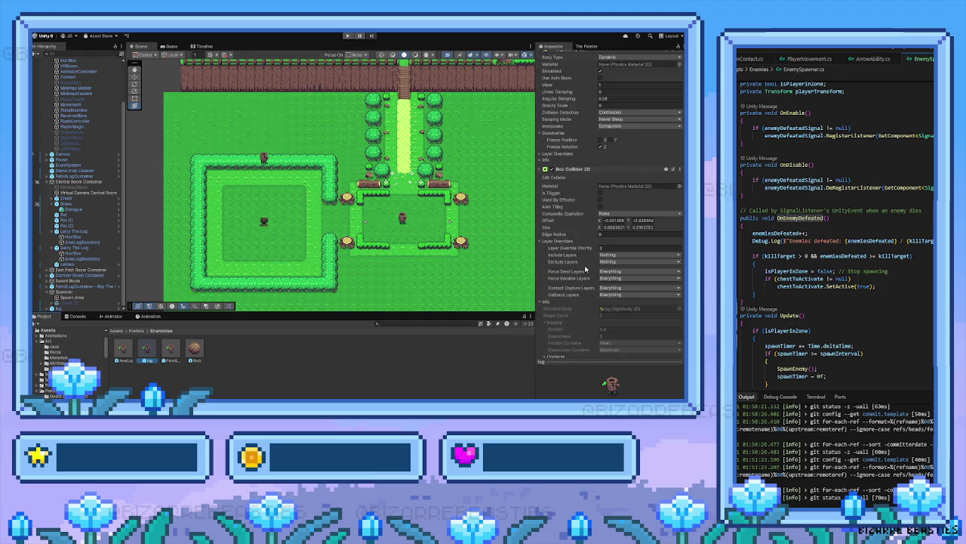
pyautogui.scroll(-1, 588, 347)
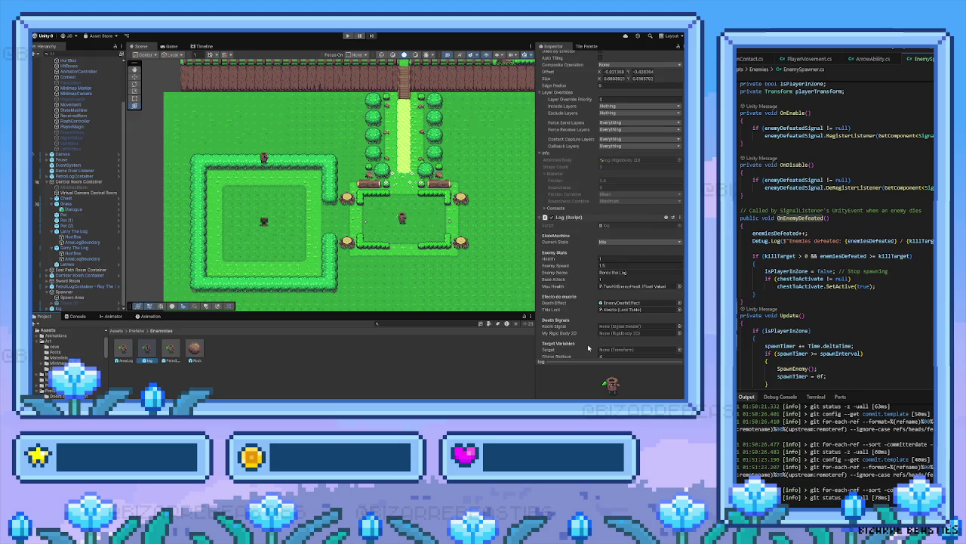
pyautogui.scroll(-1, 619, 336)
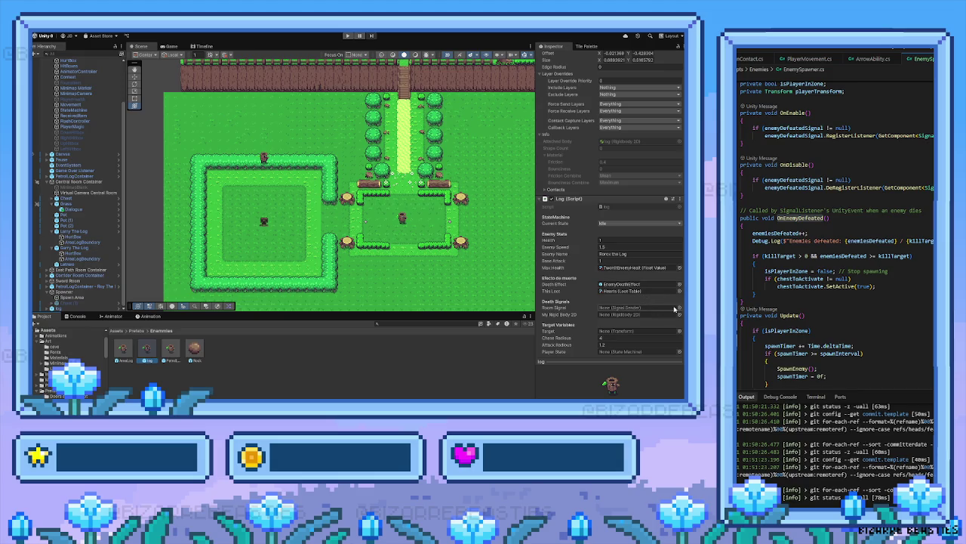
pyautogui.scroll(-2, 674, 308)
# Highlight the OnEnemyDefeated method name in the script, then clear the selection
pyautogui.doubleClick(800, 217)
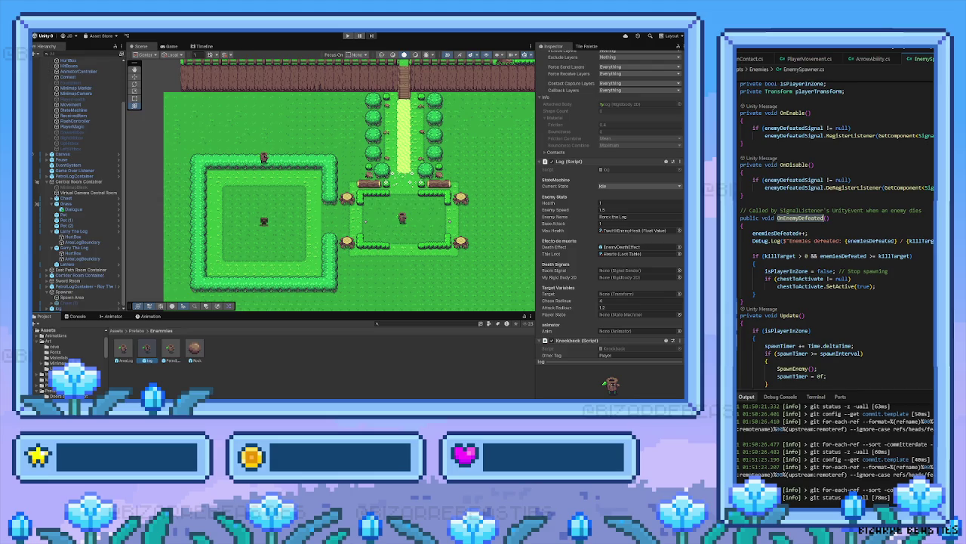
pyautogui.press('Escape')
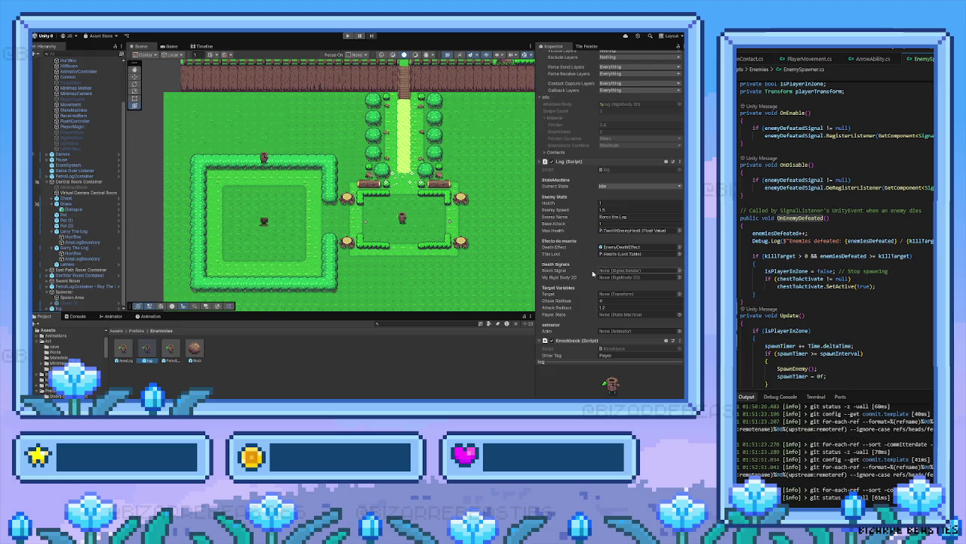
pyautogui.scroll(10, 600, 278)
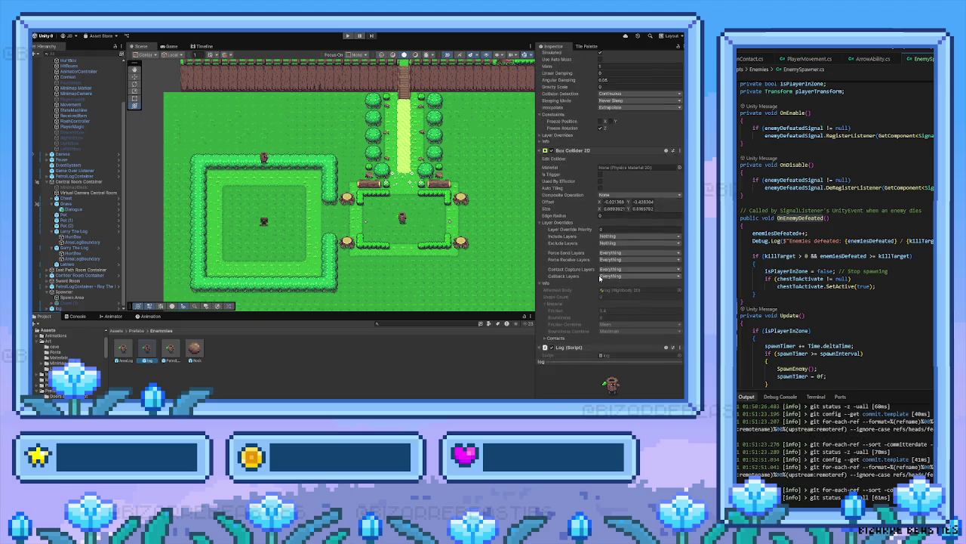
pyautogui.scroll(5, 600, 278)
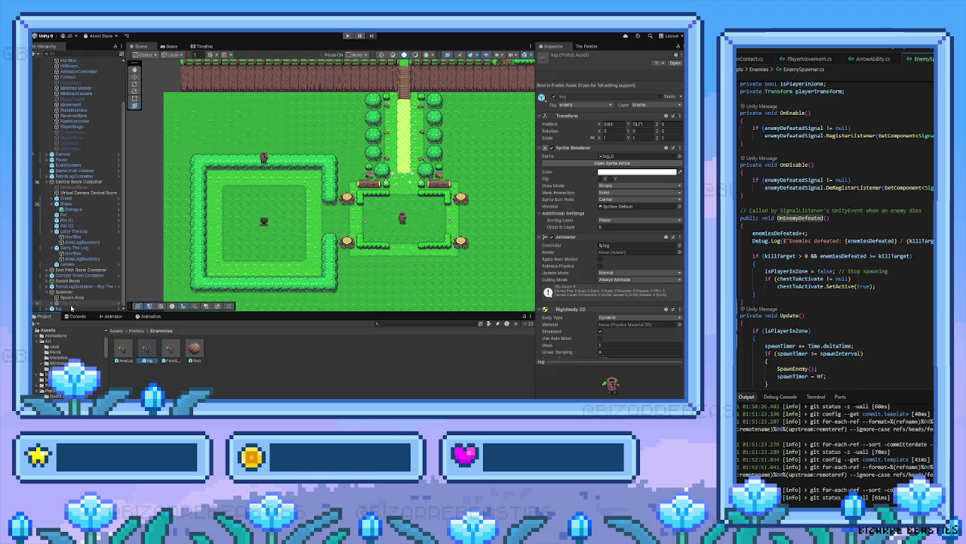
# In the log prefab's HurtBox, set On Death Signal to EnemyDefeated and This Loot to Hearts
pyautogui.doubleClick(147, 352)
pyautogui.click(70, 76)
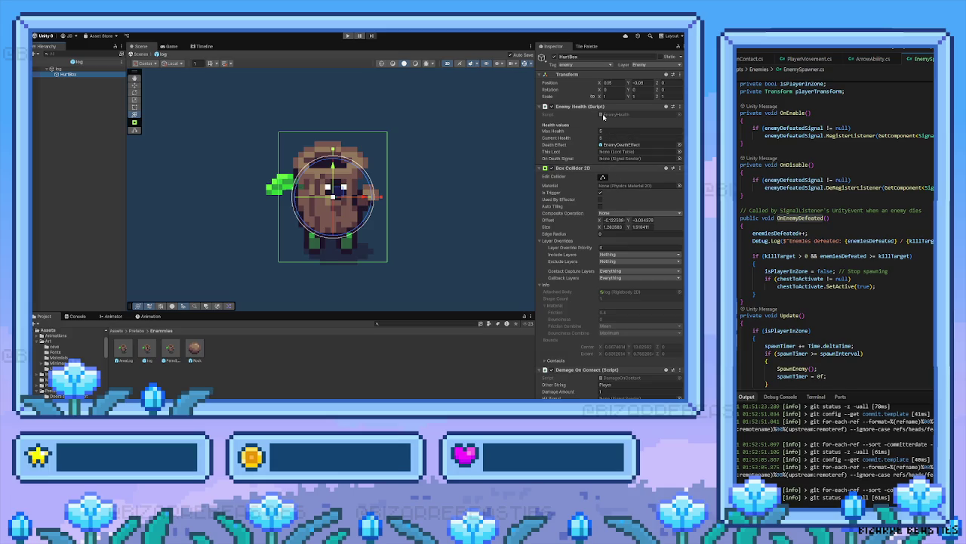
pyautogui.click(677, 163)
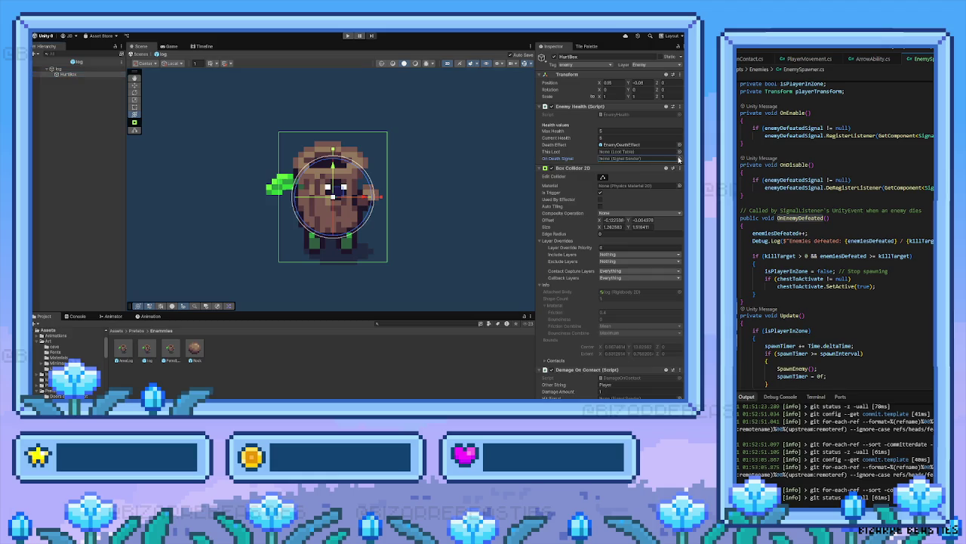
pyautogui.doubleClick(474, 194)
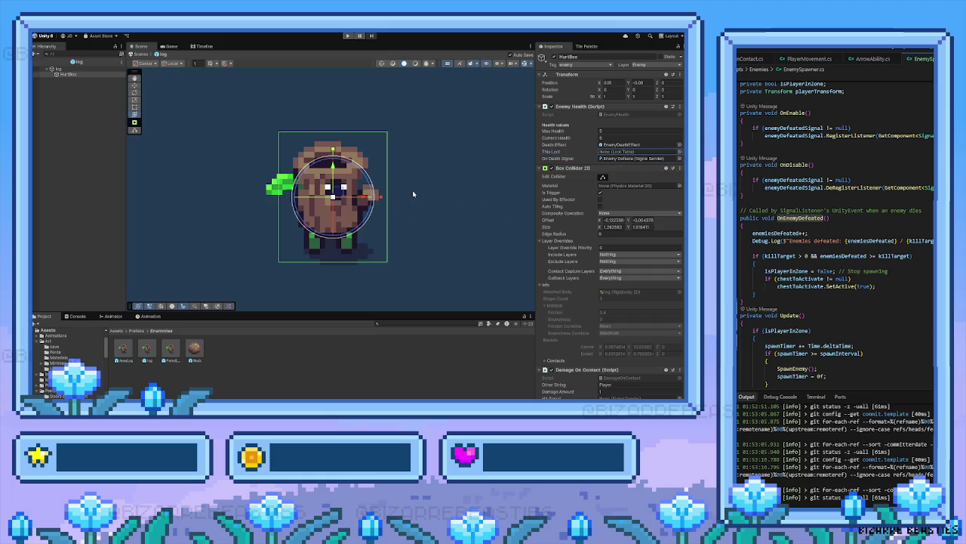
pyautogui.press('Return')
pyautogui.scroll(-2, 617, 219)
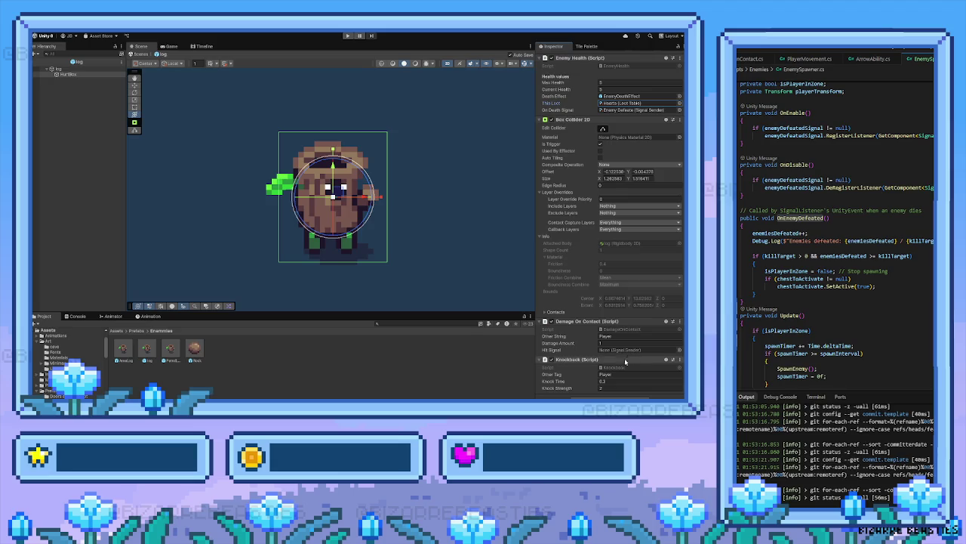
pyautogui.scroll(2, 608, 333)
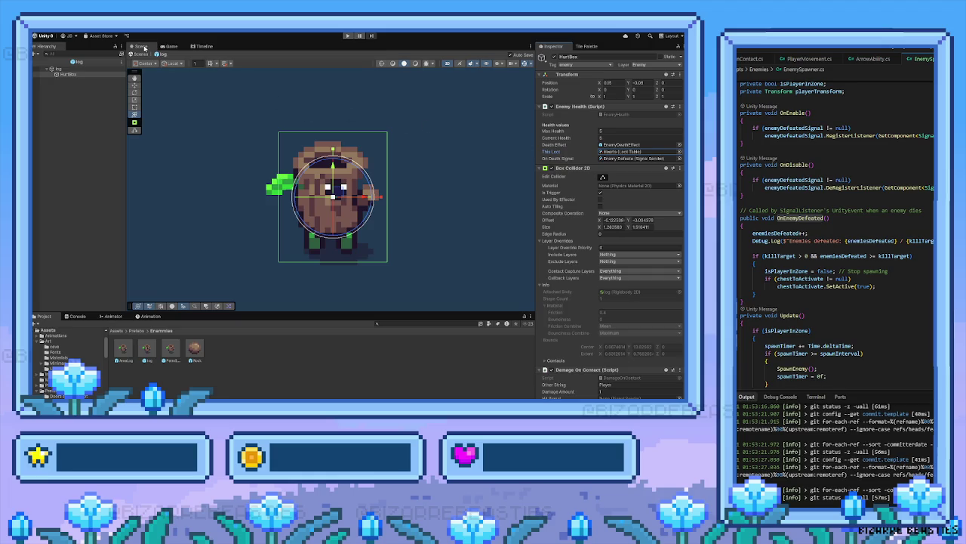
# Back in the level, rotate the turret log enemy slightly and nudge it a little left
pyautogui.click(37, 68)
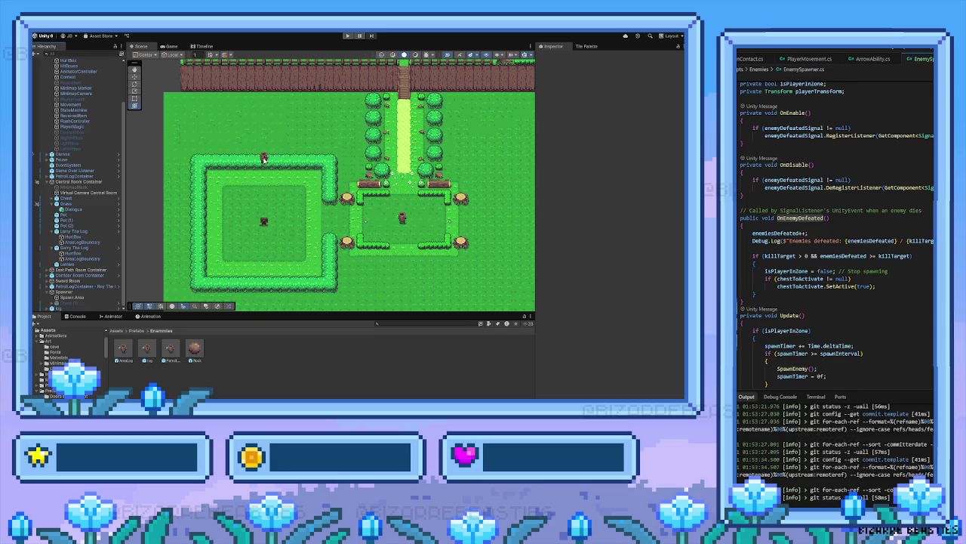
pyautogui.click(264, 158)
pyautogui.moveTo(314, 161)
pyautogui.mouseDown()
pyautogui.moveTo(303, 161)
pyautogui.moveTo(515, 158)
pyautogui.moveTo(398, 158)
pyautogui.moveTo(358, 173)
pyautogui.moveTo(438, 172)
pyautogui.mouseUp()
pyautogui.press('y')
# Start Play mode and walk the player down through the fenced gate into the hedge arena
pyautogui.hotkey('ctrl', 'p')
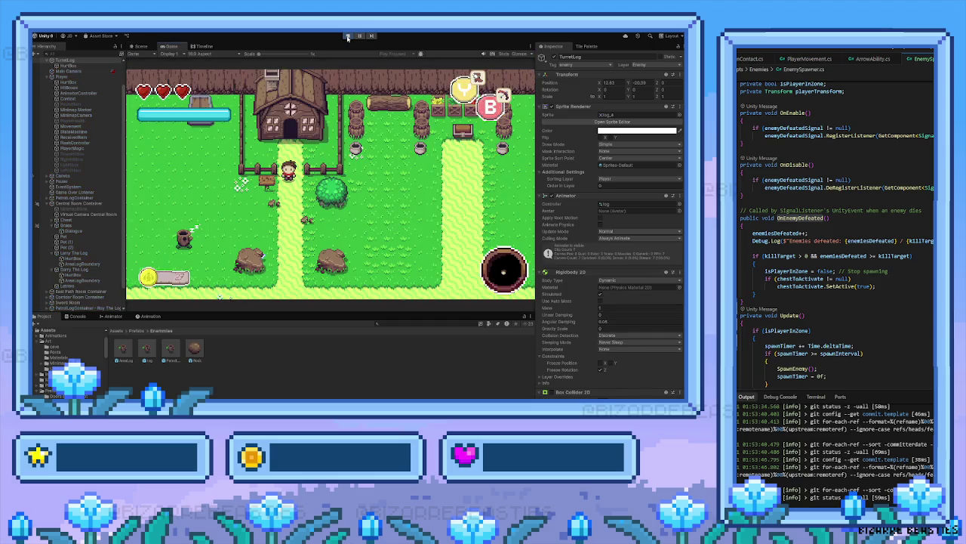
pyautogui.press('Down')
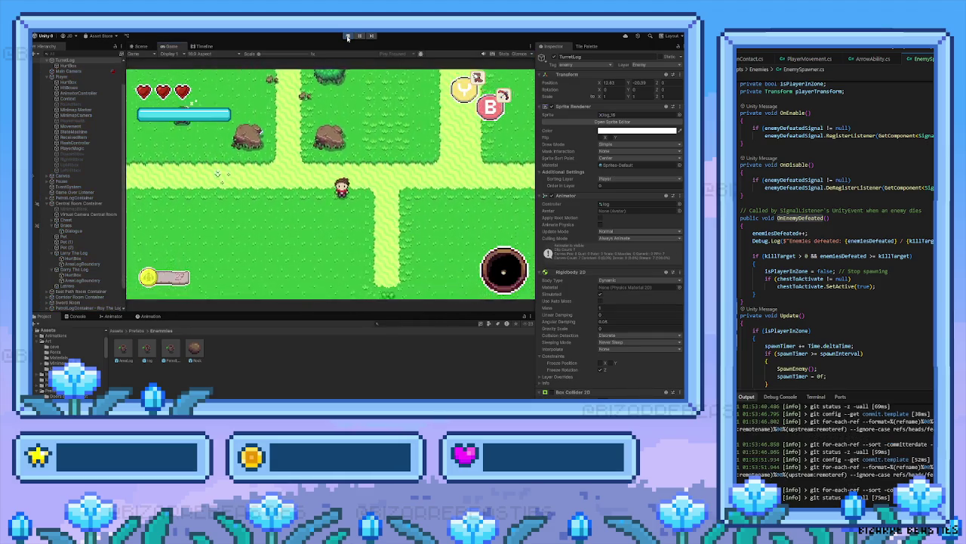
pyautogui.press('Down')
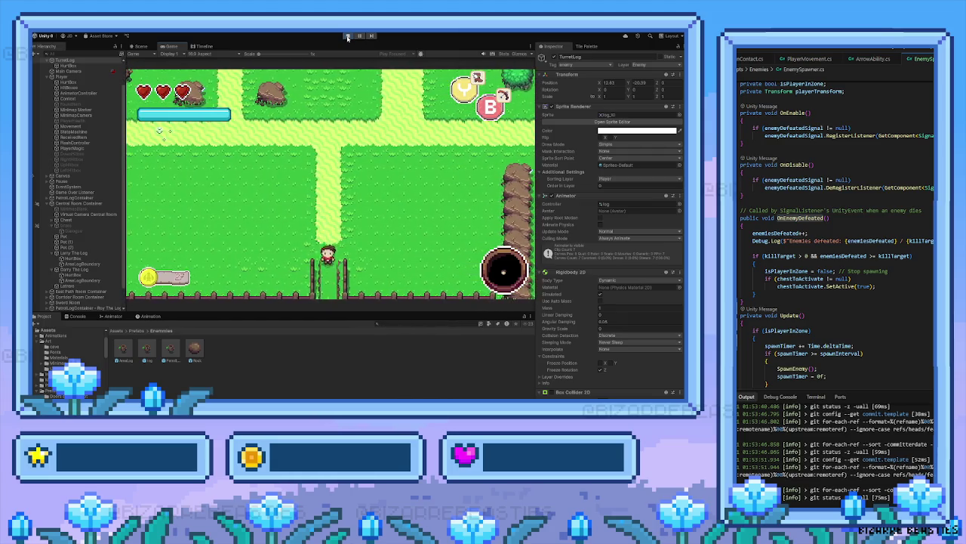
pyautogui.press('Down')
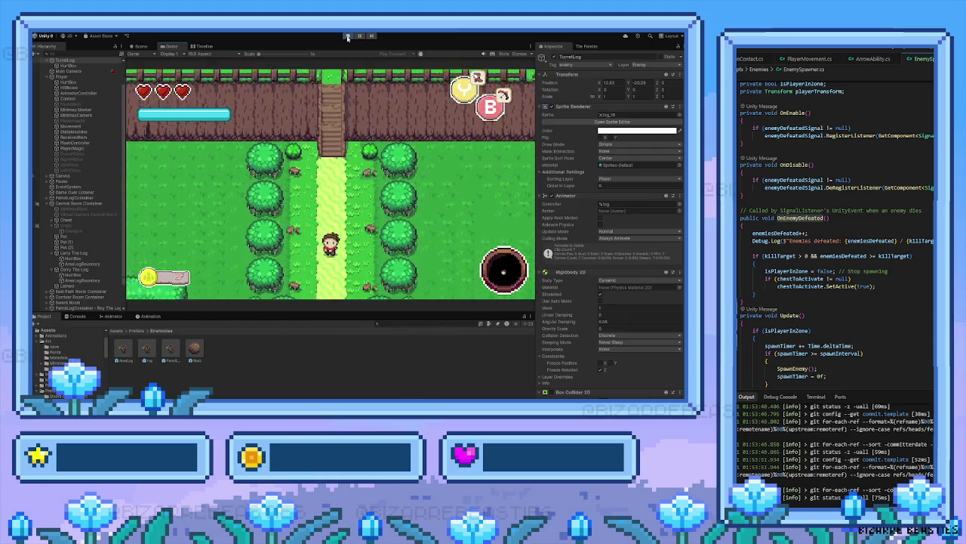
pyautogui.press('Down')
pyautogui.press('Left')
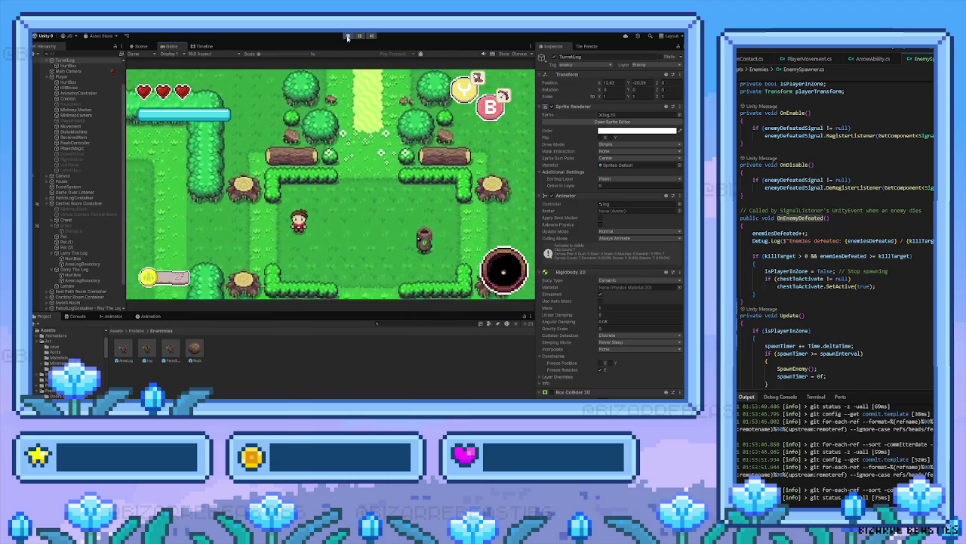
pyautogui.press('Left')
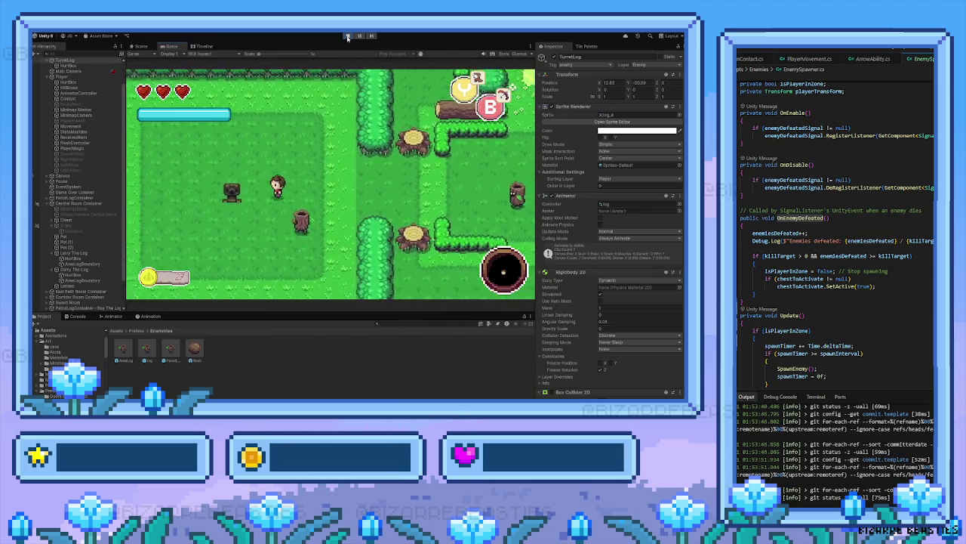
# Approach the sleeping log enemy and attack it until it's defeated
pyautogui.press('Right')
pyautogui.press('Up')
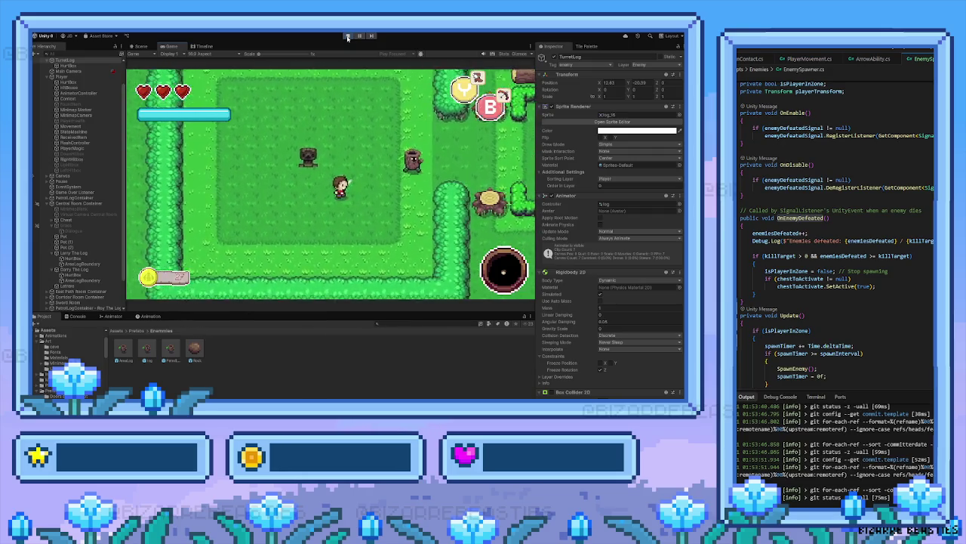
pyautogui.press('Right')
pyautogui.press('space')
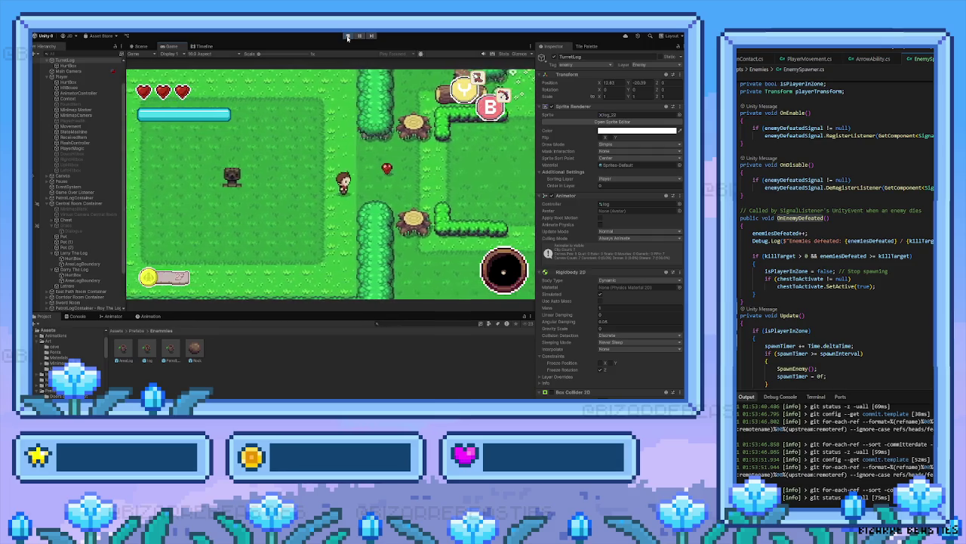
pyautogui.press('Down')
pyautogui.press('Left')
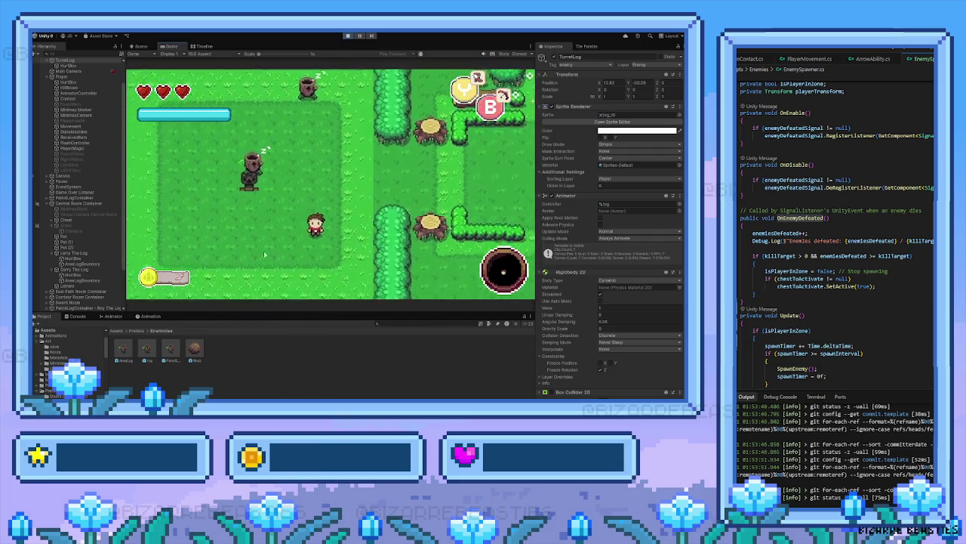
# Show the Console's 'Enemies defeated: 2 / 10' message, then walk the player around the arena
pyautogui.click(78, 316)
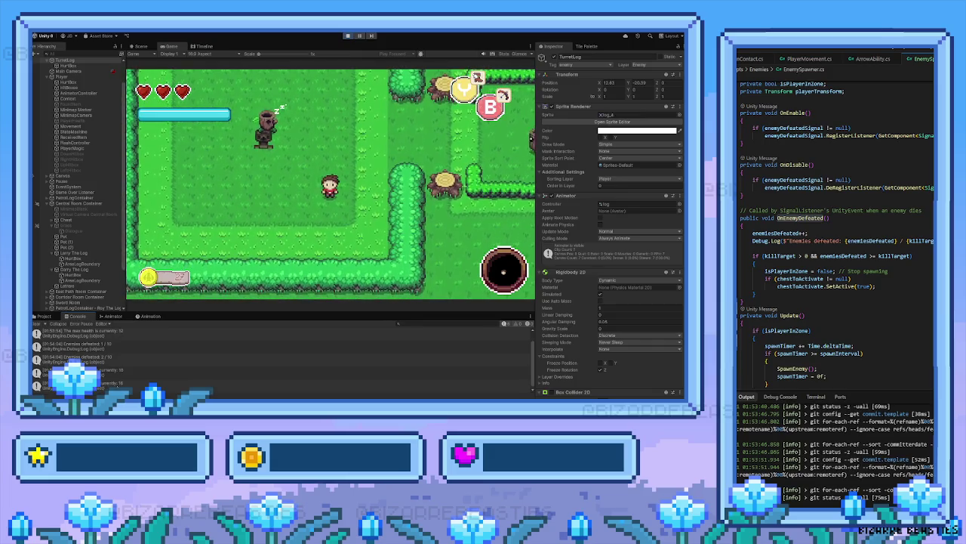
pyautogui.click(97, 358)
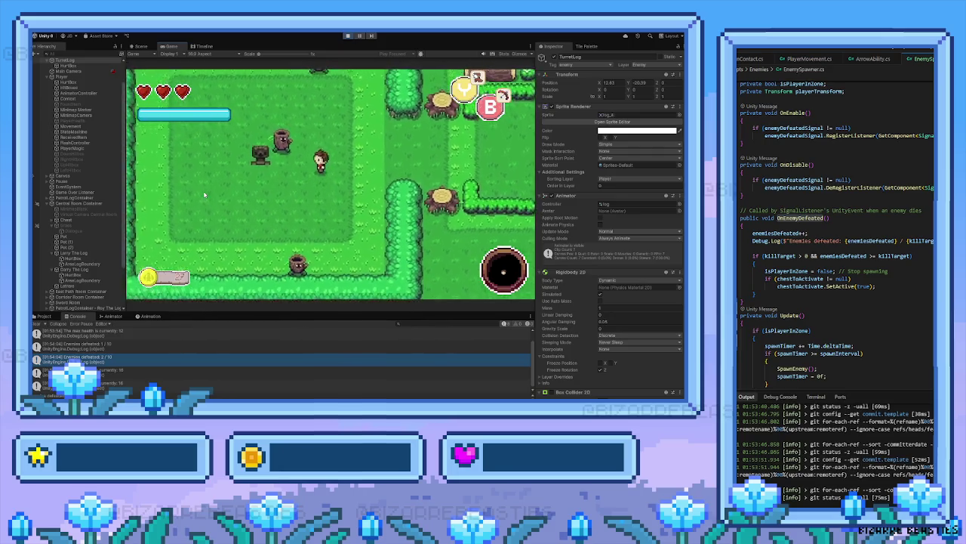
pyautogui.press('w')
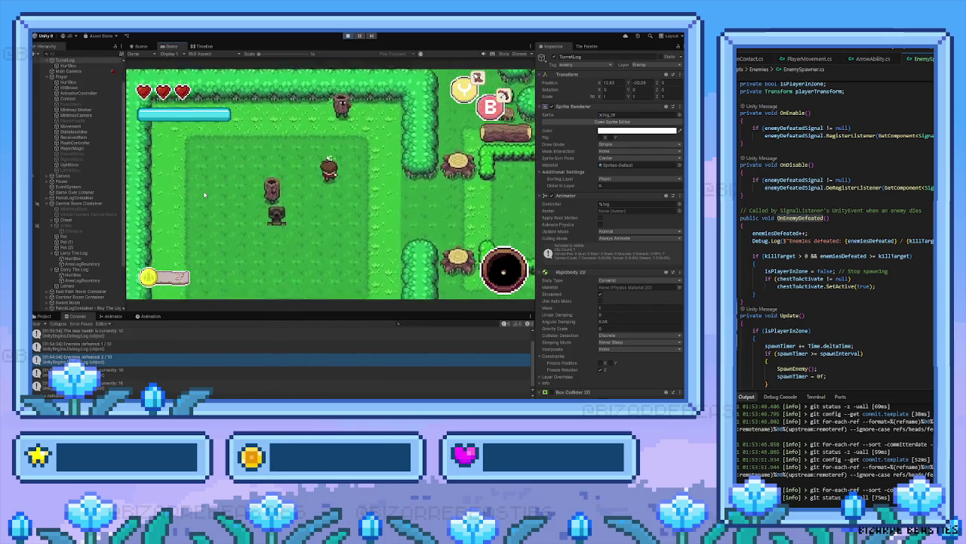
pyautogui.press('d')
pyautogui.press('w')
pyautogui.press('s')
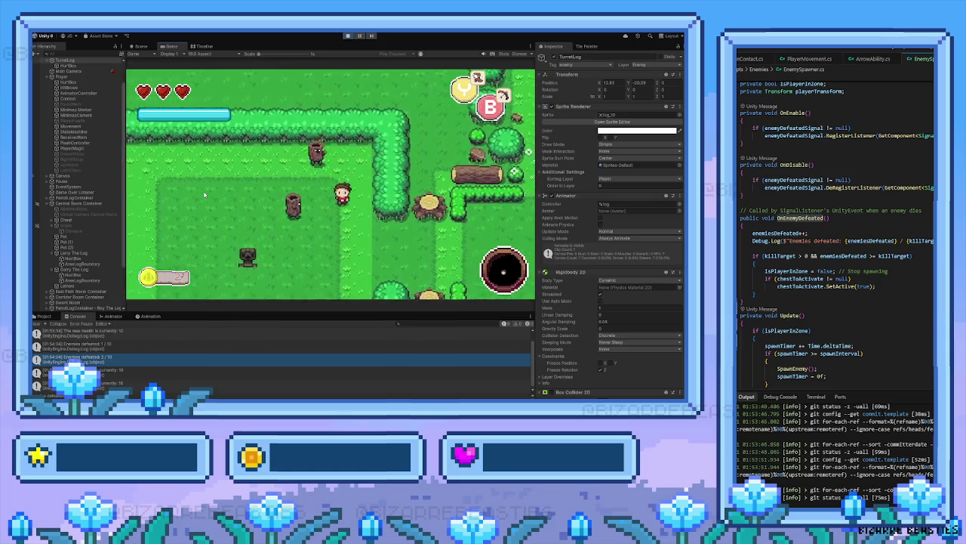
pyautogui.press('w')
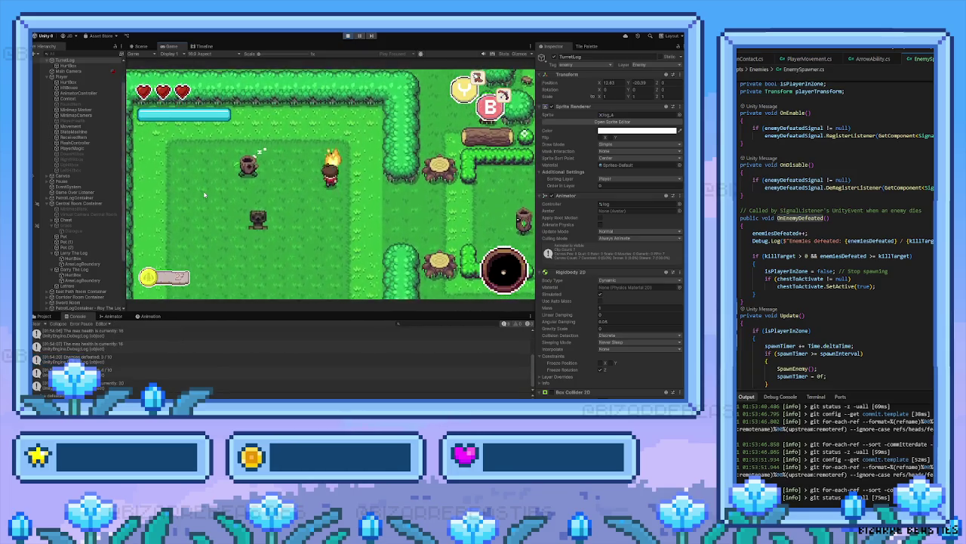
# Defeat a nearby log enemy and a turret enemy, grab the heart, and walk left along the hedge
pyautogui.press('a')
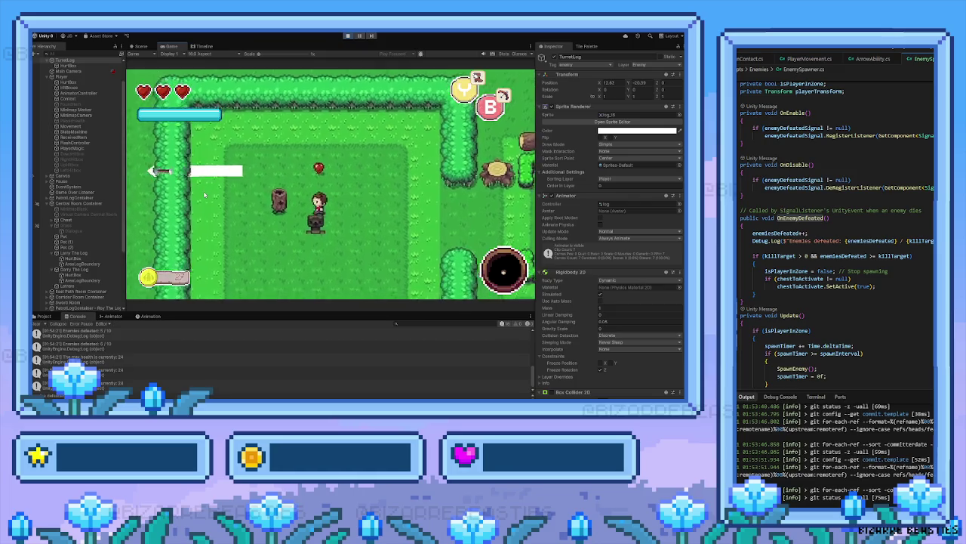
pyautogui.press('d')
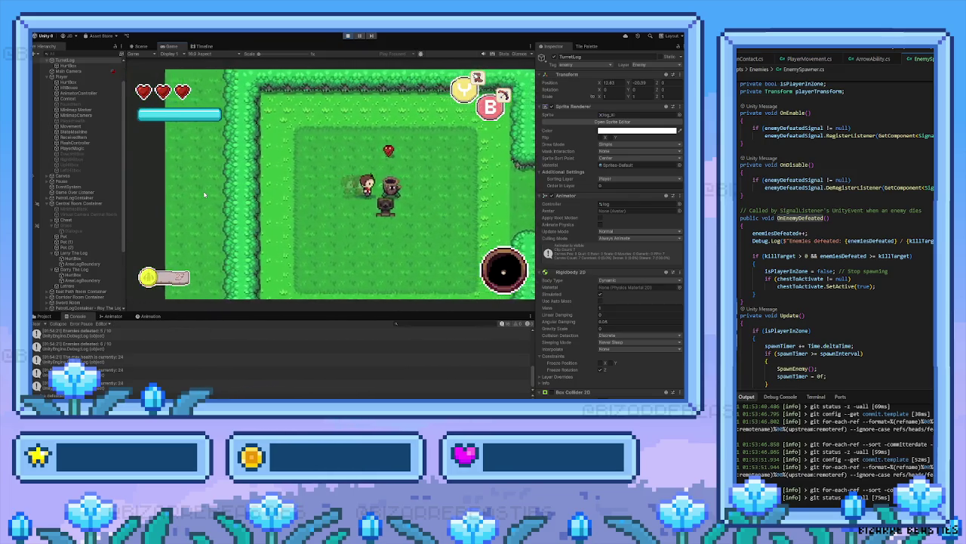
pyautogui.press('a')
pyautogui.press('w')
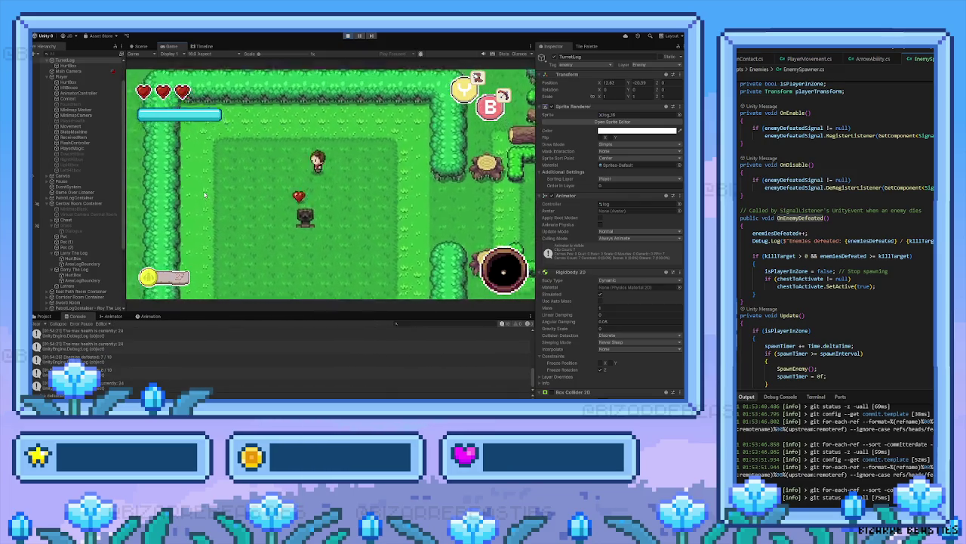
pyautogui.press('s')
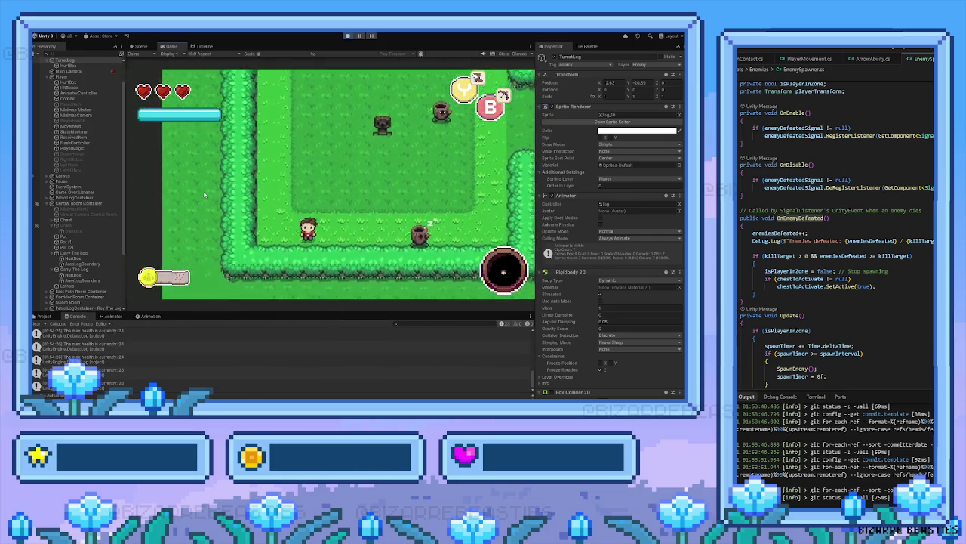
pyautogui.press('a')
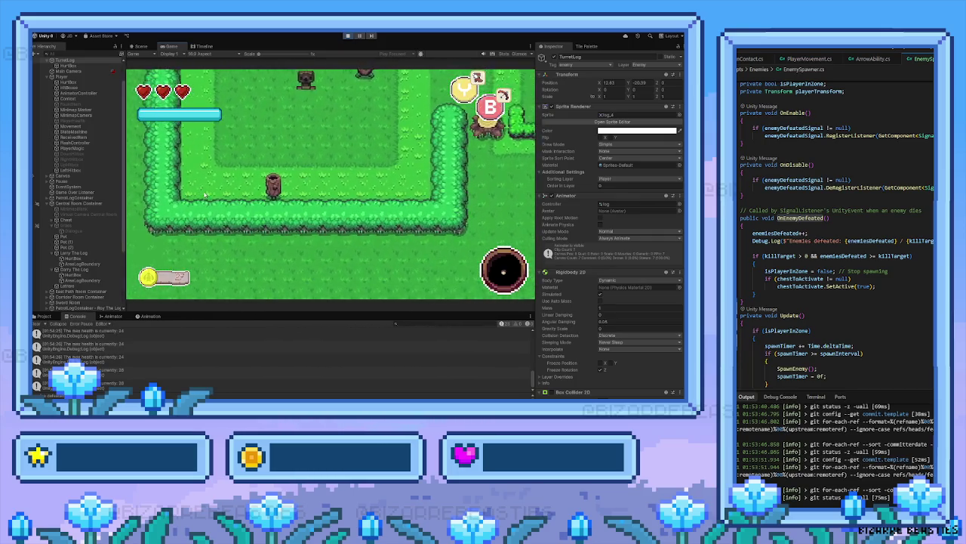
pyautogui.press('w')
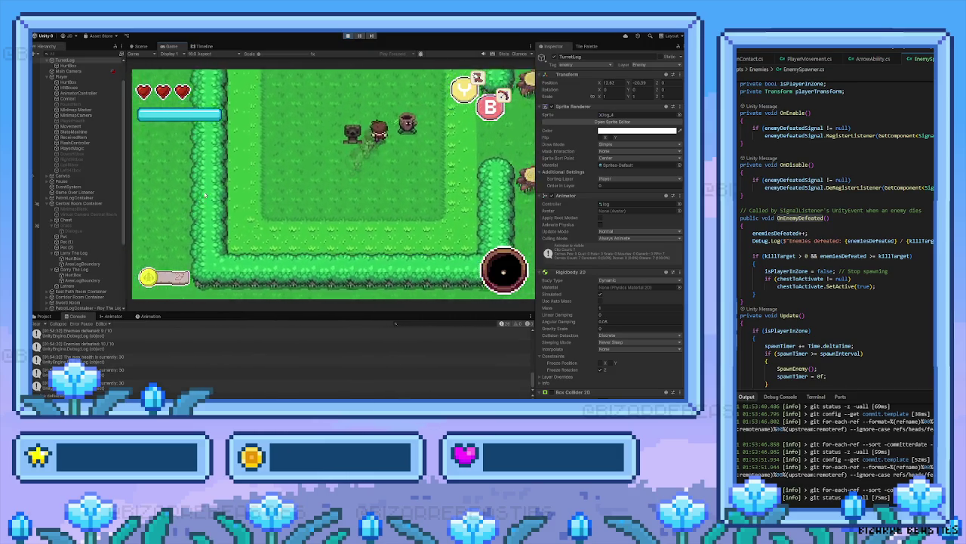
# Maneuver the player around the top of the arena, away from the chest, and down-right
pyautogui.press('w')
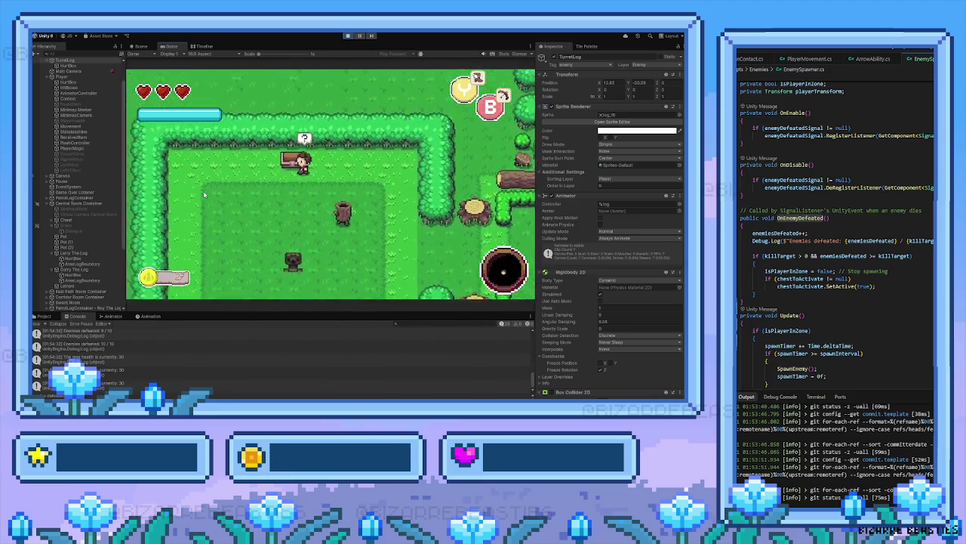
pyautogui.press('s')
pyautogui.press('a')
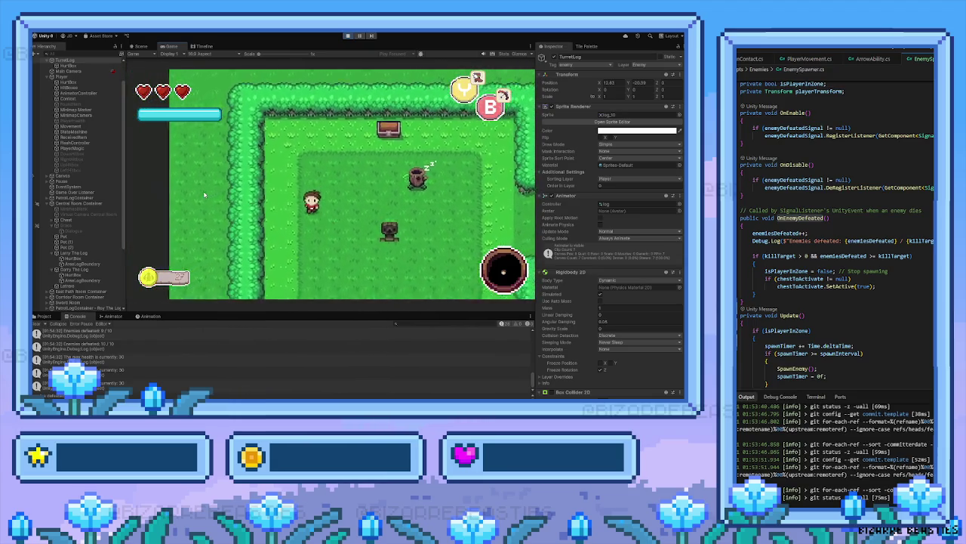
pyautogui.press('s')
pyautogui.press('a')
pyautogui.press('d')
pyautogui.press('s')
pyautogui.press('d')
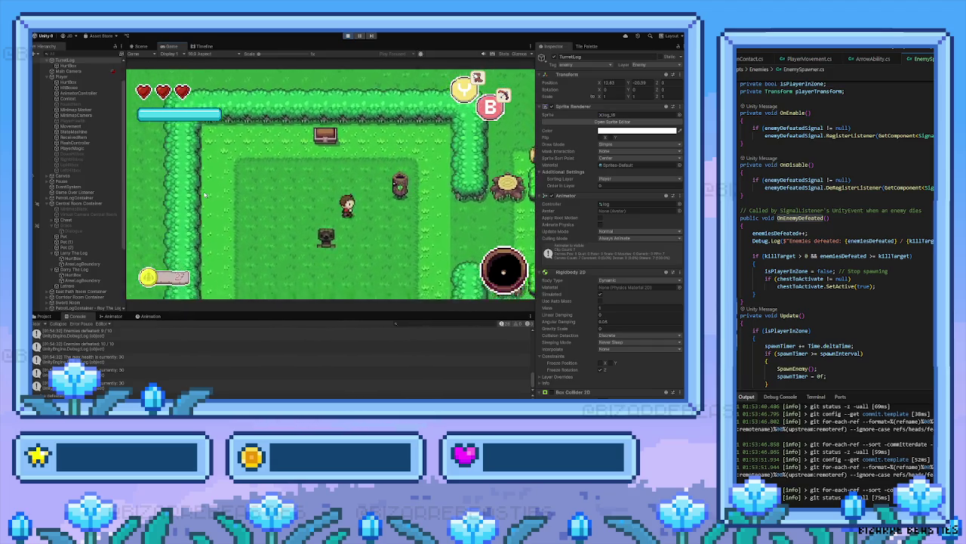
# Defeat the stump enemy, move past the log turret and pick up the dropped heart
pyautogui.press('w')
pyautogui.press('d')
pyautogui.press('space')
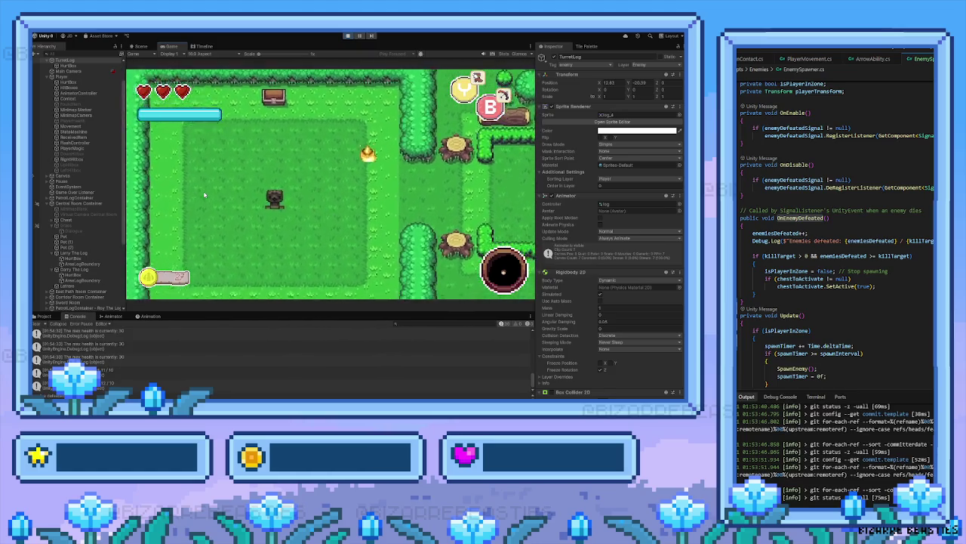
pyautogui.press('s')
pyautogui.press('a')
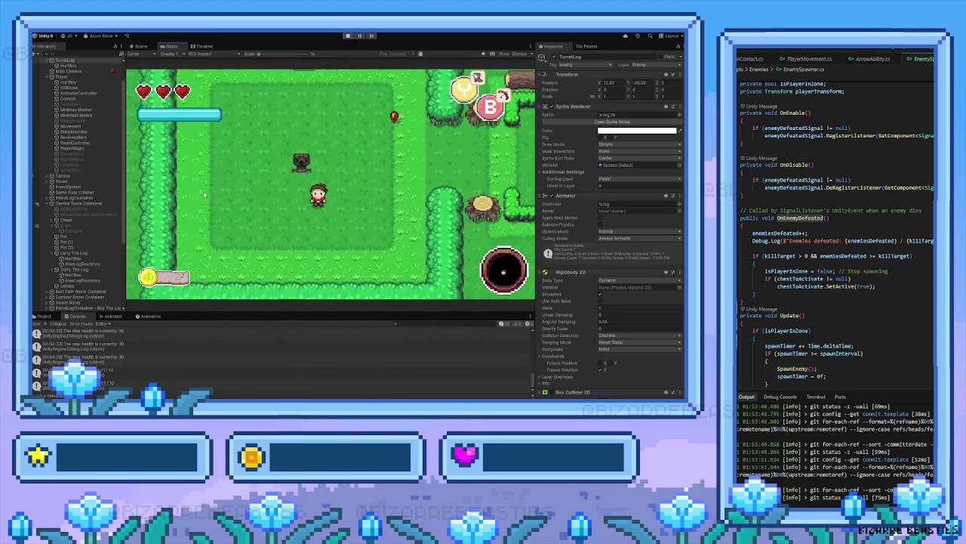
pyautogui.press('w')
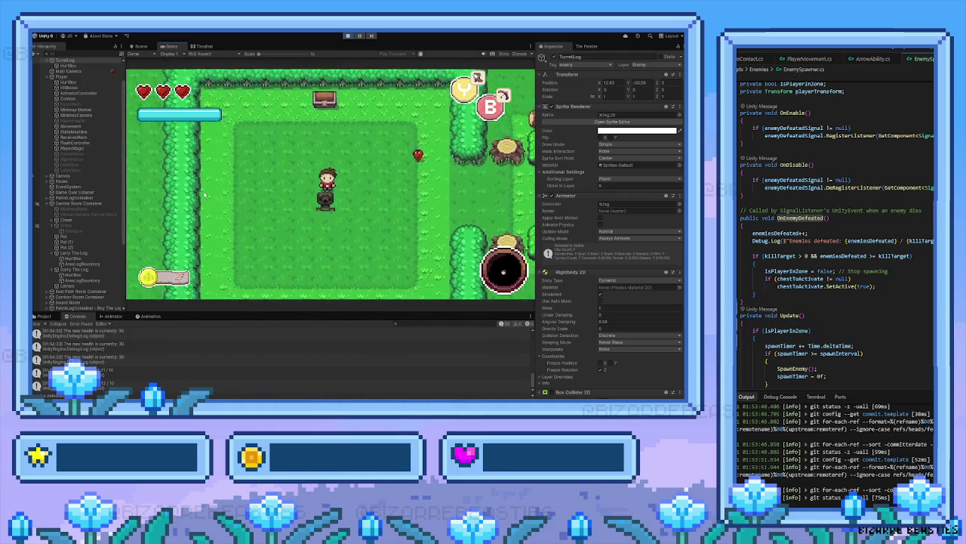
pyautogui.press('d')
pyautogui.press('s')
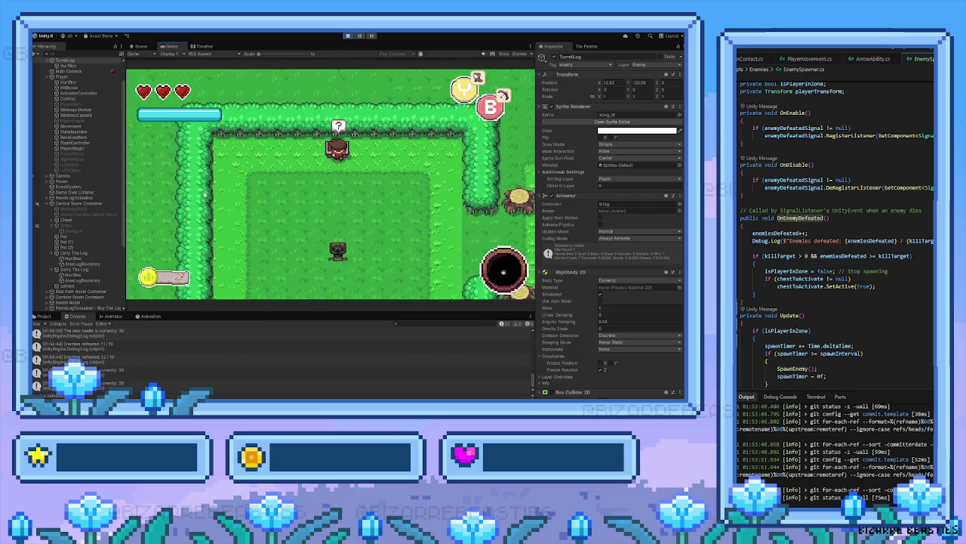
# Open the chest to receive the heart-recovery potion, dismiss the message and walk around the log enemy
pyautogui.press('space')
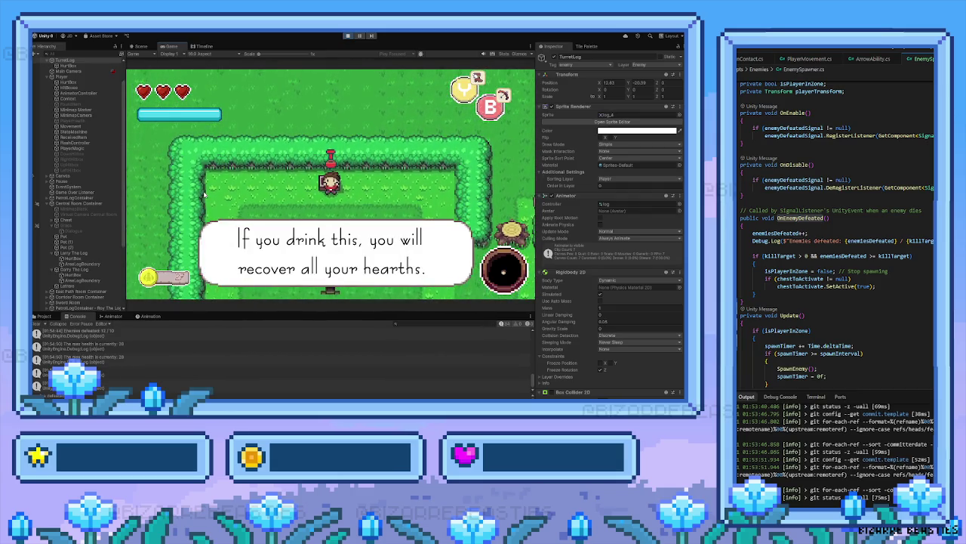
pyautogui.press('Down')
pyautogui.press('Down')
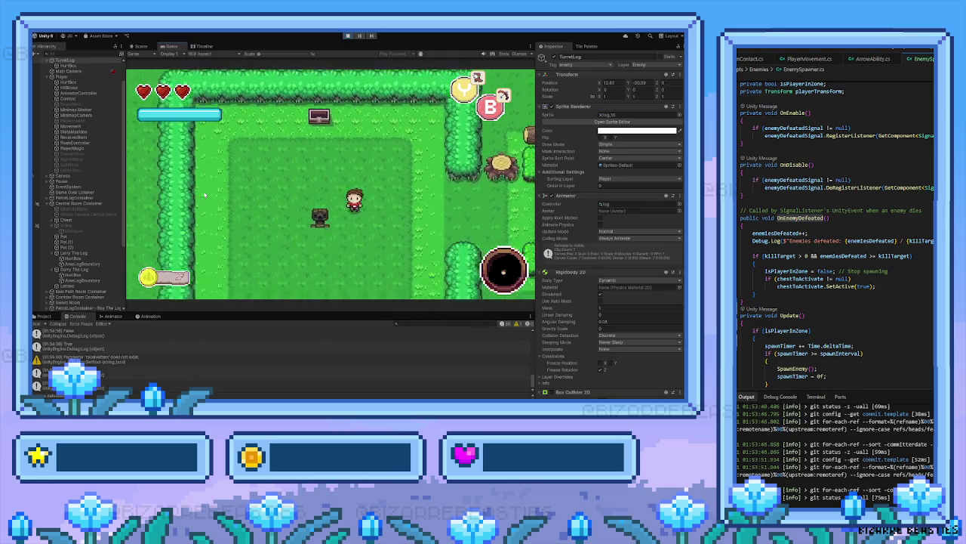
pyautogui.press('Left')
pyautogui.press('Up')
pyautogui.press('Left')
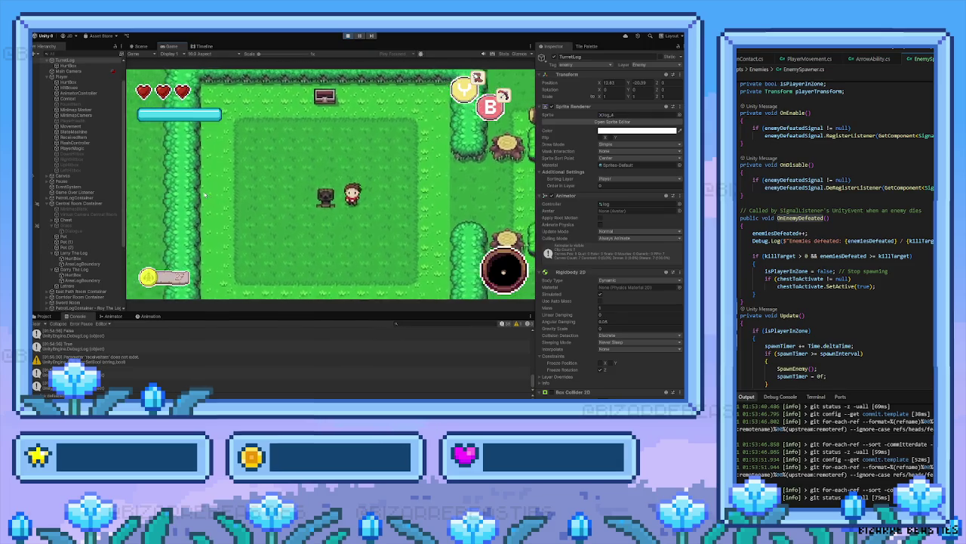
# Leave the arena, walk back up through the fence gate to the crossroads, then right to the next area
pyautogui.press('Down')
pyautogui.press('Up')
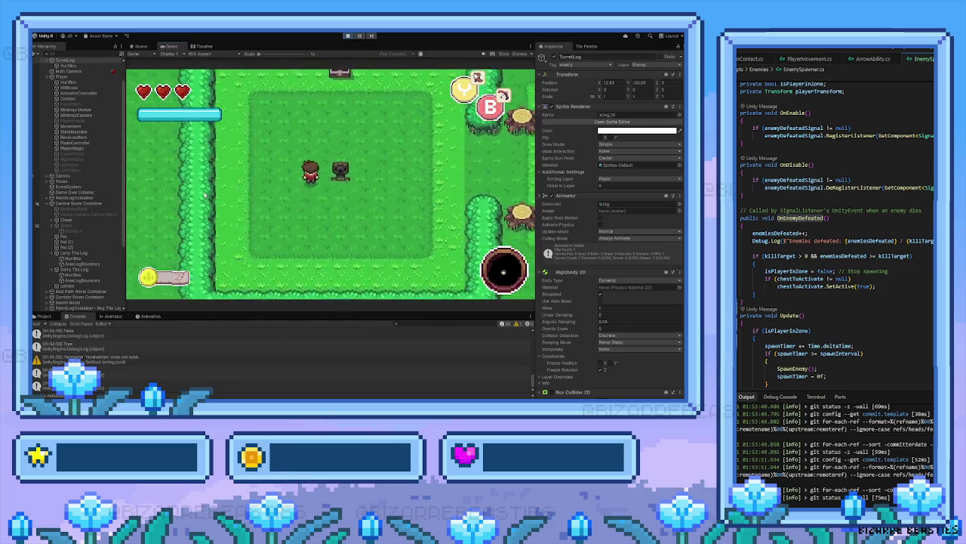
pyautogui.press('Up')
pyautogui.press('Right')
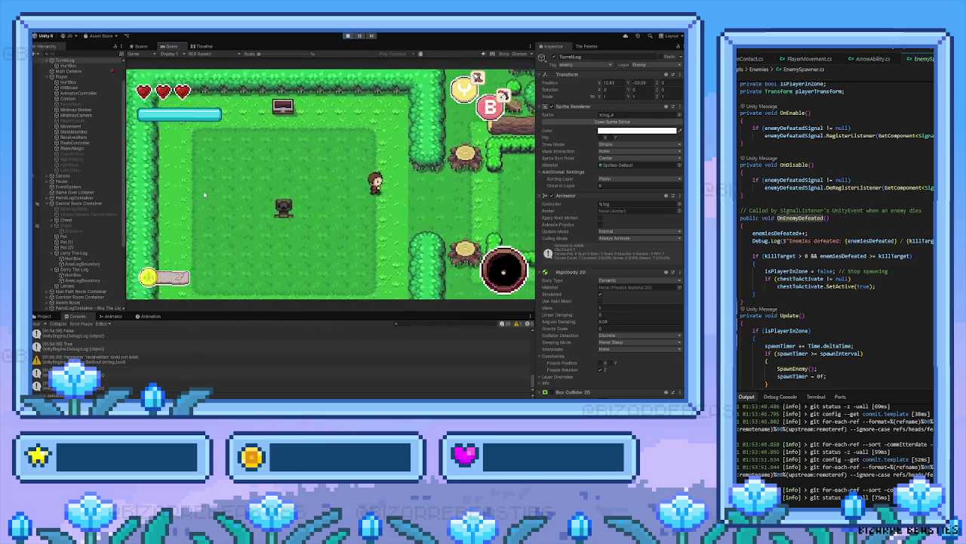
pyautogui.press('Right')
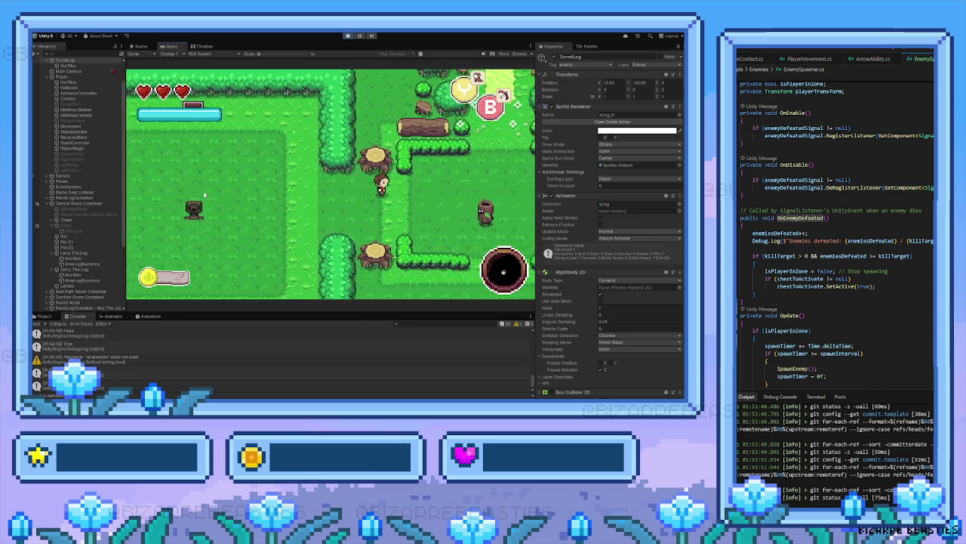
pyautogui.press('Up')
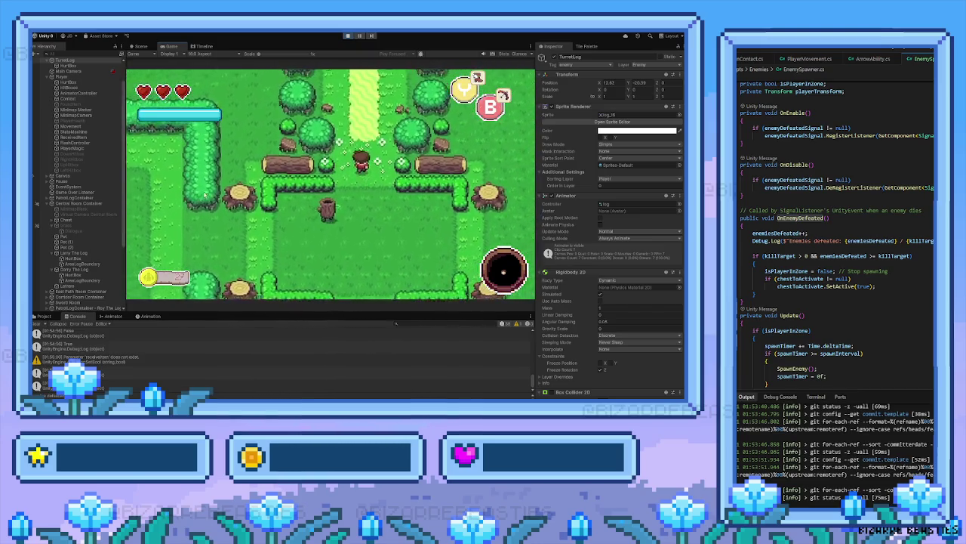
pyautogui.press('Up')
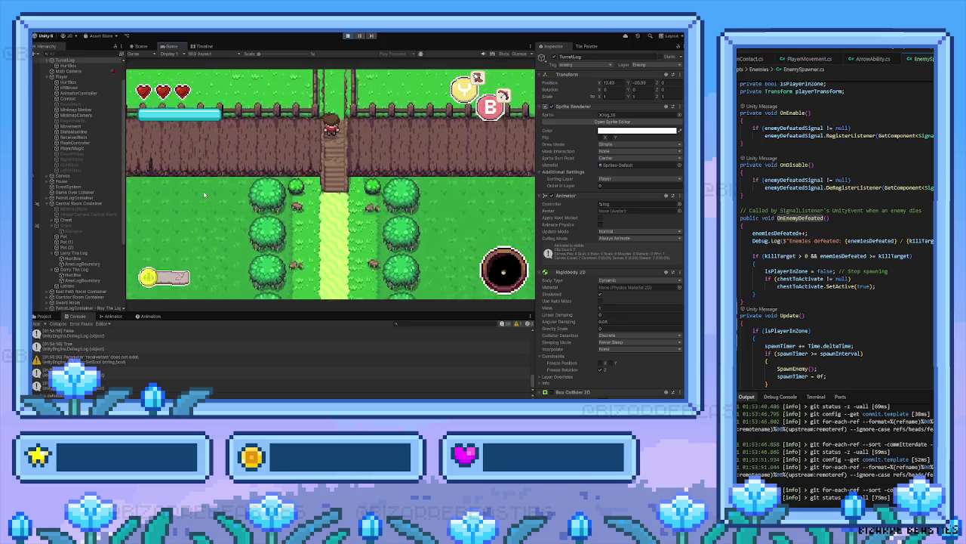
pyautogui.press('Up')
pyautogui.press('Right')
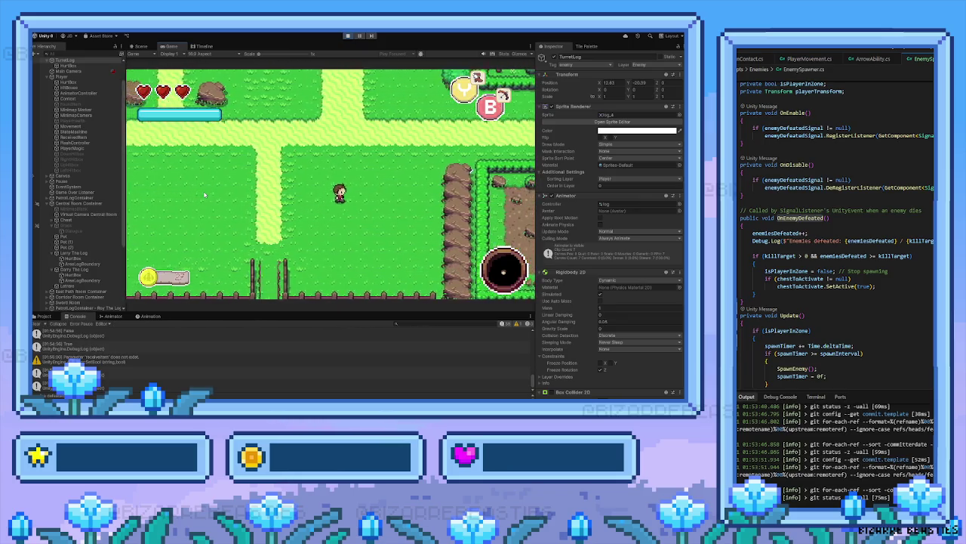
pyautogui.press('Right')
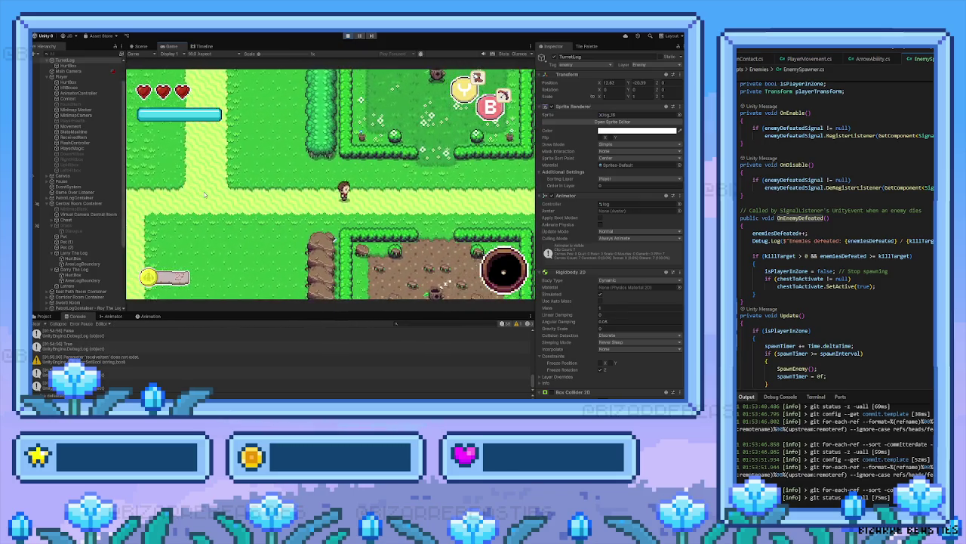
pyautogui.press('Right')
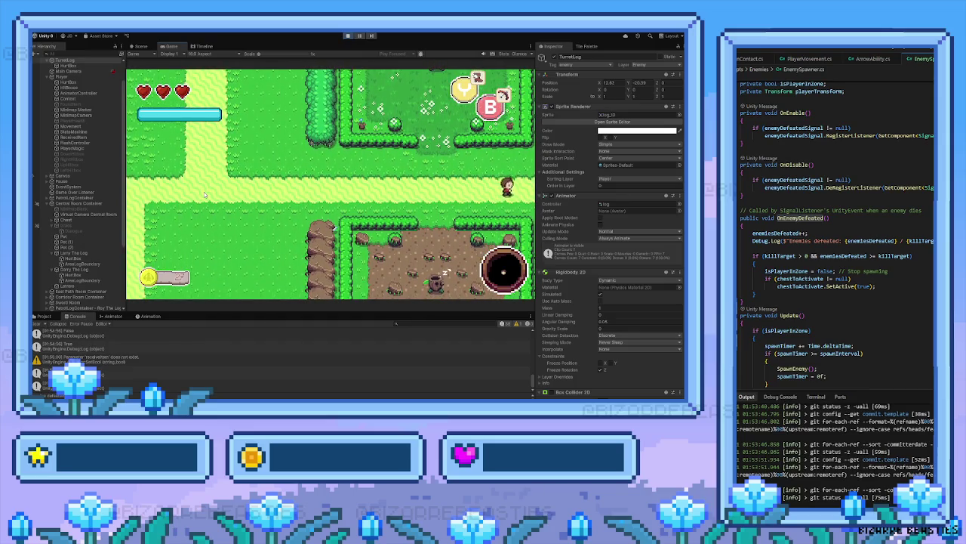
pyautogui.press('Right')
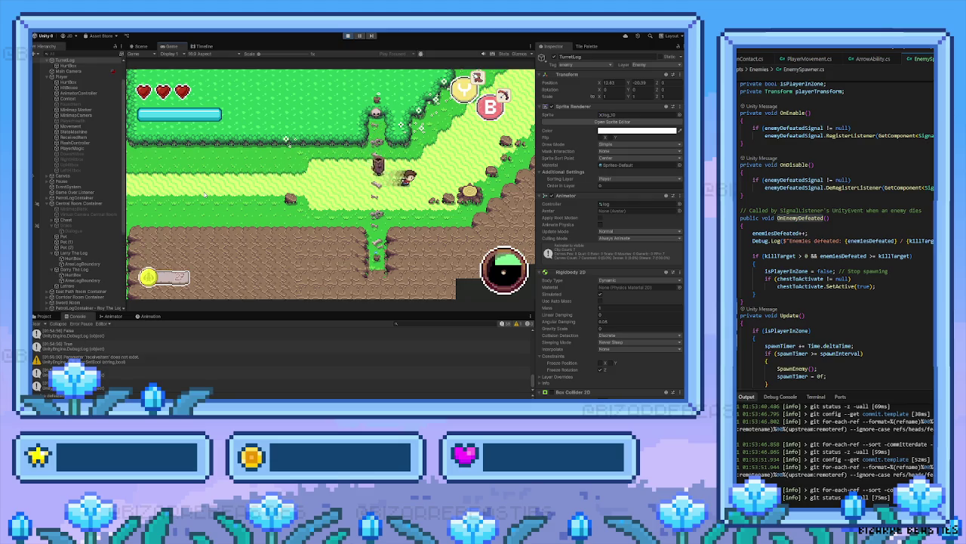
# Attack the log enemy, then walk up-right and along the left grass path after it
pyautogui.press('Left')
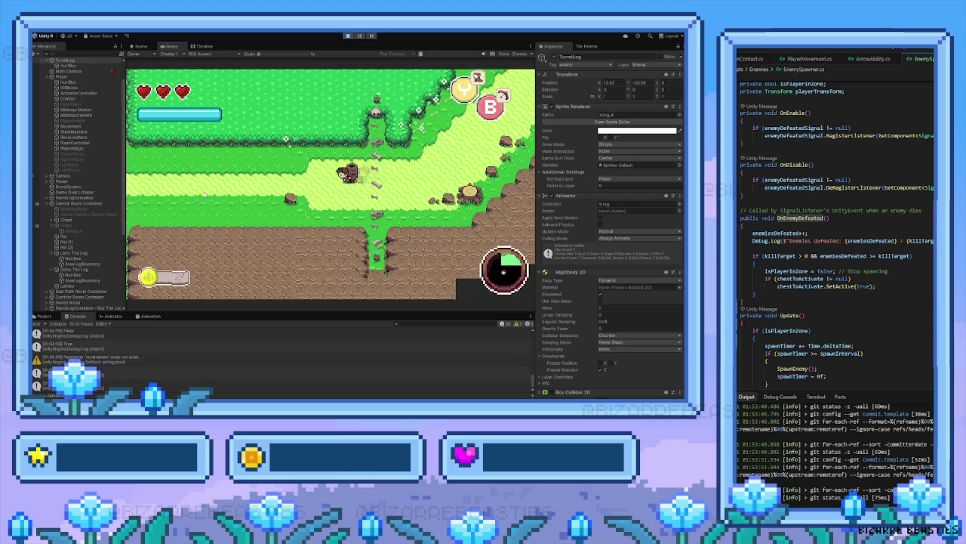
pyautogui.press('Down')
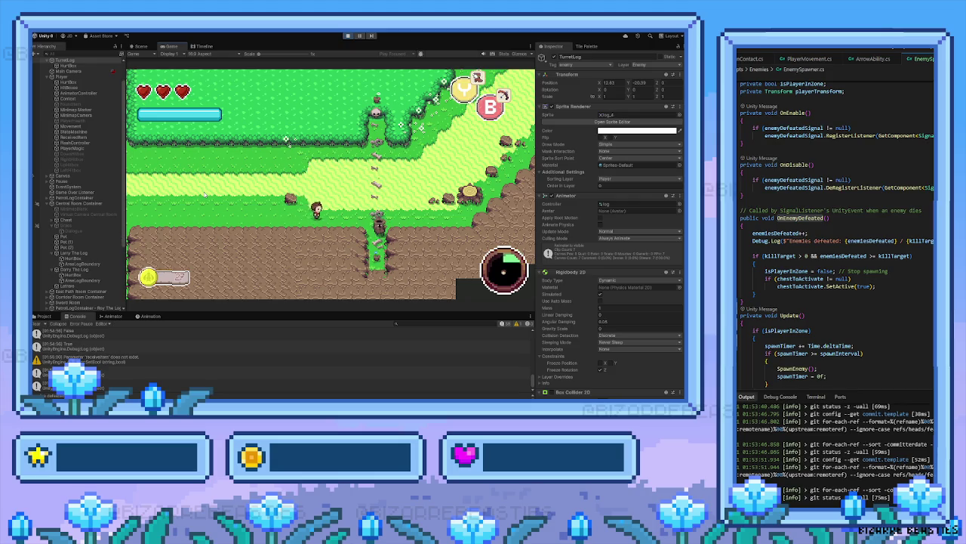
pyautogui.press('space')
pyautogui.press('Right')
pyautogui.press('Up')
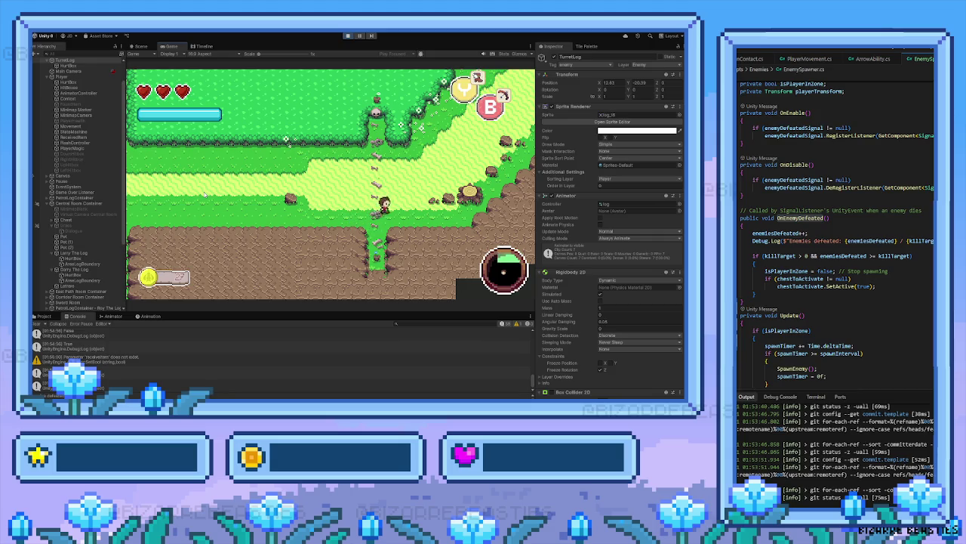
pyautogui.press('Right')
pyautogui.press('Up')
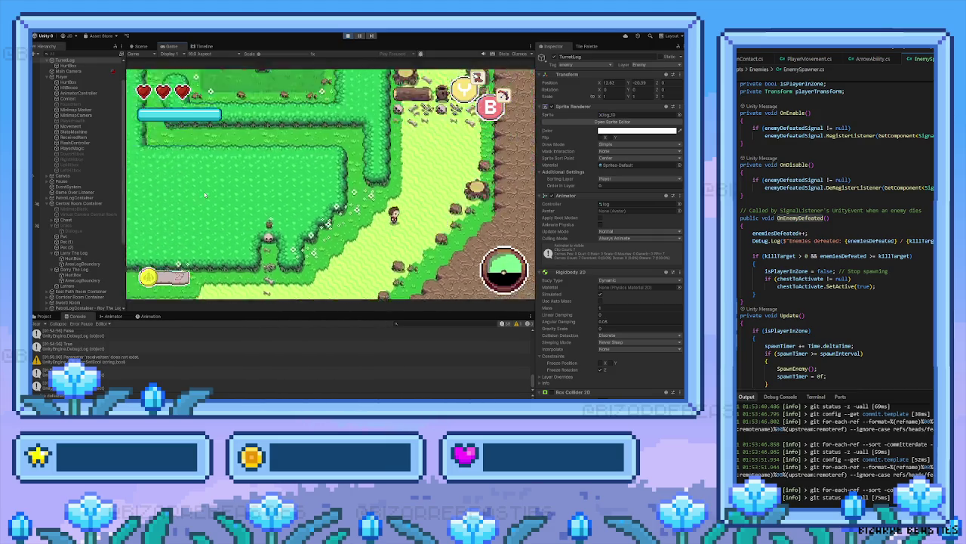
pyautogui.press('Up')
pyautogui.press('Left')
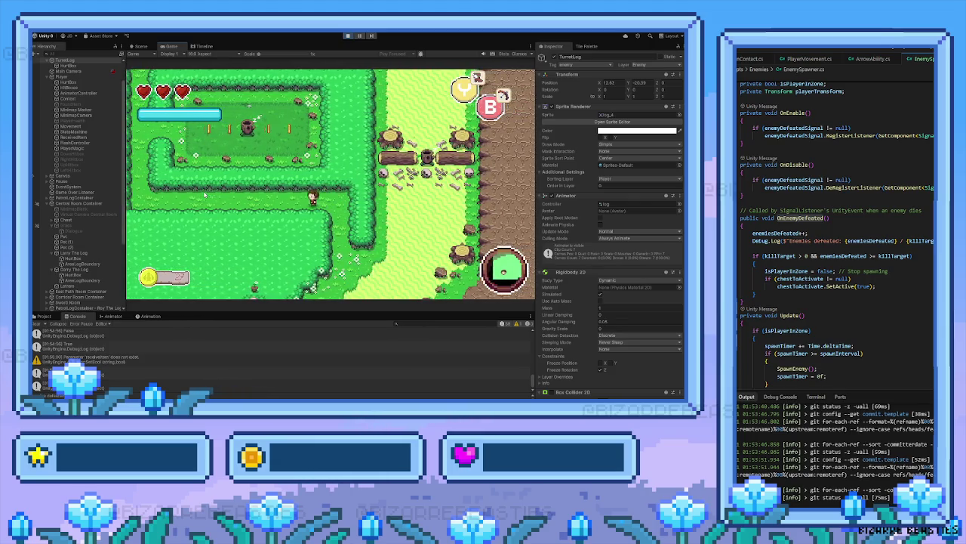
pyautogui.press('Left')
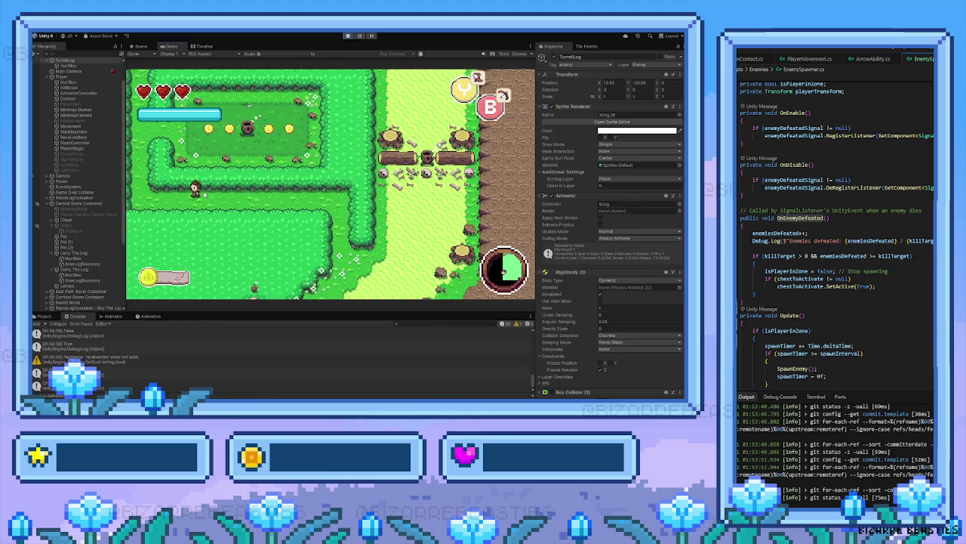
pyautogui.press('Up')
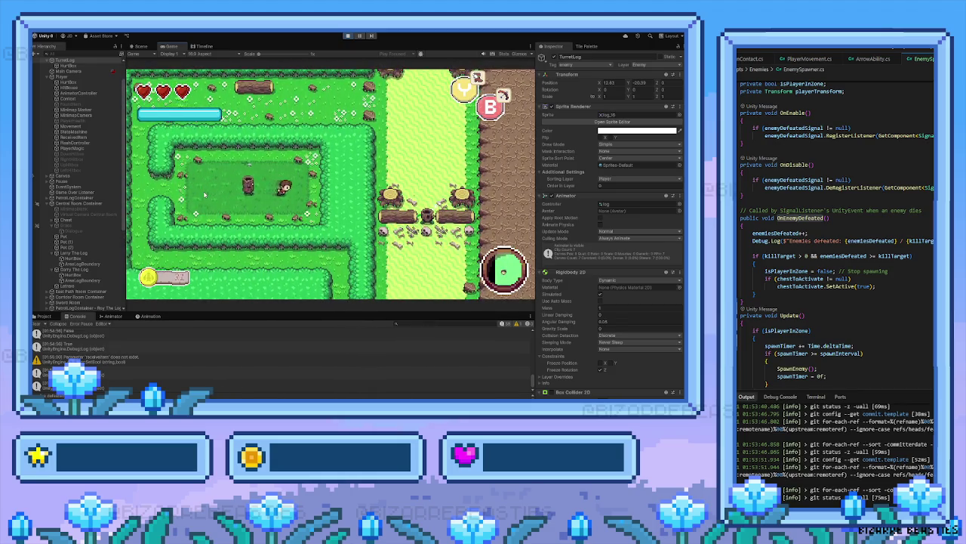
pyautogui.press('Left')
pyautogui.press('Left')
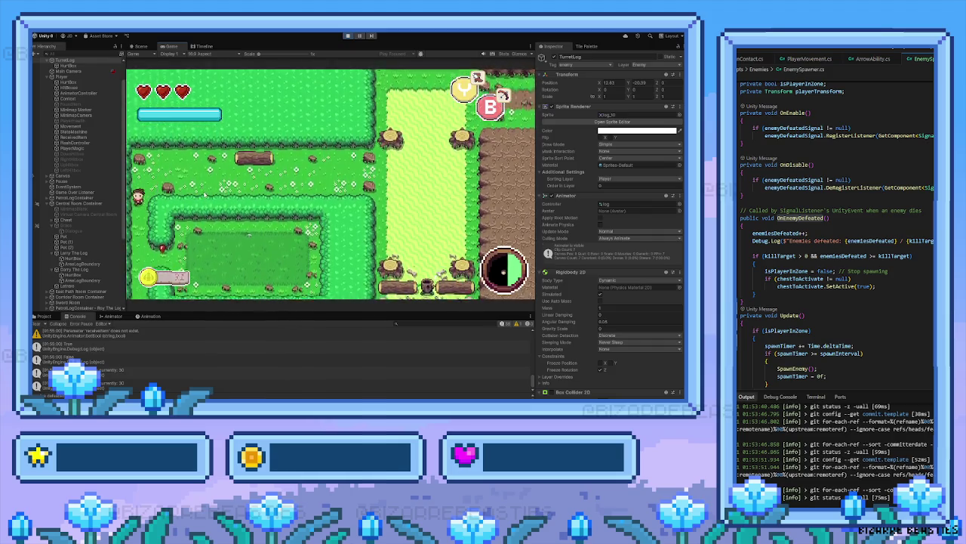
pyautogui.press('Left')
pyautogui.press('Up')
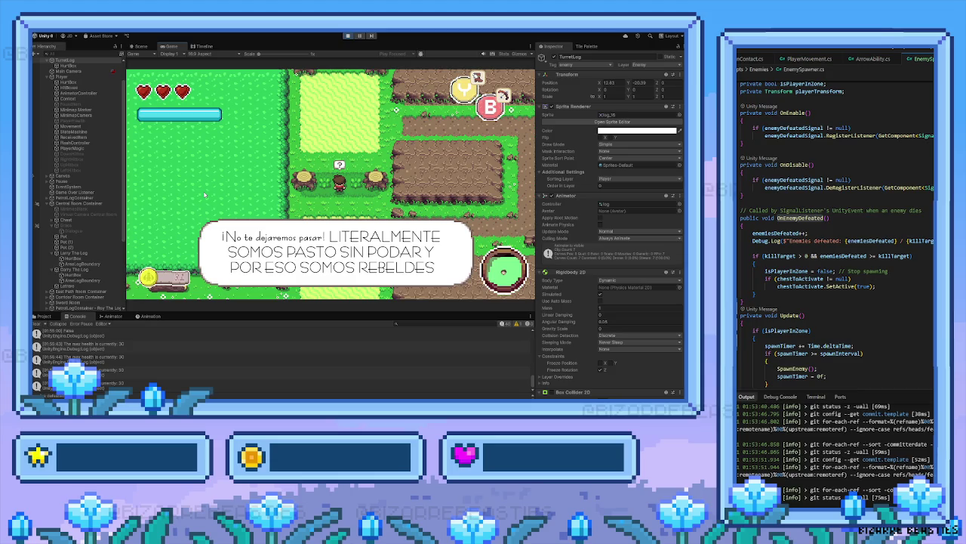
# Dismiss the in-game dialogue, talk to the character near the water, then cut the nearby grass
pyautogui.press('space')
pyautogui.press('d')
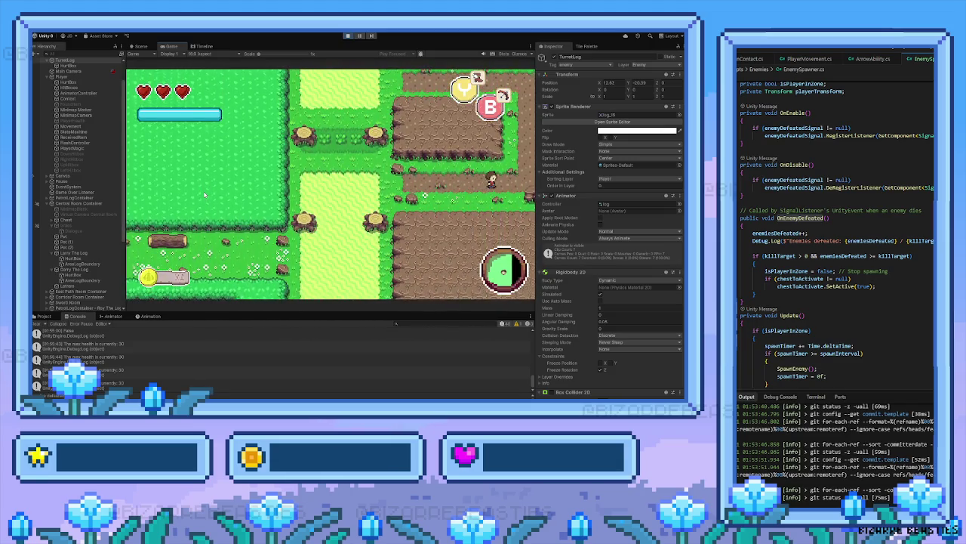
pyautogui.press('w')
pyautogui.press('a')
pyautogui.press('s')
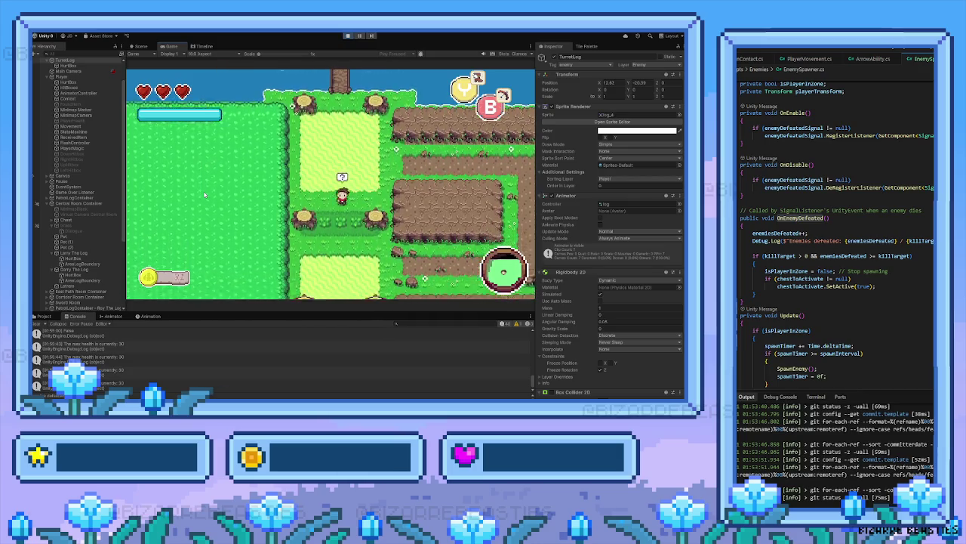
pyautogui.press('space')
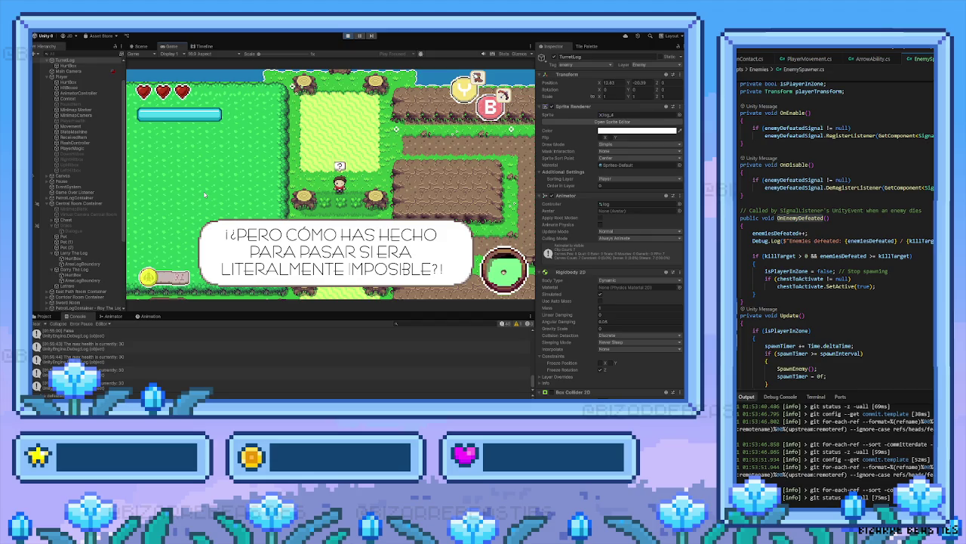
pyautogui.press('space')
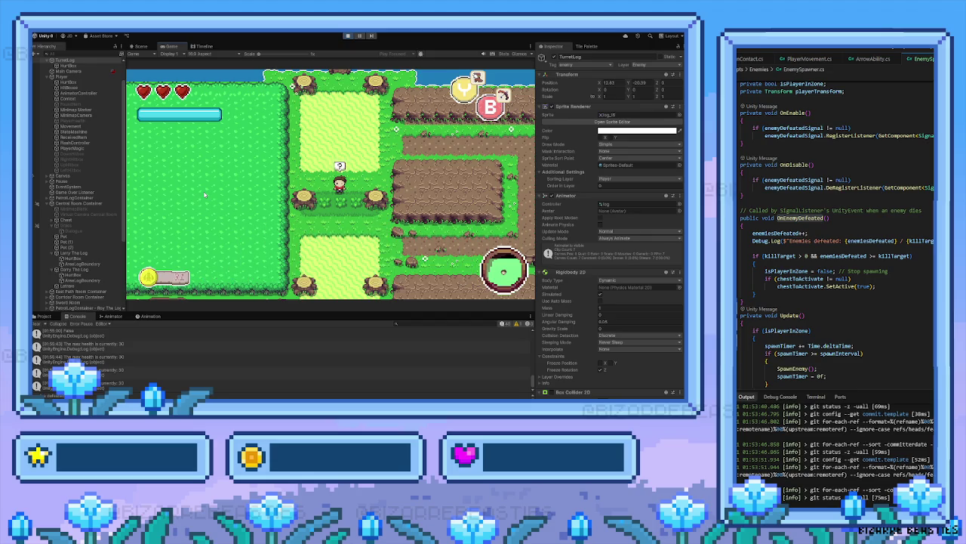
pyautogui.press('space')
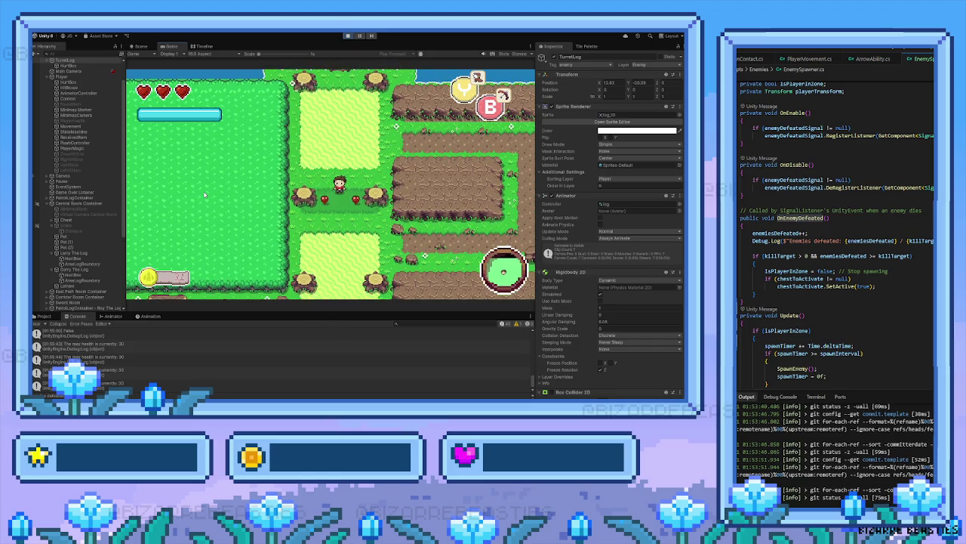
# Collect the two hearts, cross the bridge, and open the chest to get the sword
pyautogui.press('Up')
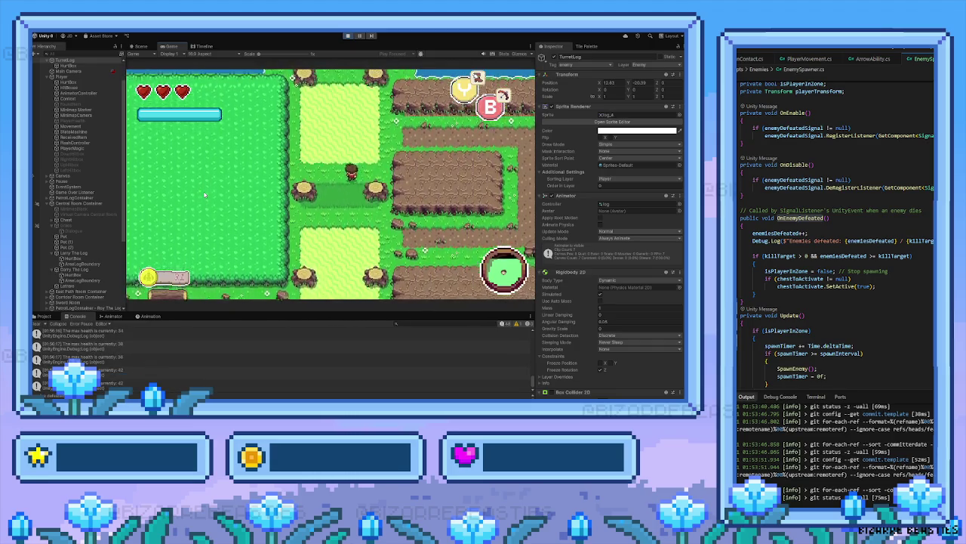
pyautogui.press('Up')
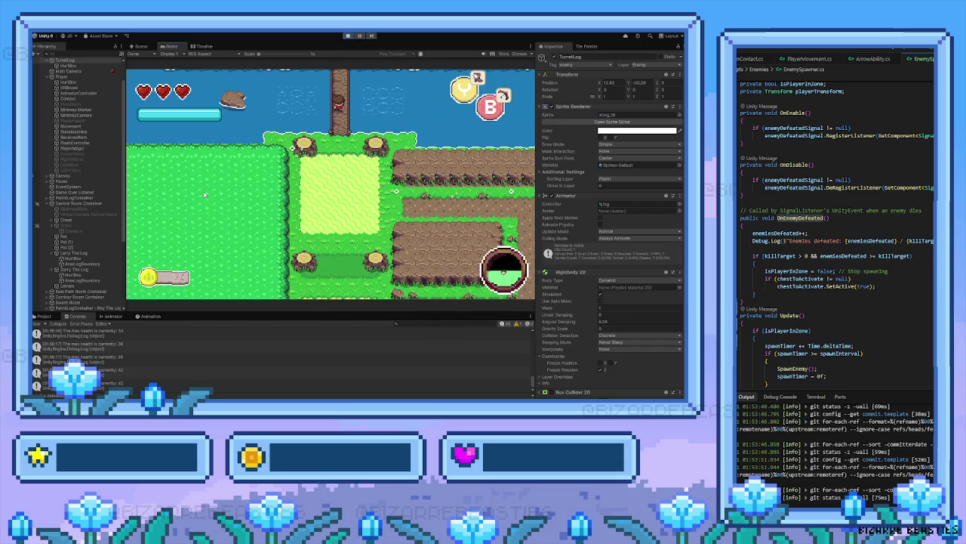
pyautogui.press('Up')
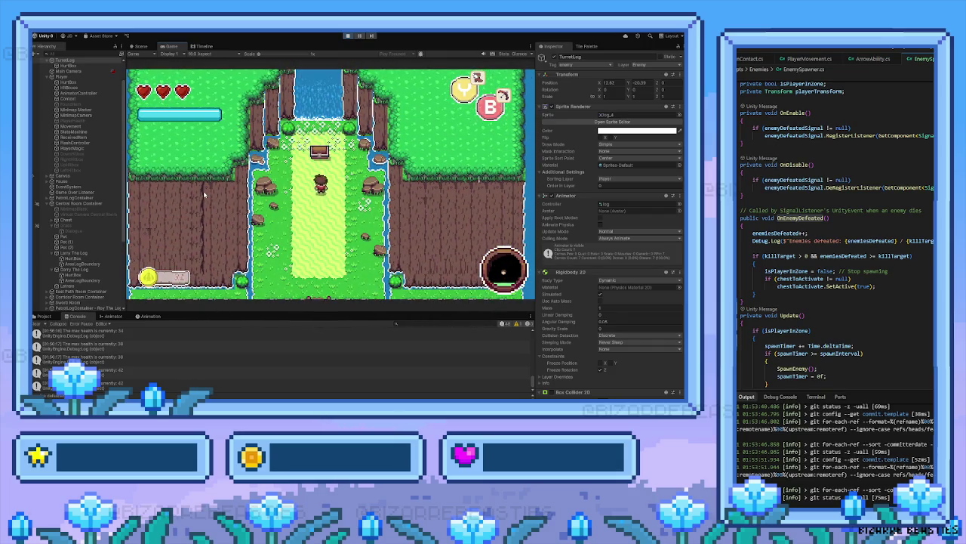
pyautogui.press('Up')
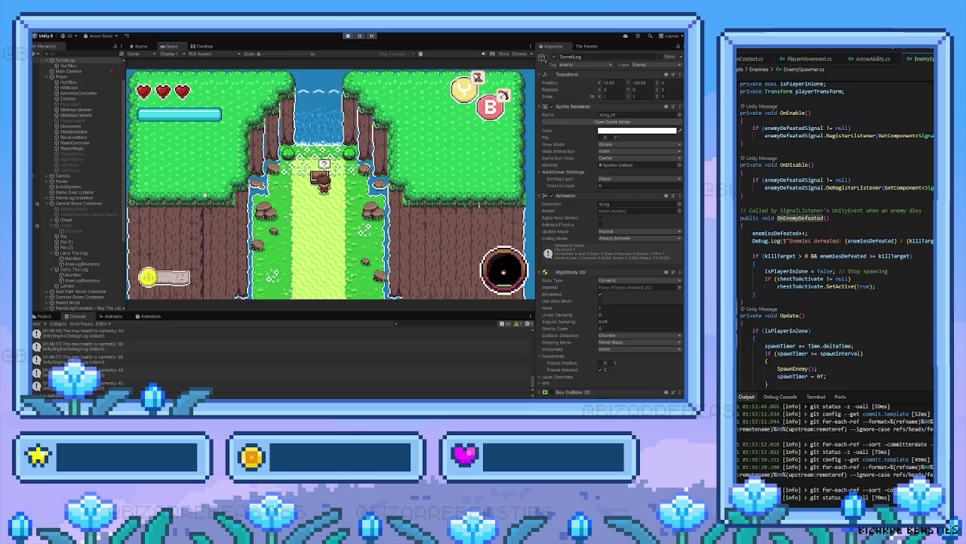
pyautogui.press('Down')
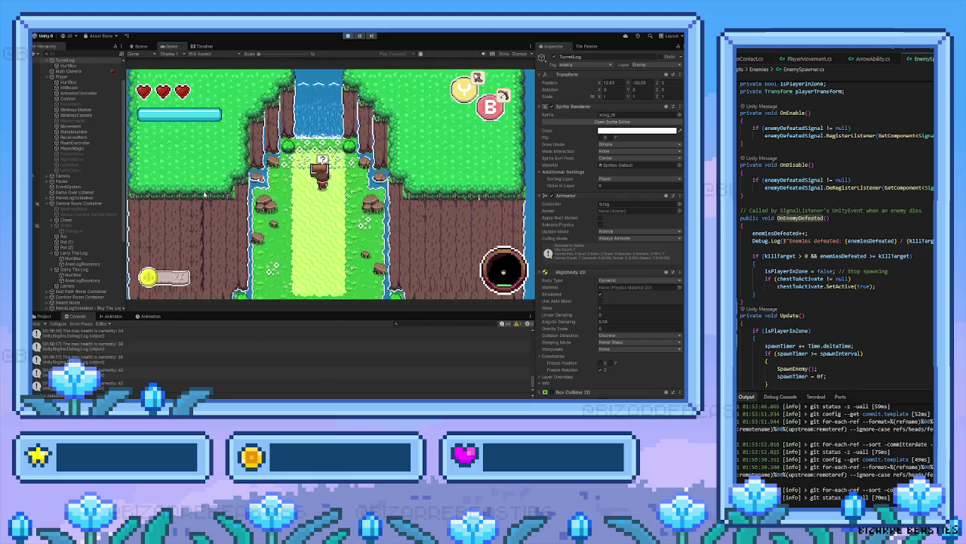
pyautogui.press('space')
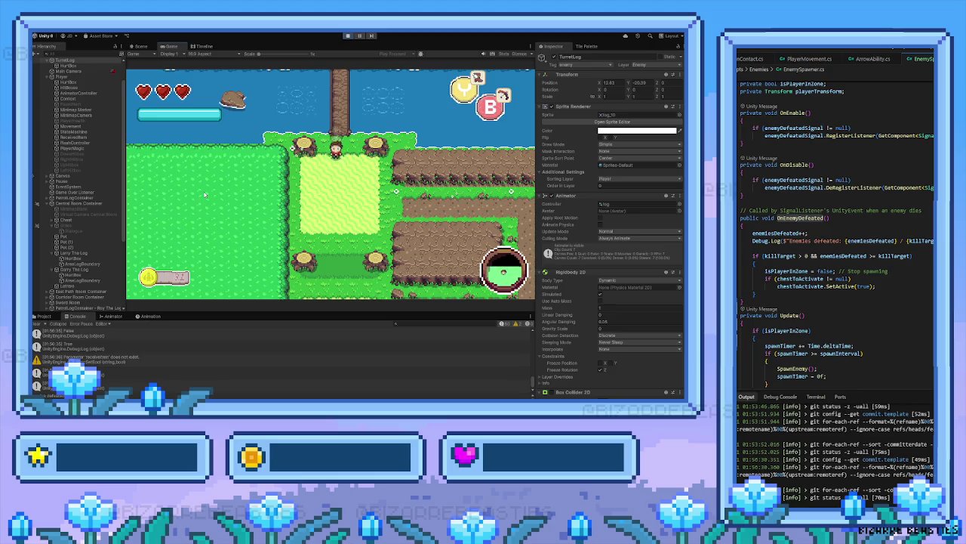
# Walk down through the gap between the logs into the cliff area, then stop the game
pyautogui.press('Down')
pyautogui.press('Down')
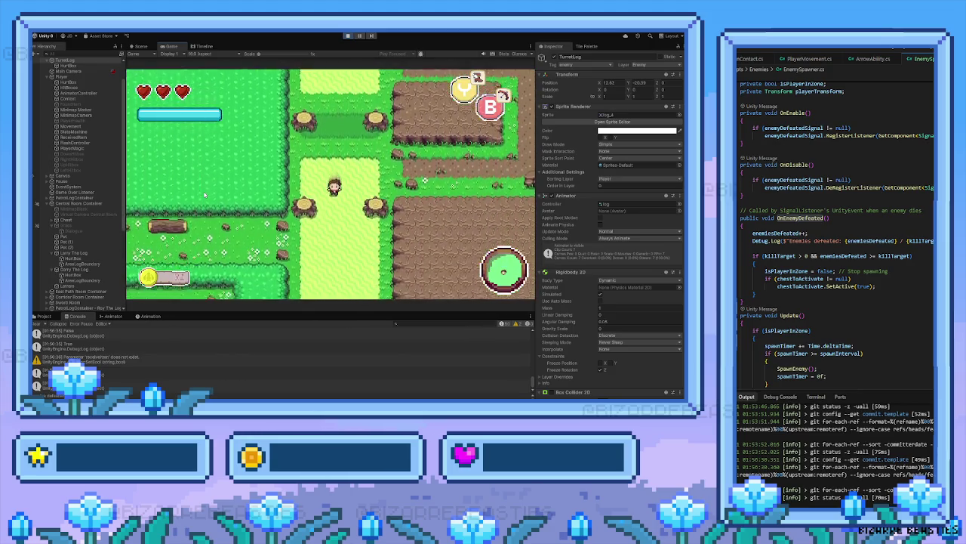
pyautogui.press('Down')
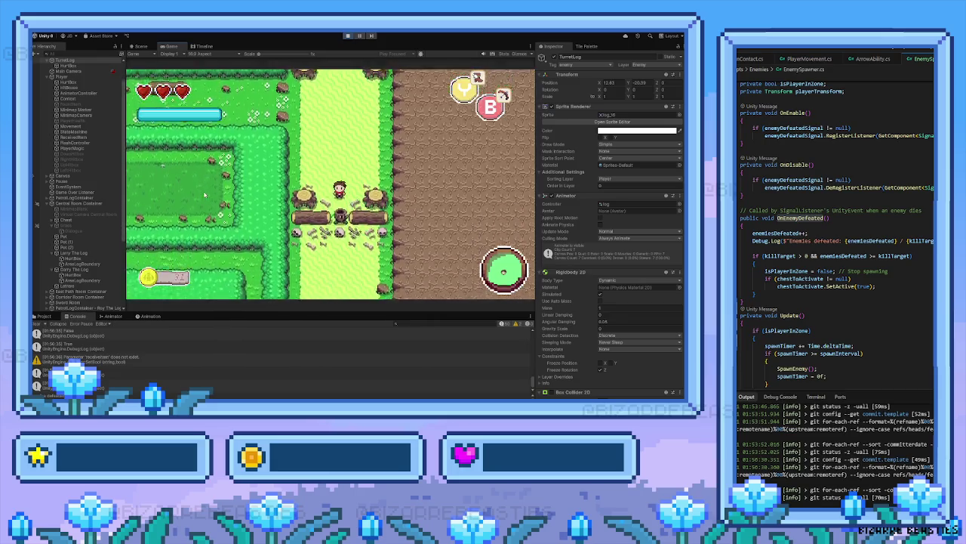
pyautogui.press('Down')
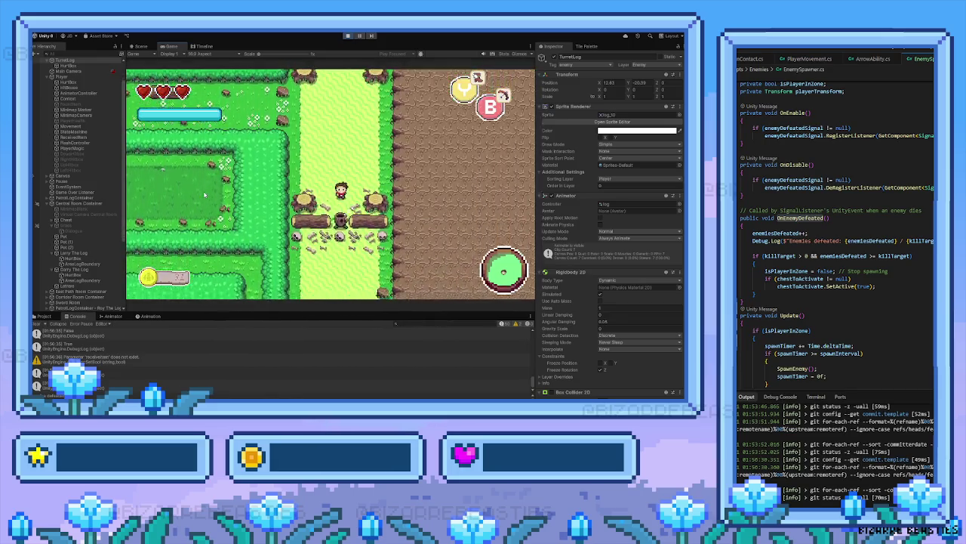
pyautogui.press('Down')
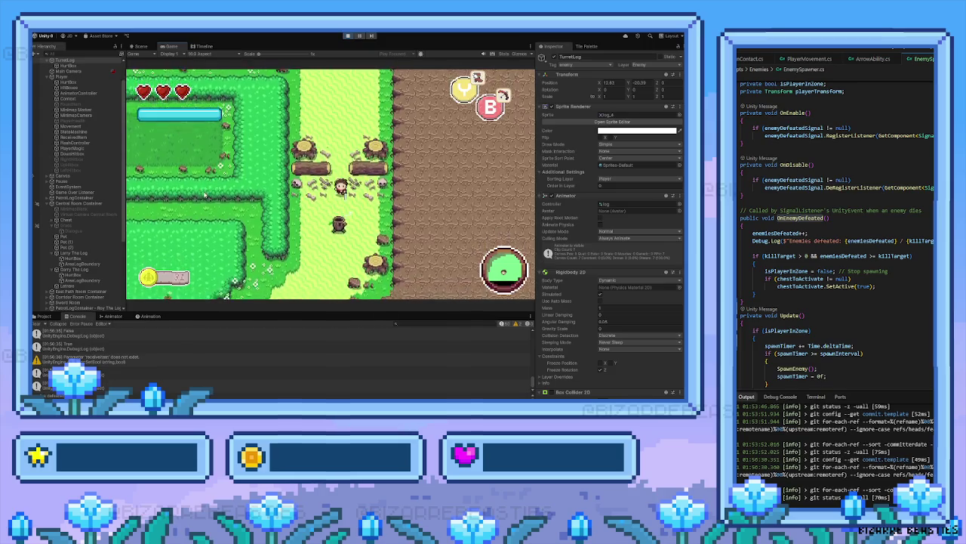
pyautogui.press('Down')
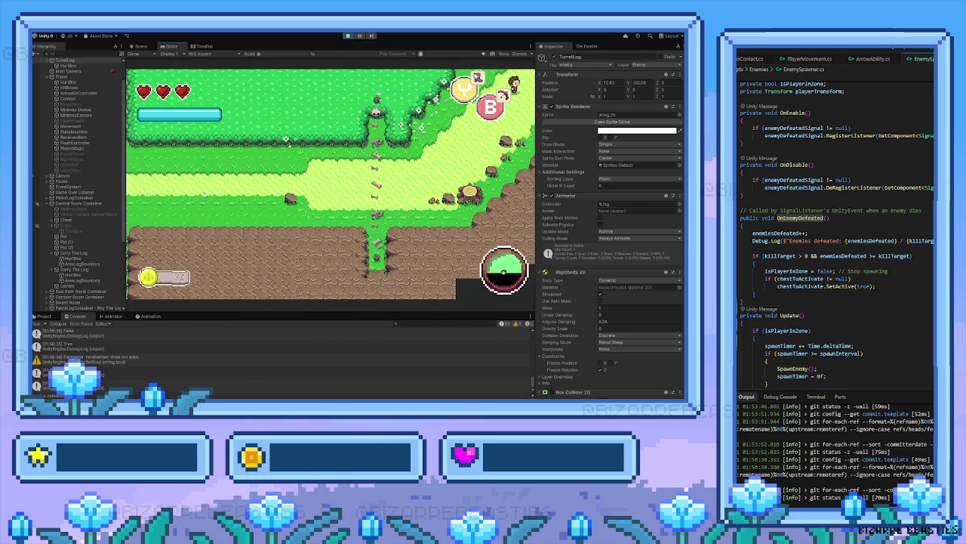
pyautogui.press('Down')
pyautogui.press('Down')
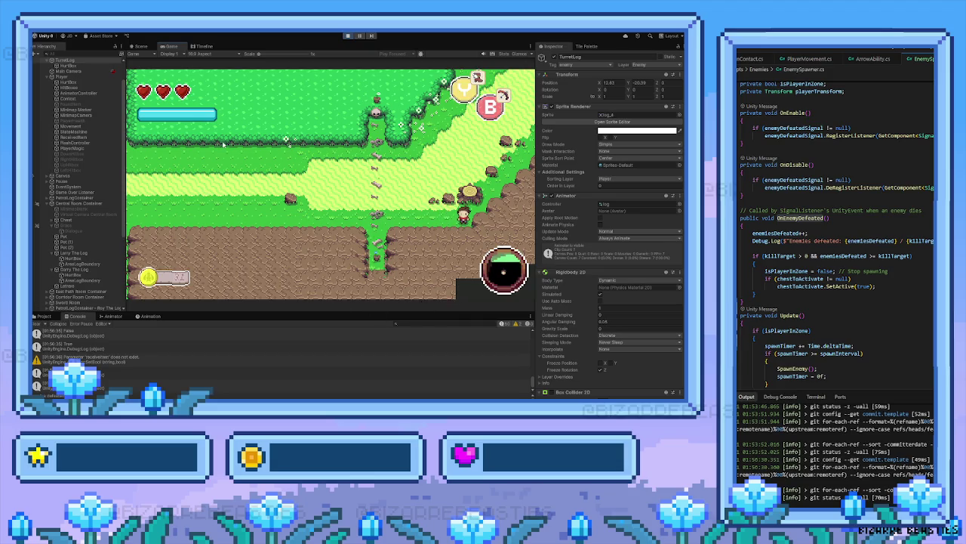
pyautogui.click(351, 37)
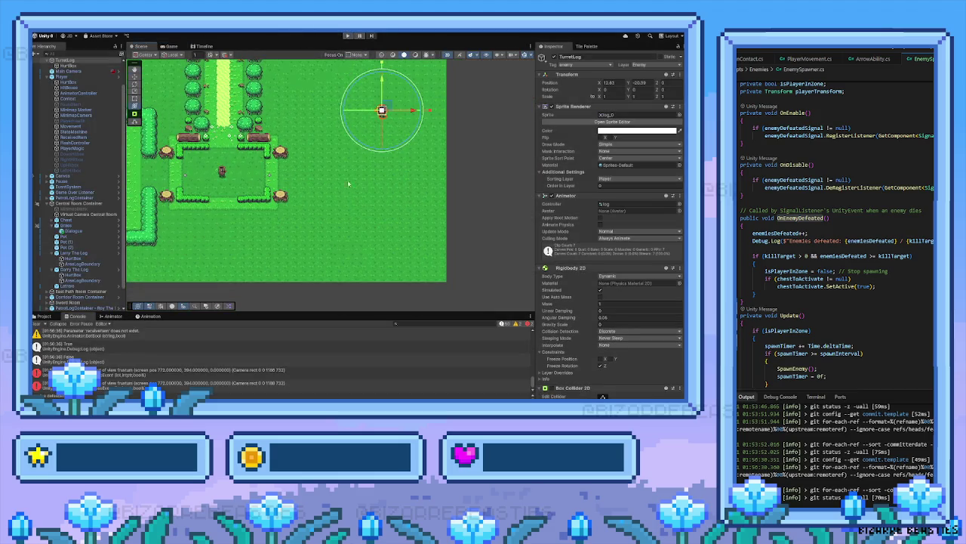
# On the Ground tilemap, box-fill dirt tiles into the cliff gap up to the staircase edge
pyautogui.press('f')
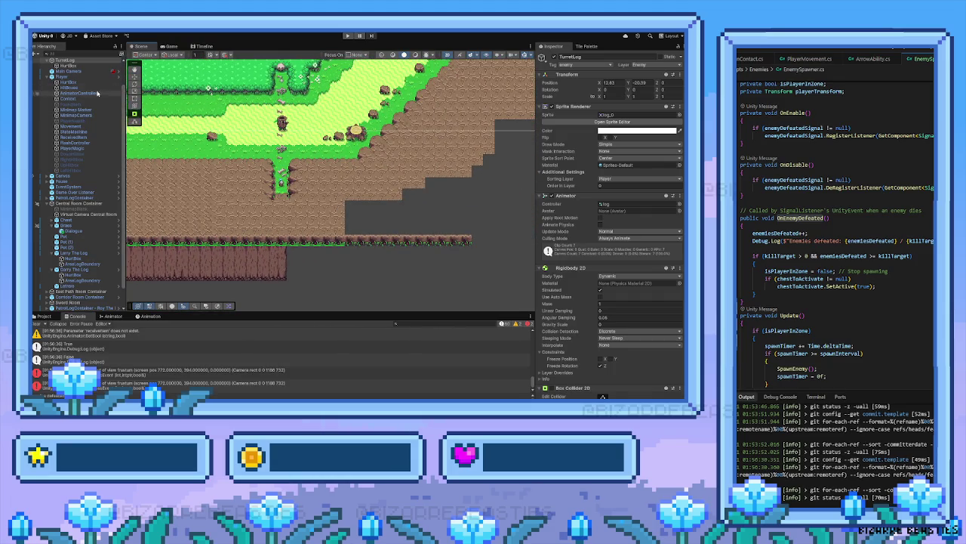
pyautogui.scroll(2, 70, 119)
pyautogui.click(68, 71)
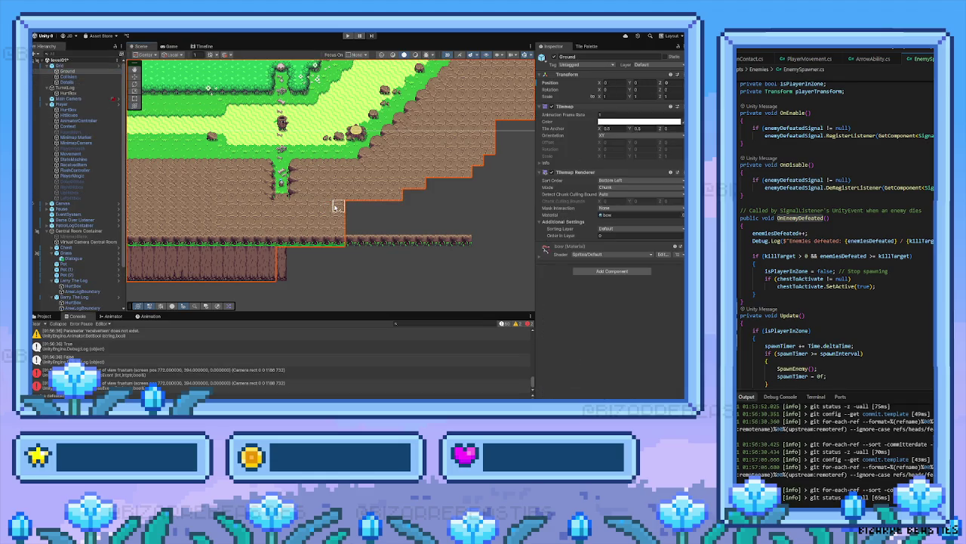
pyautogui.moveTo(349, 208); pyautogui.dragTo(414, 220)
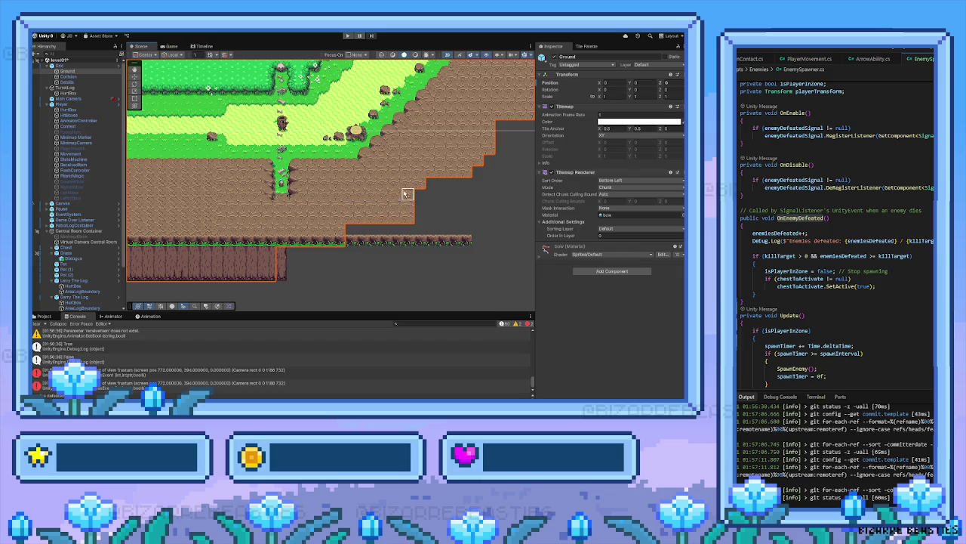
pyautogui.moveTo(395, 167); pyautogui.dragTo(461, 225)
pyautogui.moveTo(438, 142); pyautogui.dragTo(492, 199)
# Fill the remaining stepped gap with dirt tiles and start the game again
pyautogui.press('Right')
pyautogui.press('Up')
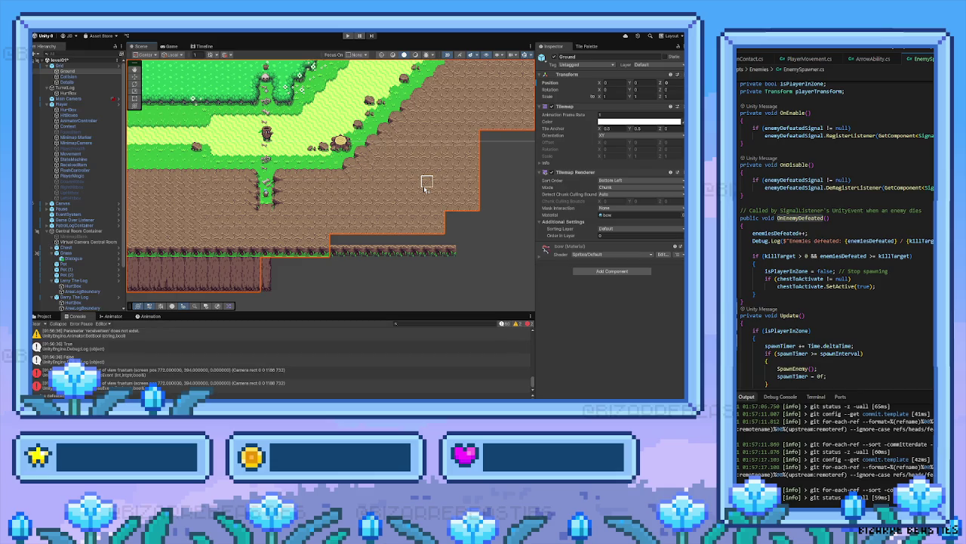
pyautogui.press('Right')
pyautogui.press('Up')
pyautogui.moveTo(443, 128); pyautogui.dragTo(483, 176)
pyautogui.click(347, 36)
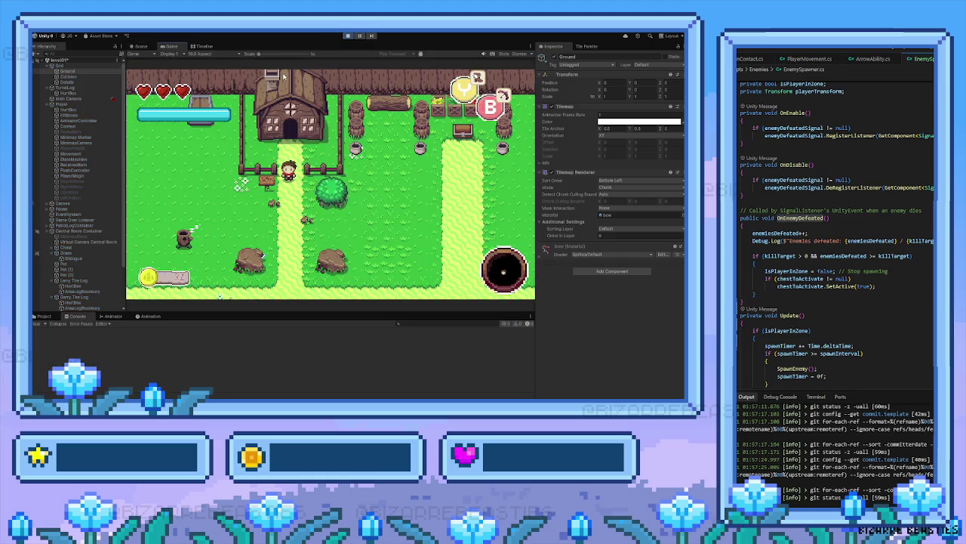
# Walk the player from the house right onto the dirt path and up the map
pyautogui.press('s')
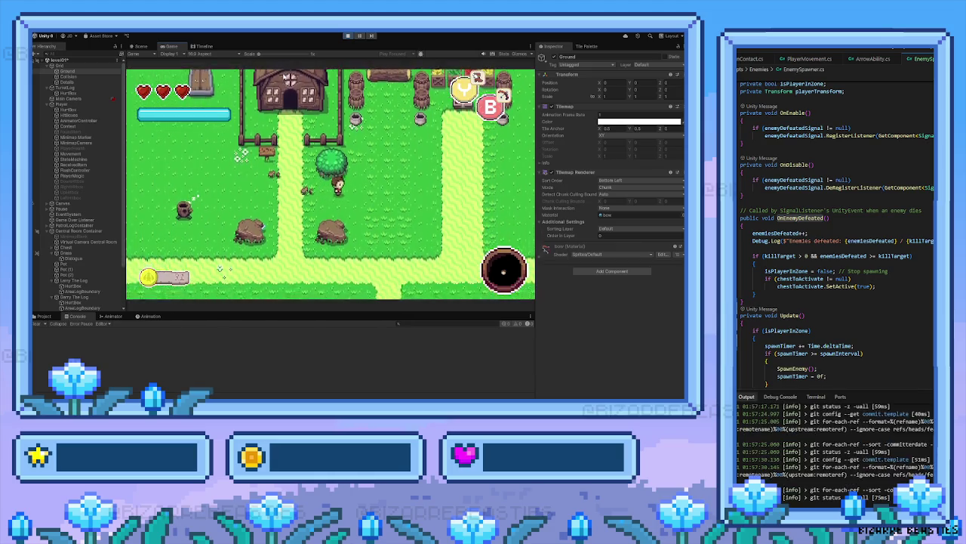
pyautogui.press('d')
pyautogui.press('d')
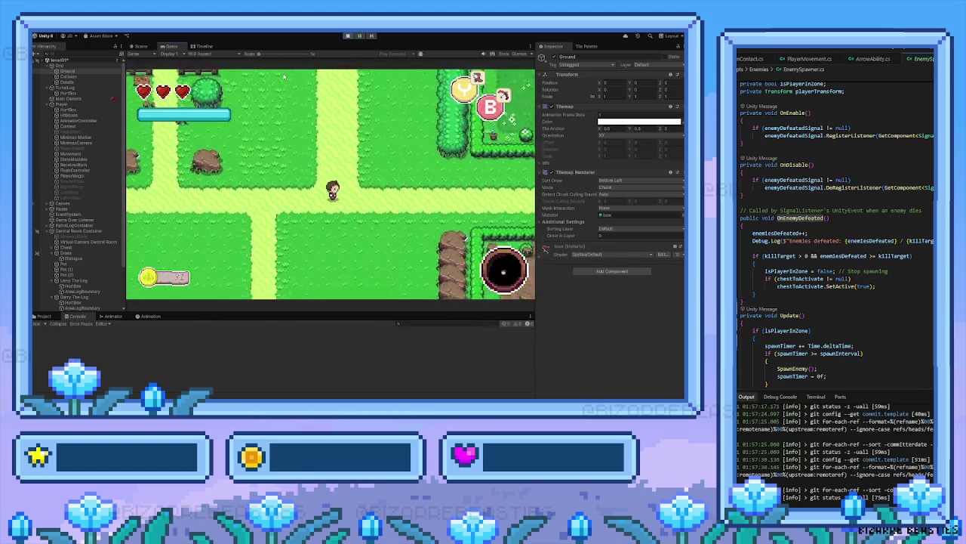
pyautogui.press('Right')
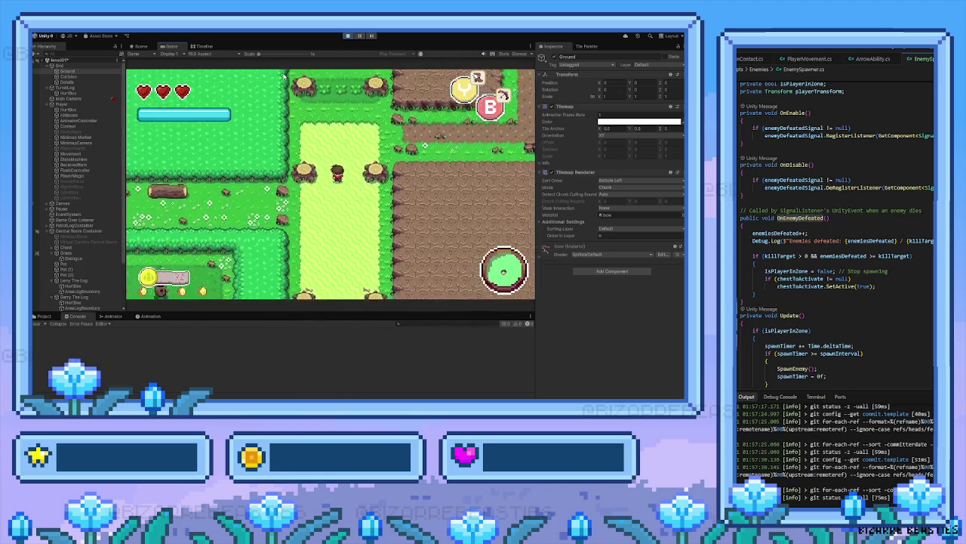
pyautogui.press('Right')
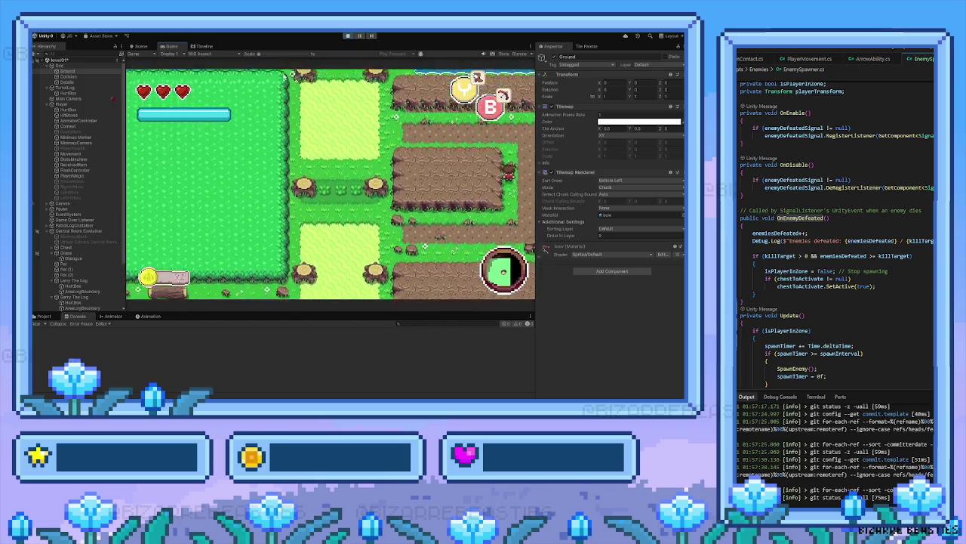
pyautogui.press('Up')
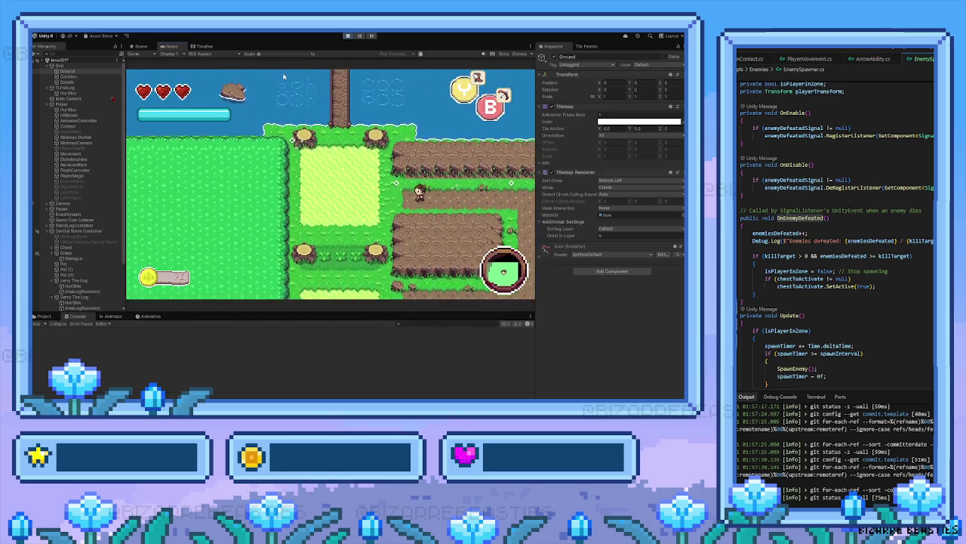
pyautogui.press('Up')
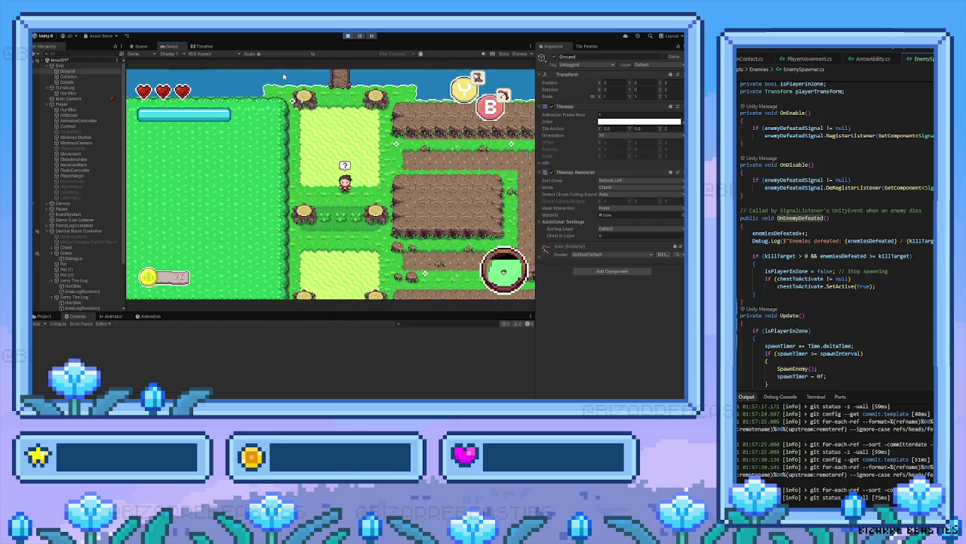
pyautogui.press('Right')
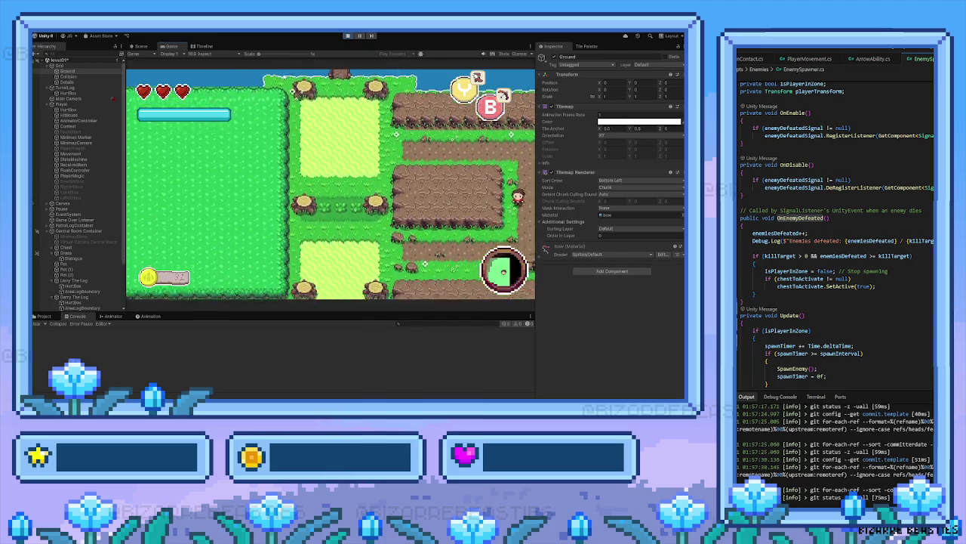
# Walk left, down through the log barrier and into the dirt area toward the enemy
pyautogui.press('Left')
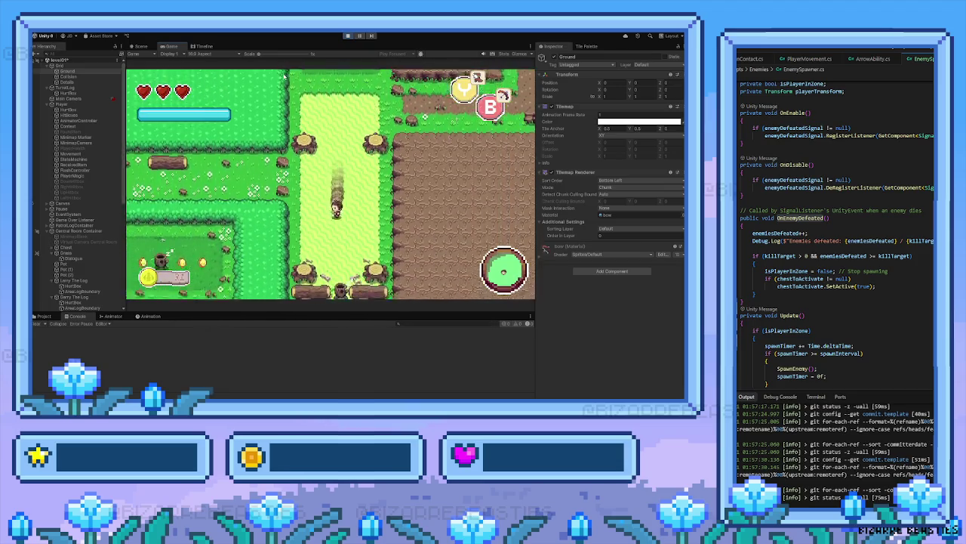
pyautogui.press('Down')
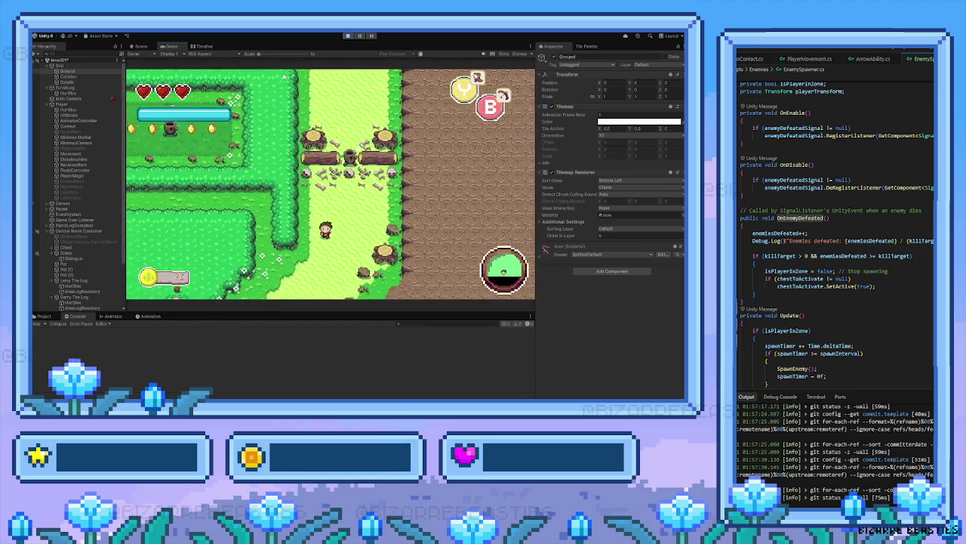
pyautogui.press('Down')
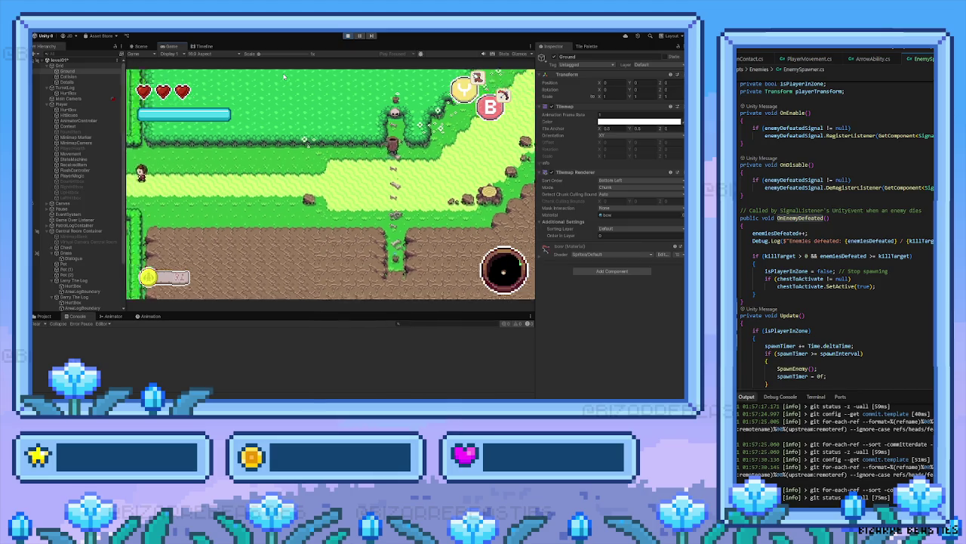
pyautogui.press('Left')
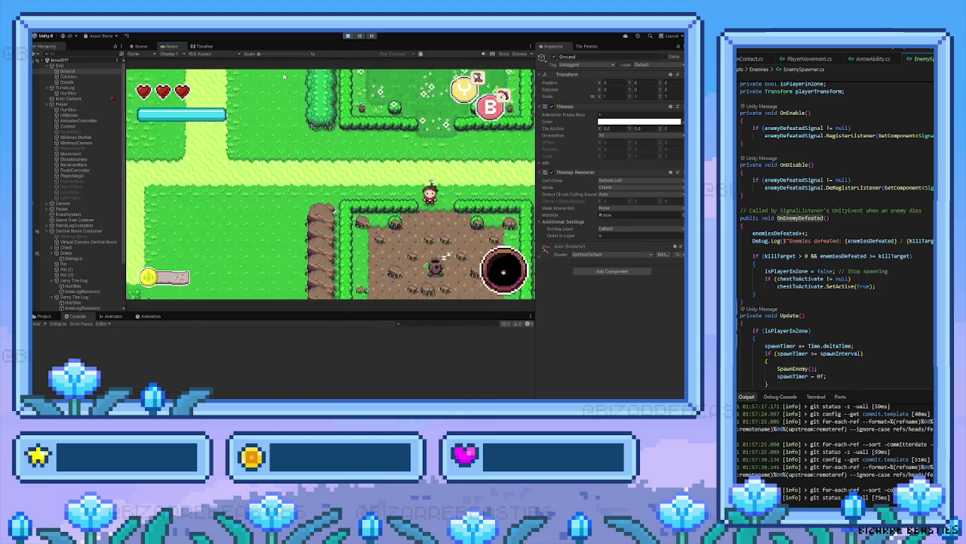
pyautogui.press('Down')
pyautogui.press('Right')
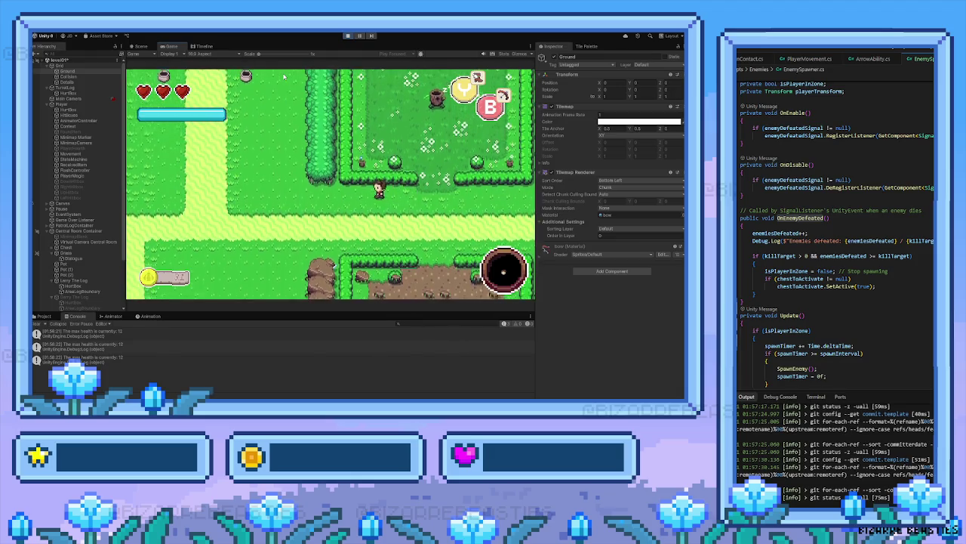
pyautogui.press('Left')
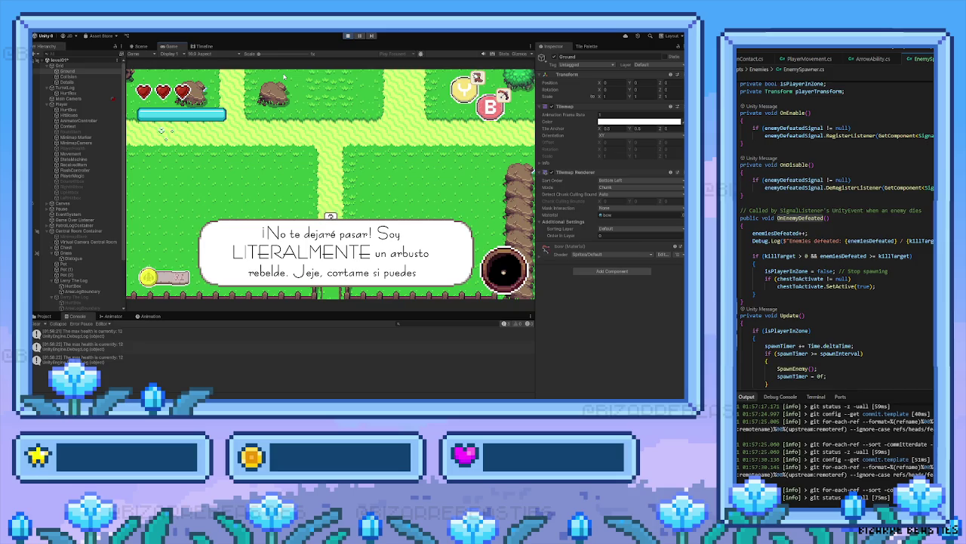
# Dismiss the bush's dialogue and walk down through the gate out of the fenced area
pyautogui.press('space')
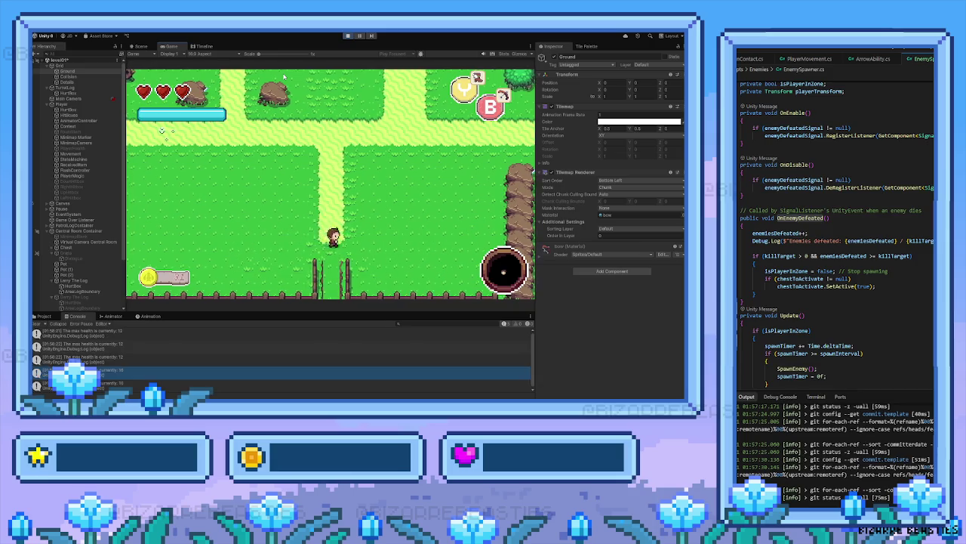
pyautogui.press('Down')
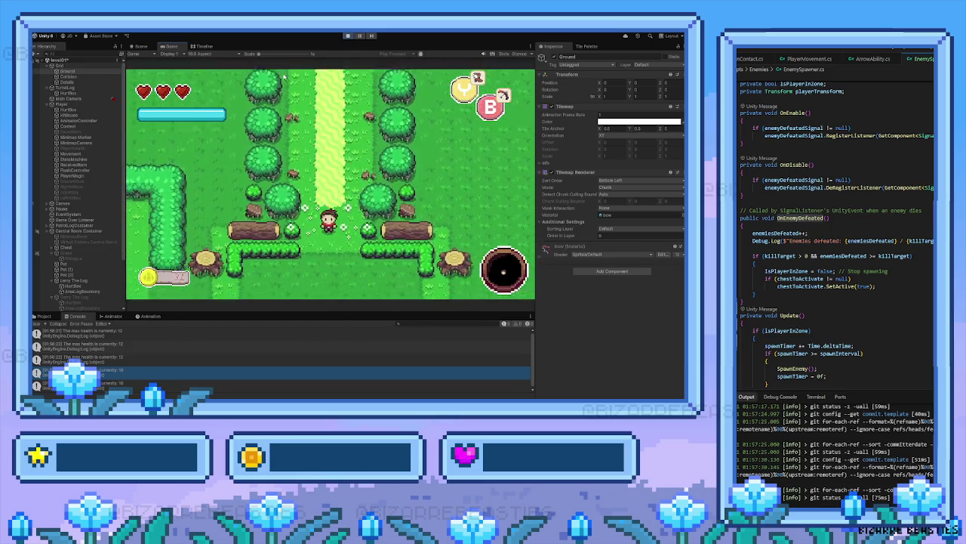
pyautogui.press('Left')
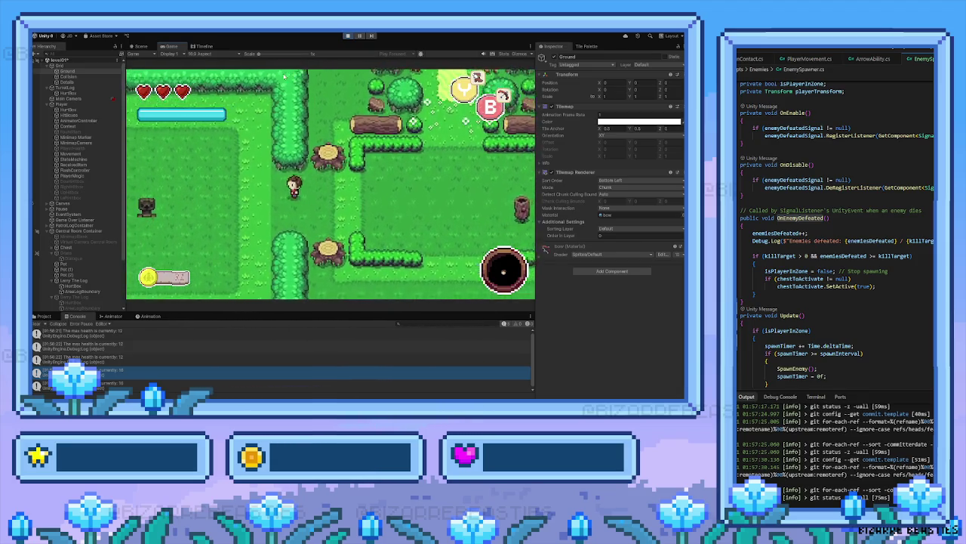
pyautogui.press('Down')
pyautogui.press('Left')
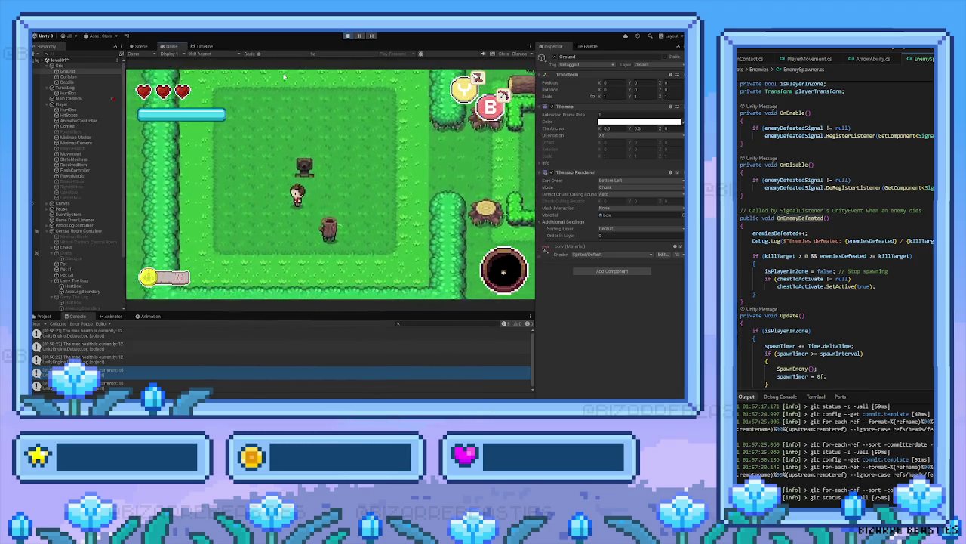
# Roam the arena and strike down nearby log enemies with the sword
pyautogui.press('Right')
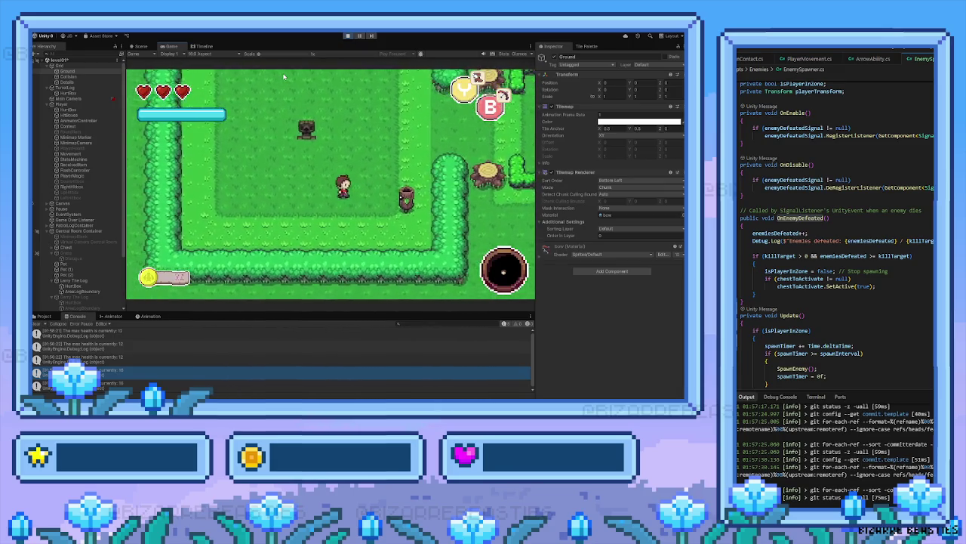
pyautogui.press('space')
pyautogui.press('Up')
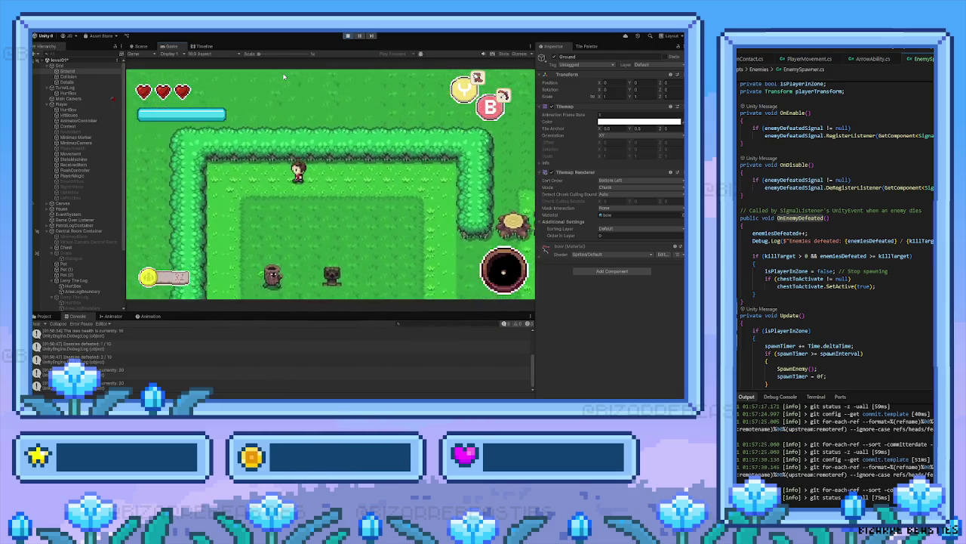
pyautogui.press('Right')
pyautogui.press('Down')
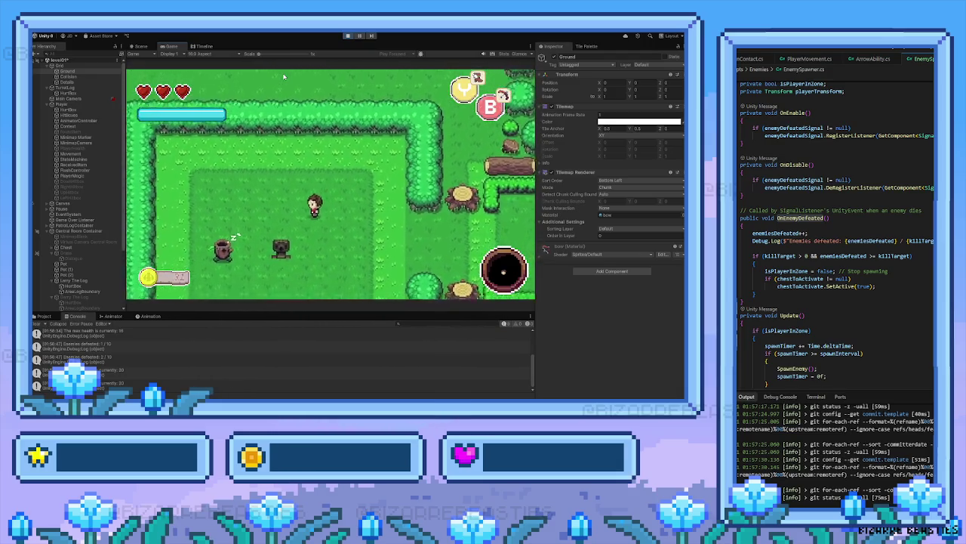
pyautogui.press('Left')
pyautogui.press('Up')
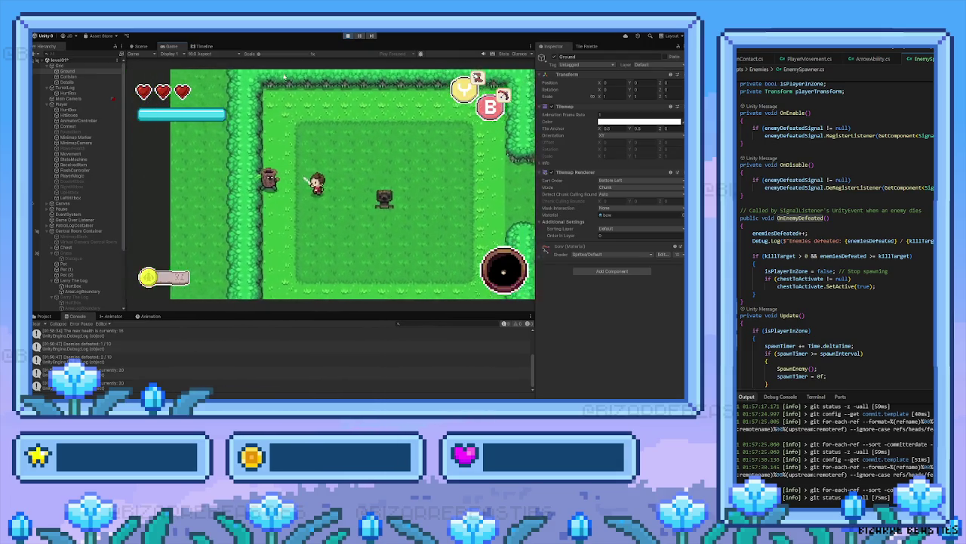
pyautogui.press('Left')
pyautogui.press('Down')
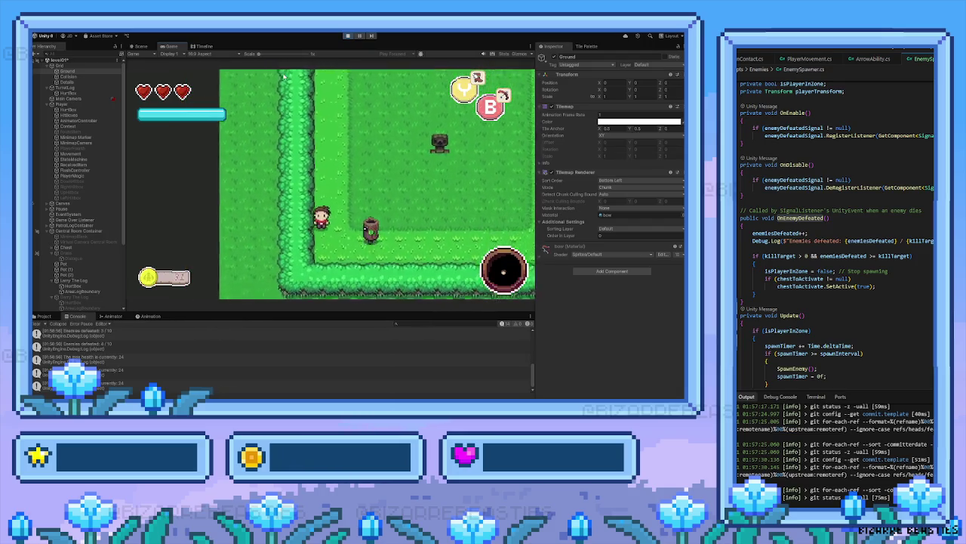
pyautogui.press('Right')
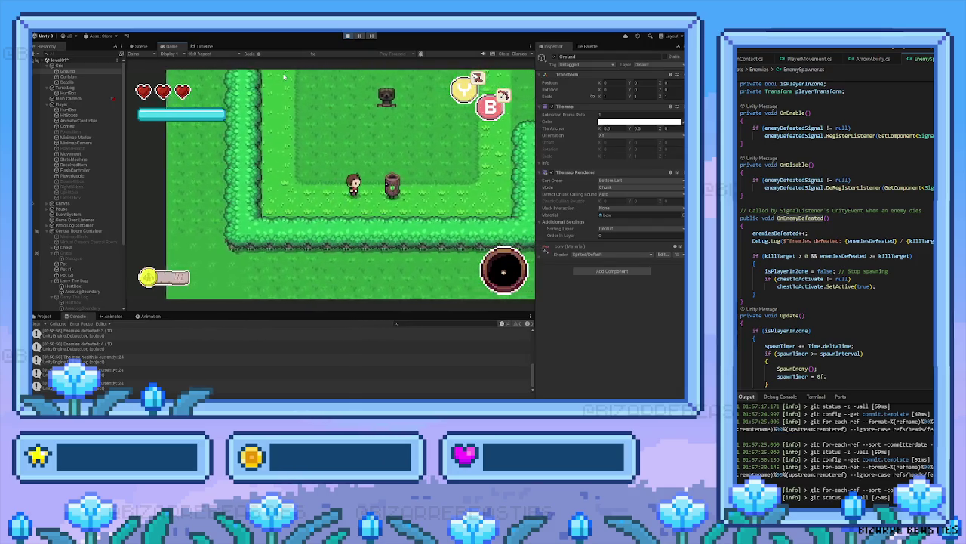
pyautogui.press('Right')
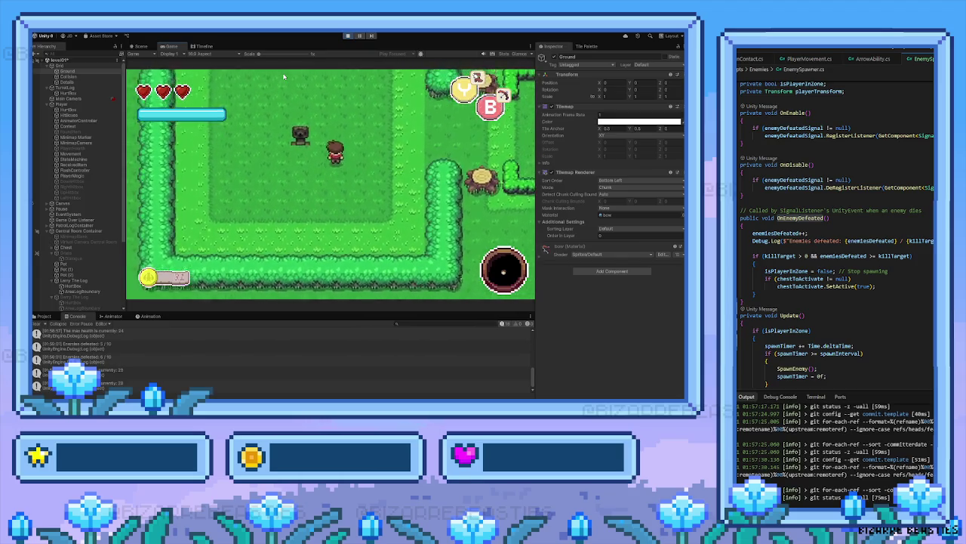
# Walk up past the hedge and launch a flame attack at an enemy
pyautogui.press('Up')
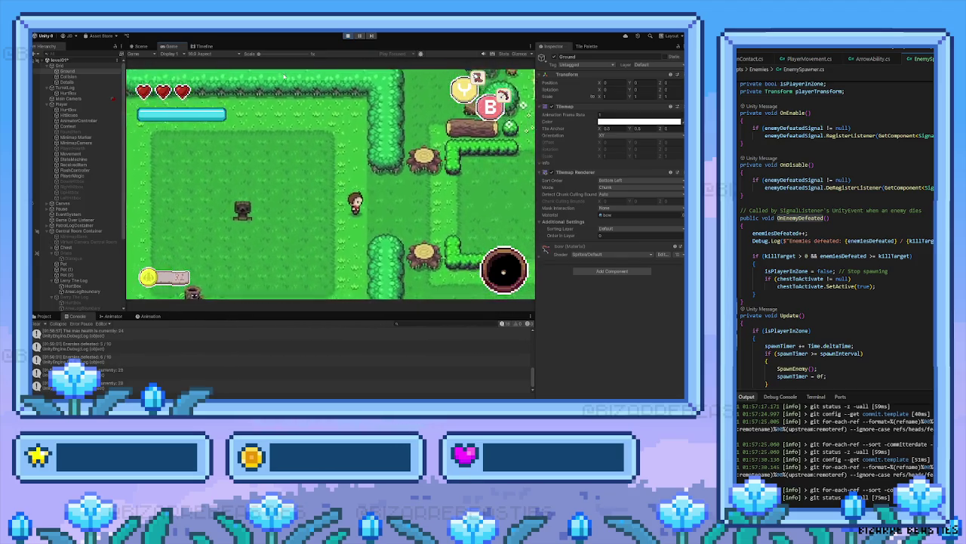
pyautogui.press('Left')
pyautogui.press('Up')
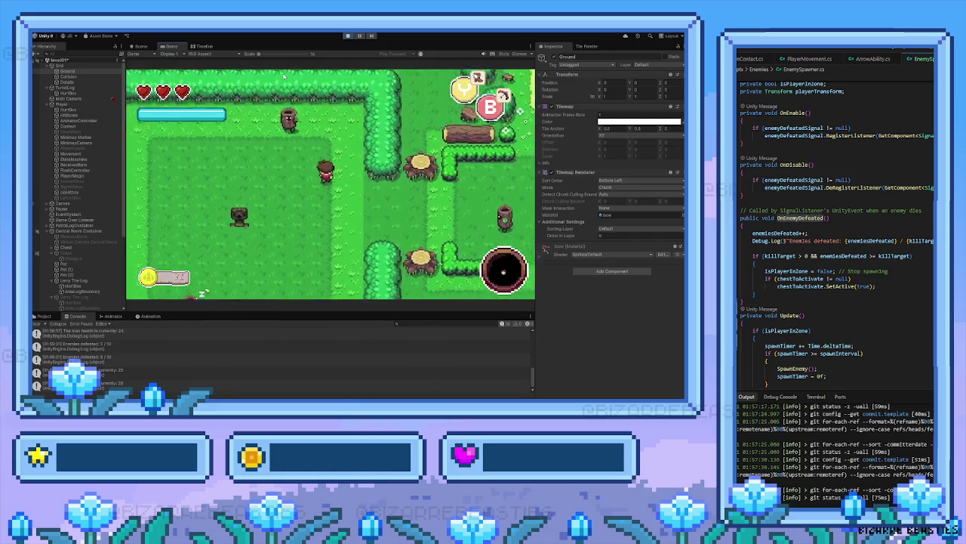
pyautogui.press('Up')
pyautogui.press('Left')
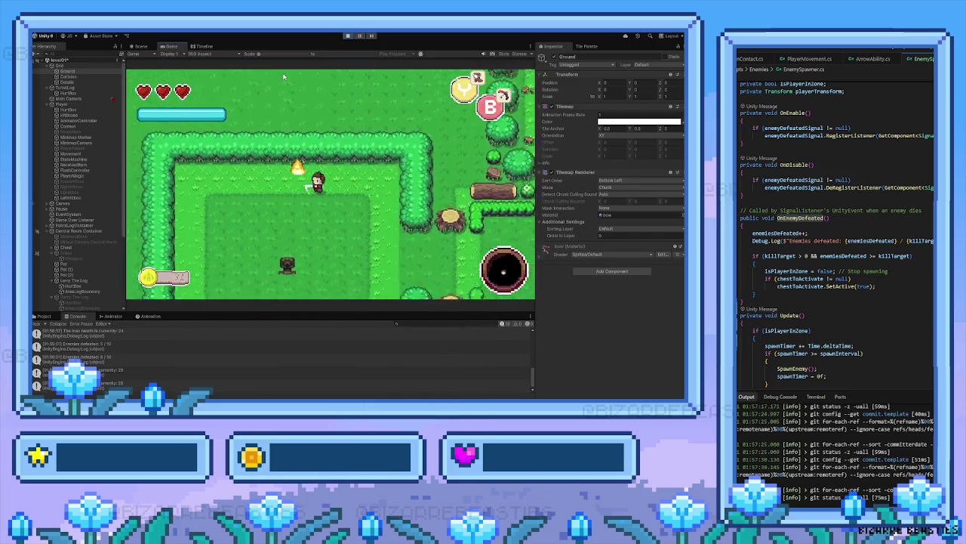
# Return to the activated chest and open it to receive the heart-restoring potion
pyautogui.press('Left')
pyautogui.press('Down')
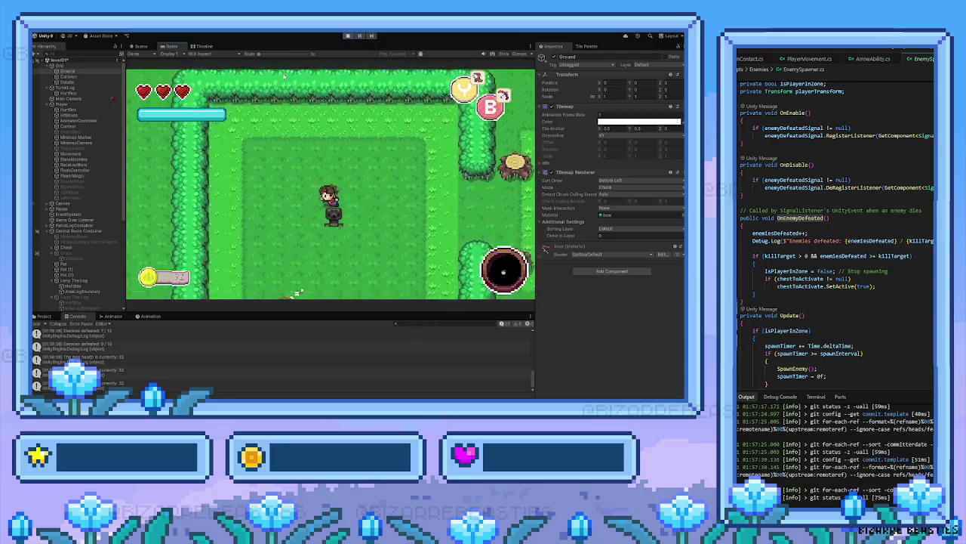
pyautogui.press('Left')
pyautogui.press('Down')
pyautogui.press('Left')
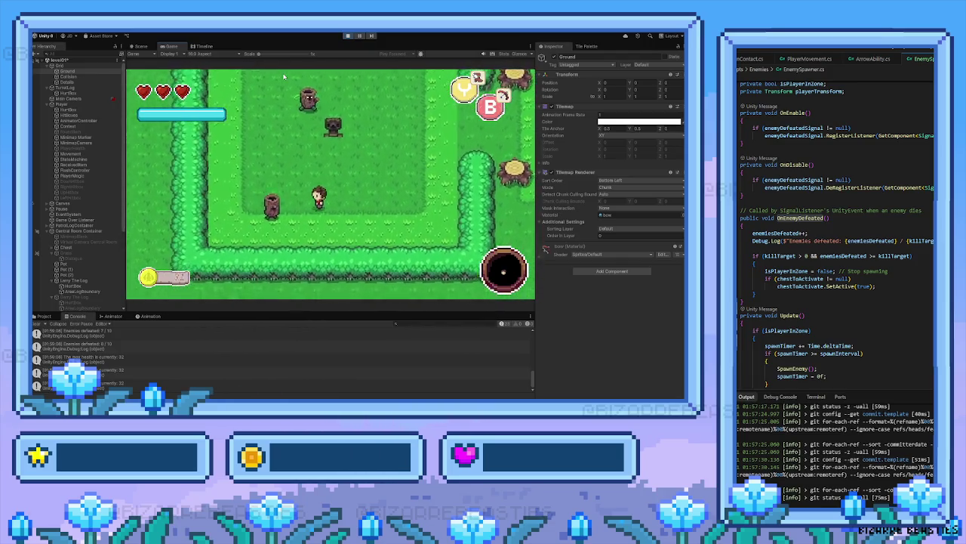
pyautogui.press('Left')
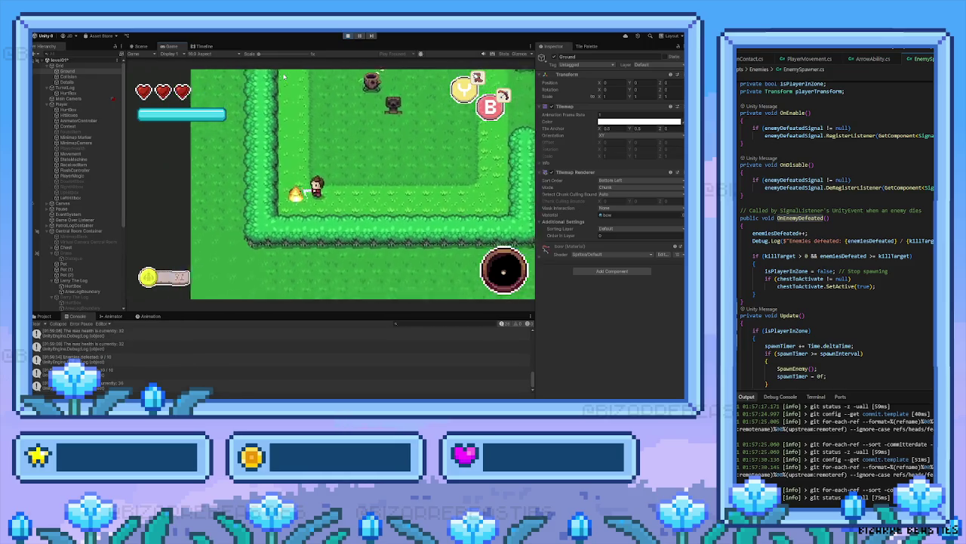
pyautogui.press('Up')
pyautogui.press('Right')
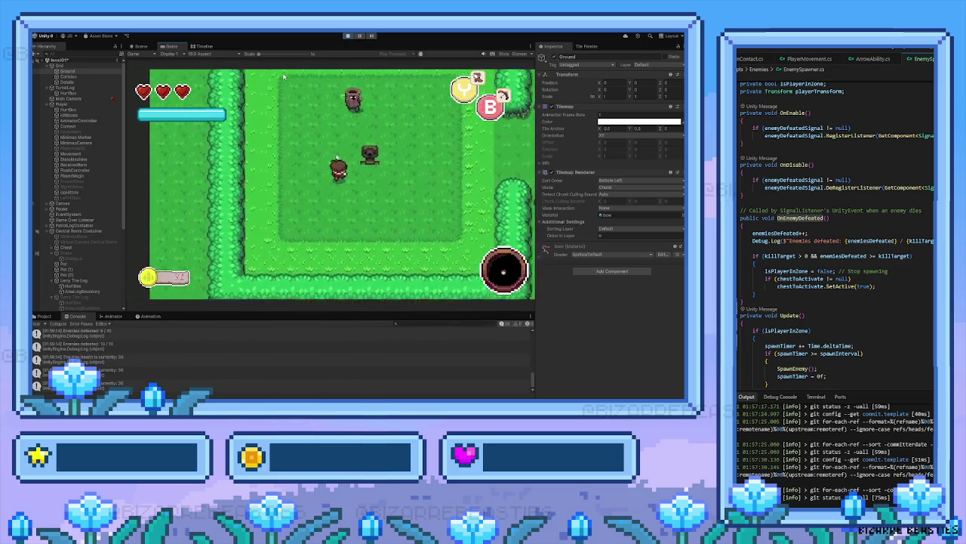
pyautogui.press('Up')
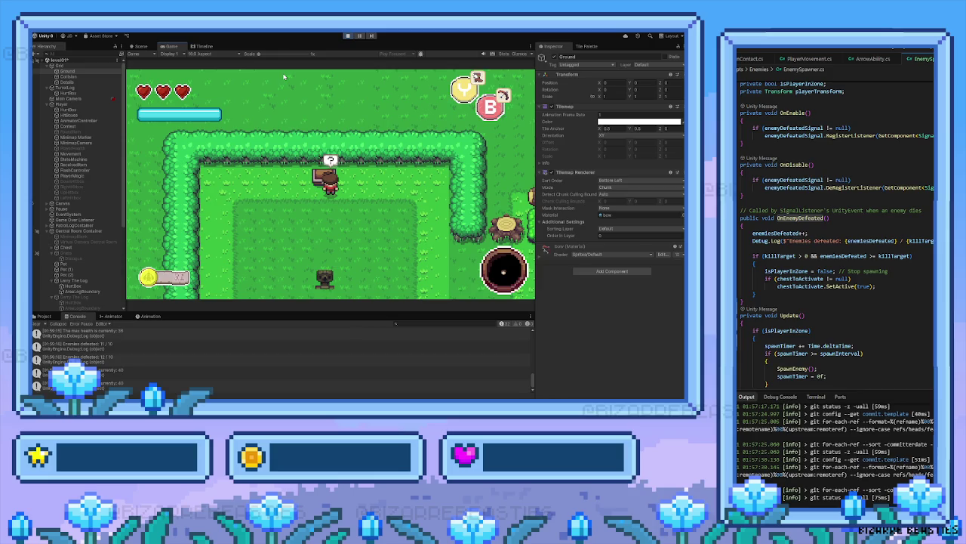
pyautogui.press('space')
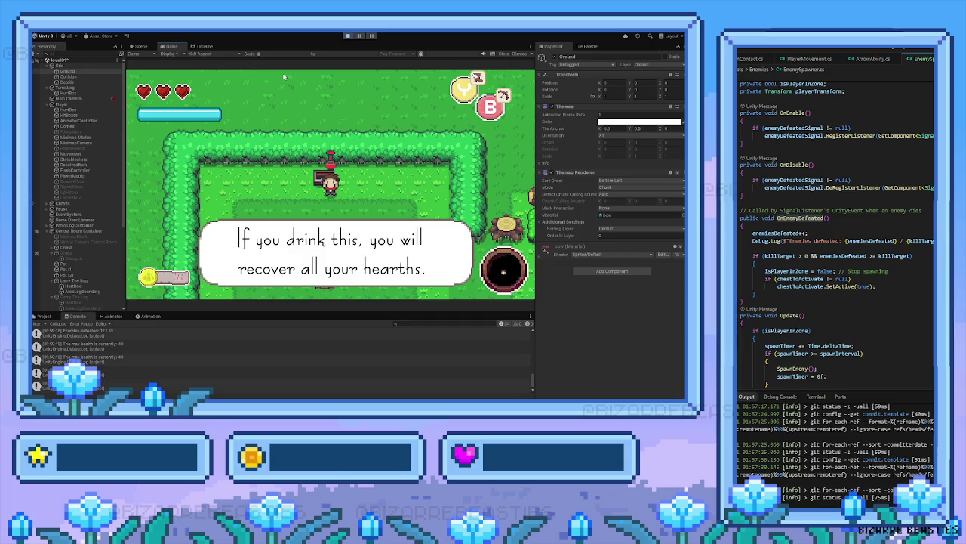
# Stop the play test to get back to the hedge arena in the Scene view
pyautogui.click(347, 36)
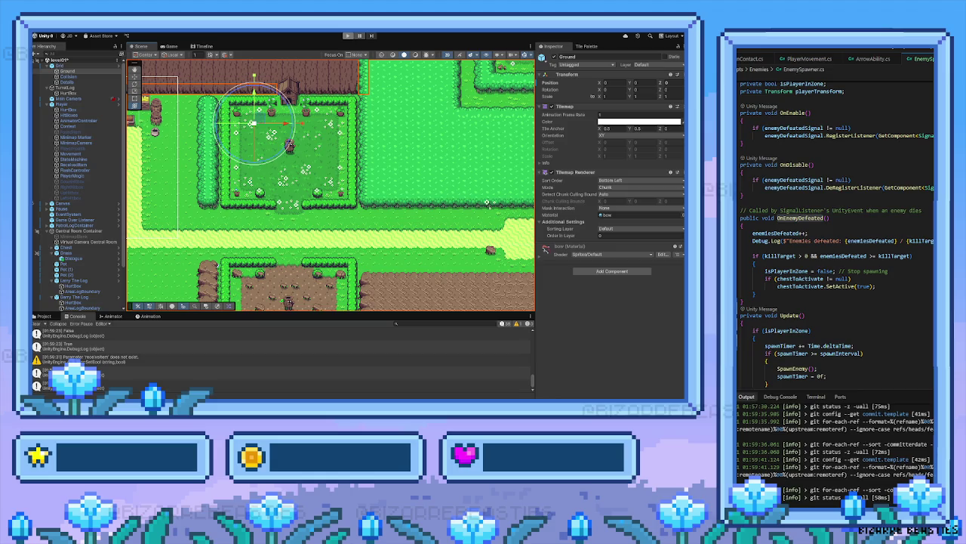
# Pan to the hedged clearing and undo the accidental shift of the Ground tilemap
pyautogui.moveTo(273, 221)
pyautogui.mouseDown()
pyautogui.moveTo(335, 190)
pyautogui.moveTo(297, 190)
pyautogui.mouseUp()
pyautogui.moveTo(279, 246); pyautogui.dragTo(251, 238)
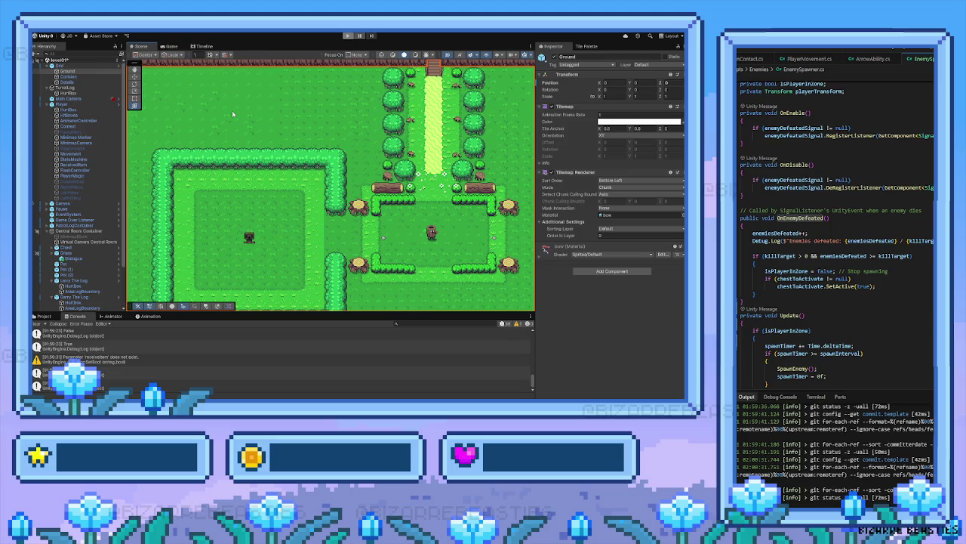
pyautogui.moveTo(352, 157); pyautogui.dragTo(248, 215)
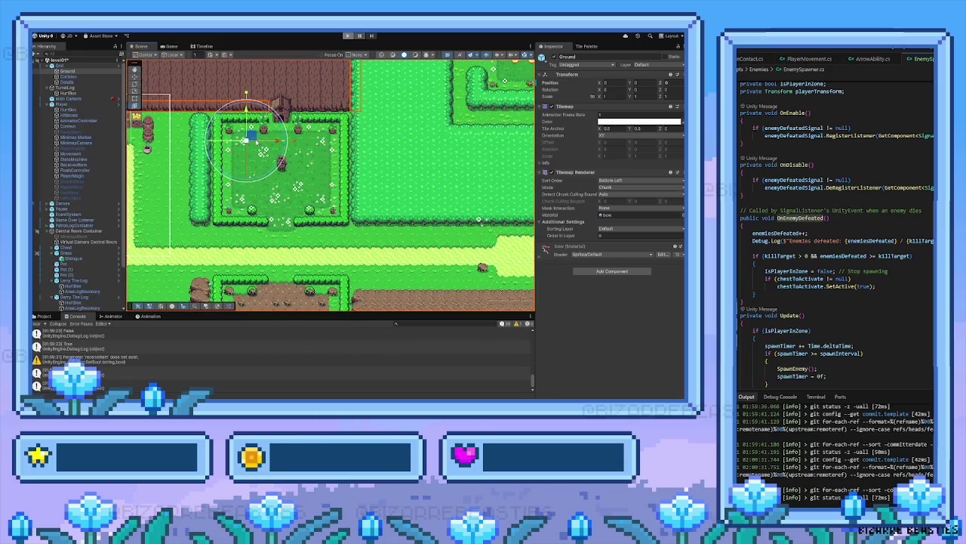
pyautogui.press('w')
pyautogui.moveTo(247, 140); pyautogui.dragTo(263, 147)
pyautogui.press('y')
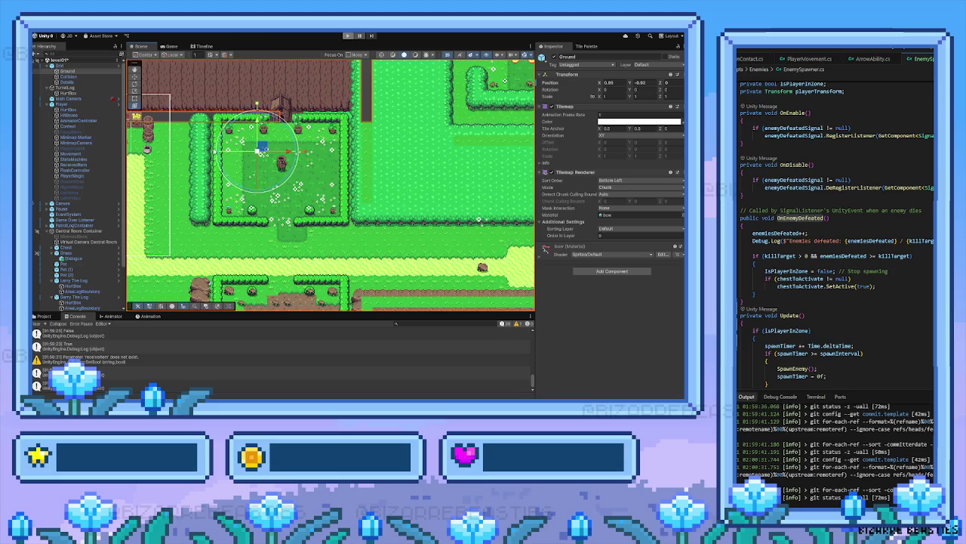
pyautogui.hotkey('ctrl', 'z')
# Drag the log enemy down into the grassy clearing, to position 3.98, -26.34
pyautogui.moveTo(274, 187)
pyautogui.mouseDown()
pyautogui.moveTo(344, 219)
pyautogui.moveTo(388, 190)
pyautogui.mouseUp()
pyautogui.moveTo(312, 161); pyautogui.dragTo(309, 163)
pyautogui.moveTo(253, 204); pyautogui.dragTo(280, 163)
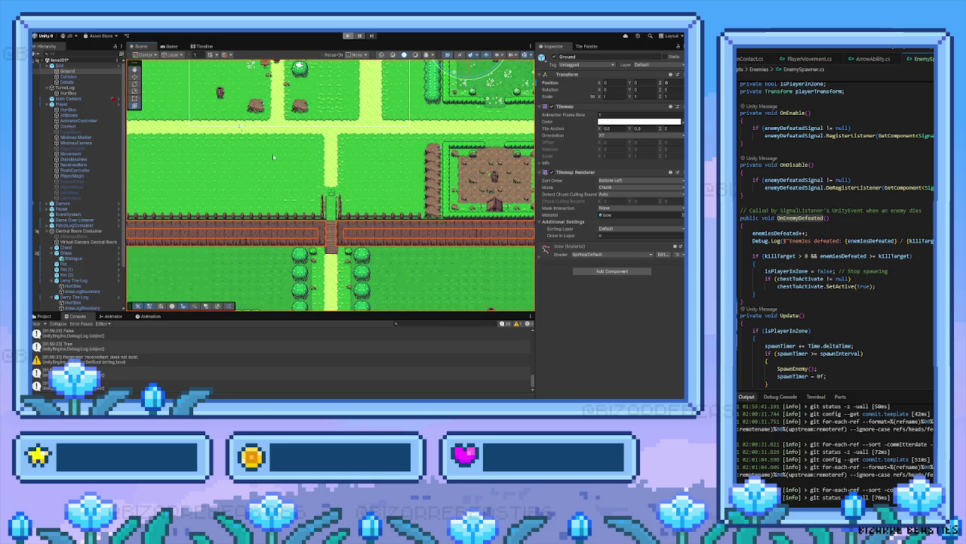
pyautogui.moveTo(222, 93)
pyautogui.mouseDown()
pyautogui.moveTo(458, 273)
pyautogui.moveTo(307, 147)
pyautogui.moveTo(339, 136)
pyautogui.moveTo(368, 204)
pyautogui.moveTo(423, 115)
pyautogui.moveTo(479, 99)
pyautogui.mouseUp()
pyautogui.moveTo(451, 158)
pyautogui.mouseDown()
pyautogui.moveTo(383, 201)
pyautogui.moveTo(328, 216)
pyautogui.moveTo(192, 284)
pyautogui.mouseUp()
pyautogui.moveTo(219, 224)
pyautogui.mouseDown()
pyautogui.moveTo(228, 211)
pyautogui.moveTo(425, 170)
pyautogui.moveTo(369, 264)
pyautogui.moveTo(391, 138)
pyautogui.moveTo(407, 157)
pyautogui.moveTo(432, 96)
pyautogui.moveTo(459, 82)
pyautogui.moveTo(283, 202)
pyautogui.moveTo(284, 189)
pyautogui.moveTo(332, 151)
pyautogui.moveTo(240, 214)
pyautogui.moveTo(232, 241)
pyautogui.moveTo(316, 145)
pyautogui.moveTo(281, 214)
pyautogui.moveTo(309, 161)
pyautogui.moveTo(331, 160)
pyautogui.moveTo(330, 121)
pyautogui.moveTo(337, 123)
pyautogui.moveTo(189, 251)
pyautogui.moveTo(278, 159)
pyautogui.moveTo(263, 264)
pyautogui.mouseUp()
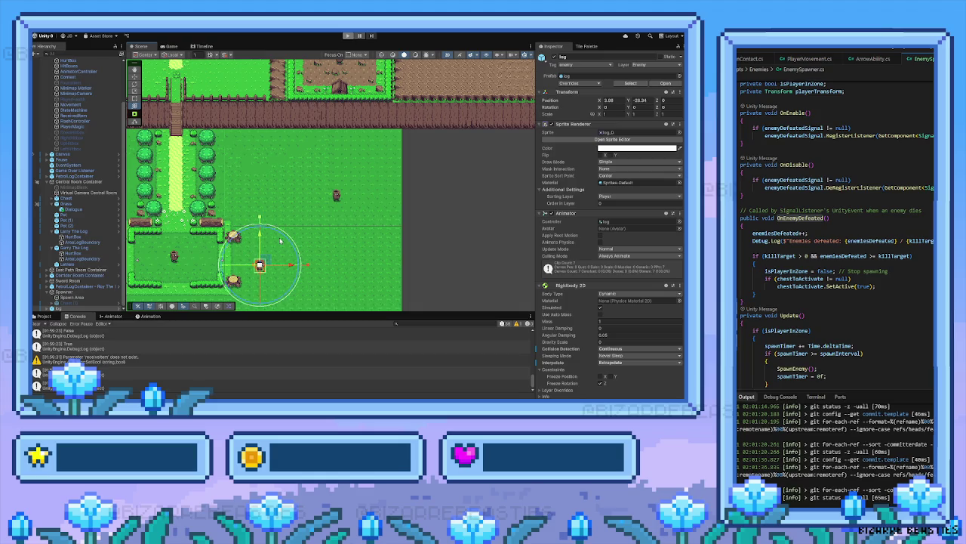
# Nudge the log enemy to -5.35, -34.9 inside the hedged clearing
pyautogui.moveTo(280, 241)
pyautogui.mouseDown()
pyautogui.moveTo(264, 260)
pyautogui.moveTo(229, 251)
pyautogui.moveTo(188, 274)
pyautogui.moveTo(196, 283)
pyautogui.mouseUp()
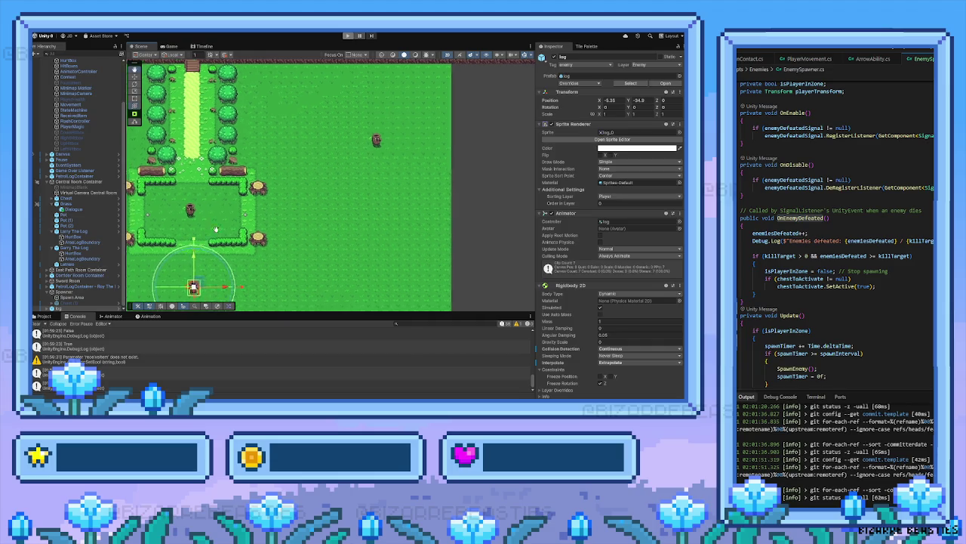
pyautogui.scroll(10, 247, 261)
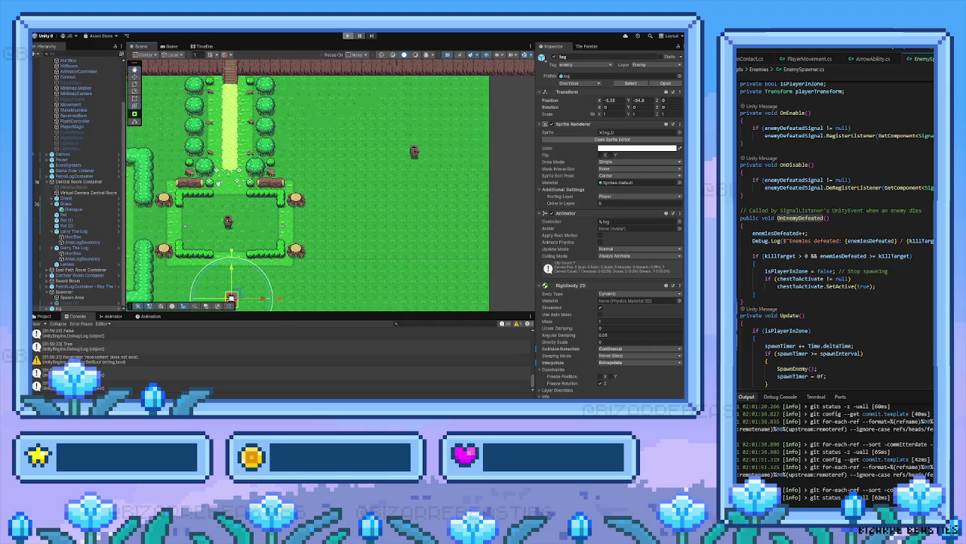
pyautogui.scroll(1, 255, 224)
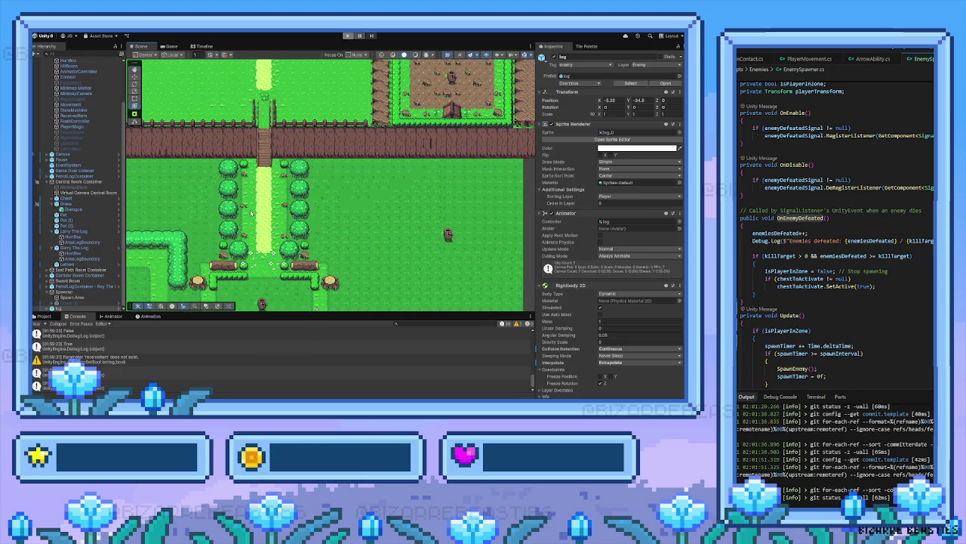
pyautogui.scroll(10, 251, 214)
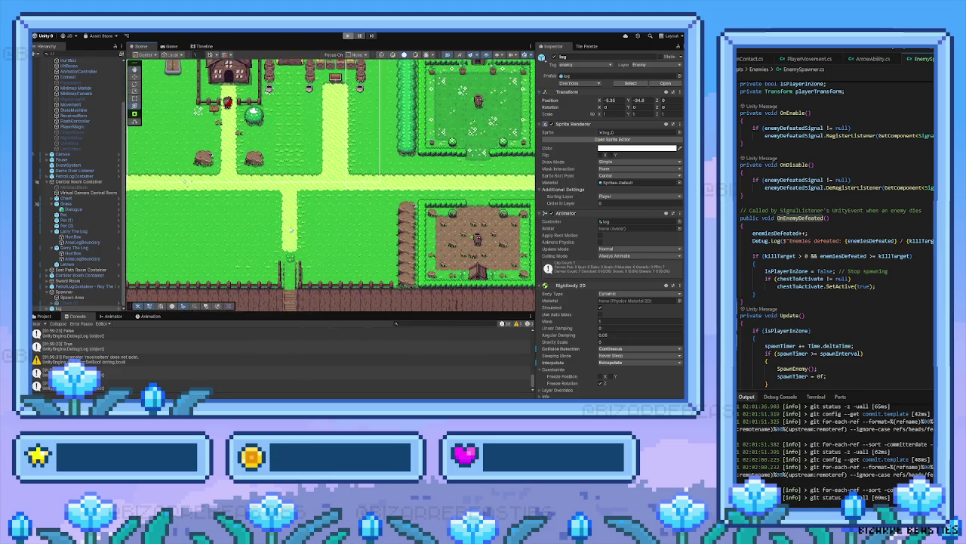
pyautogui.moveTo(291, 229); pyautogui.dragTo(297, 258)
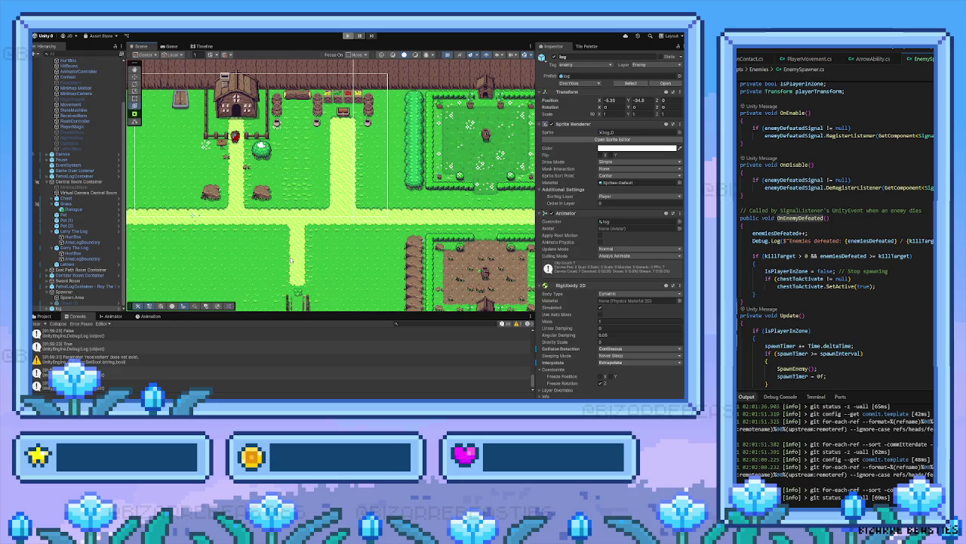
# Pan and zoom around the scene to frame the spawner arena
pyautogui.scroll(5, 288, 239)
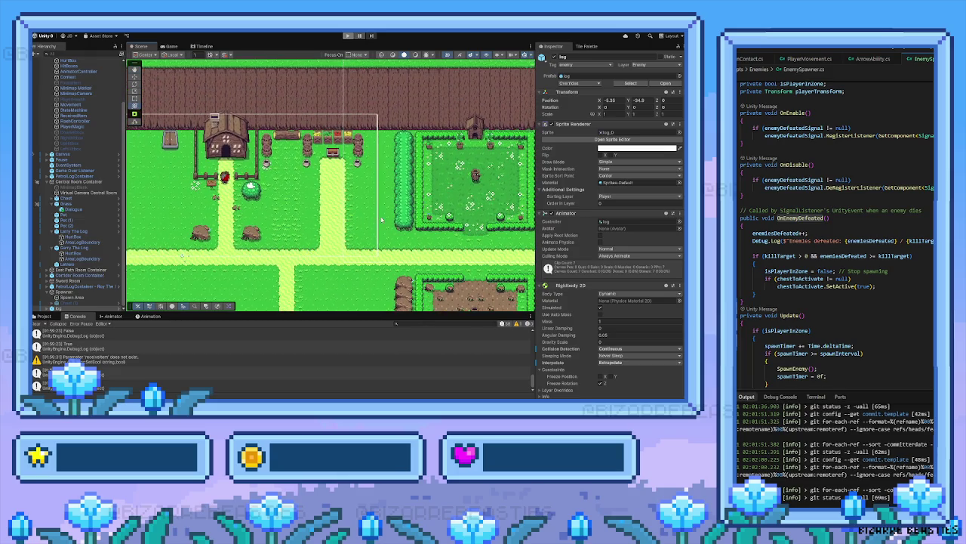
pyautogui.hscroll(3, 331, 185)
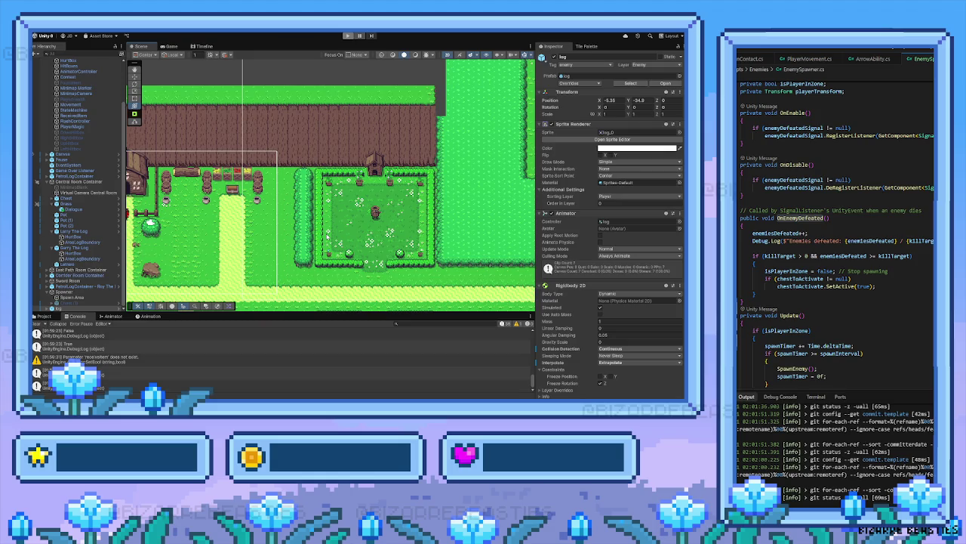
pyautogui.hscroll(-5, 213, 203)
pyautogui.scroll(-3, 213, 202)
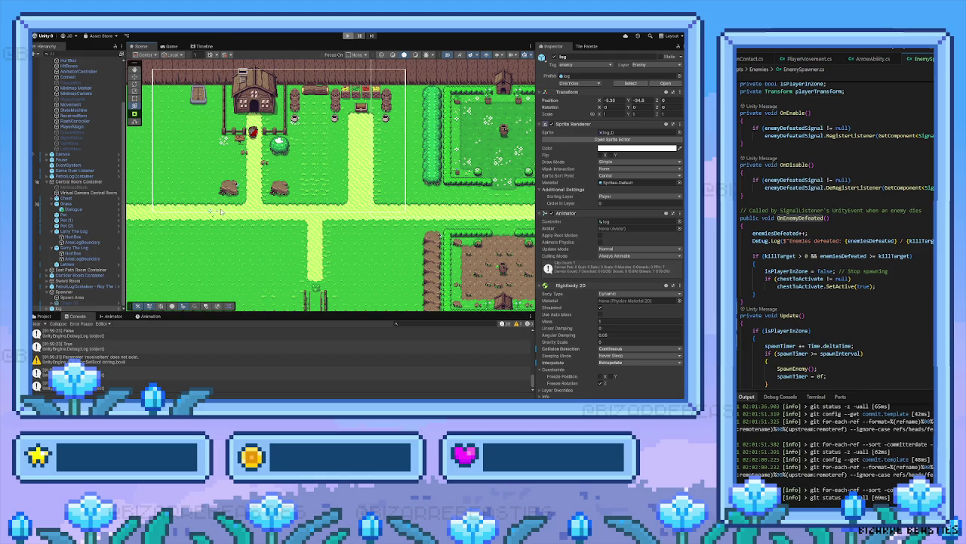
pyautogui.hscroll(10, 299, 214)
pyautogui.scroll(3, 299, 214)
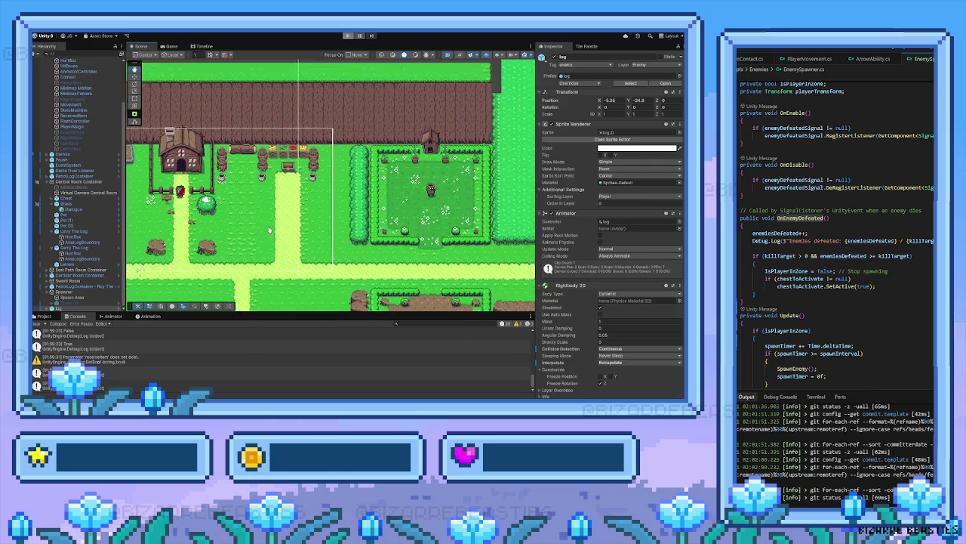
pyautogui.hscroll(5, 307, 191)
pyautogui.scroll(-5, 307, 192)
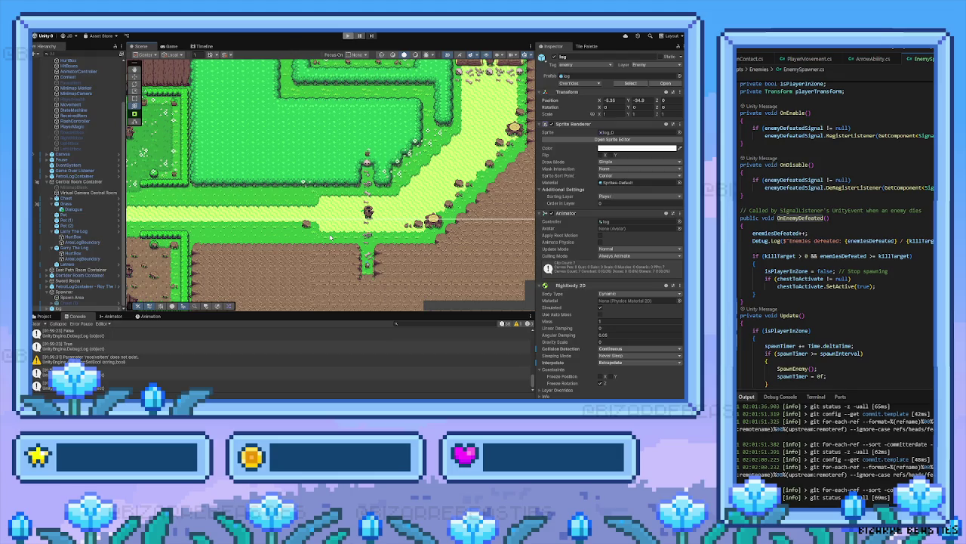
pyautogui.scroll(-10, 330, 237)
pyautogui.hscroll(-5, 329, 237)
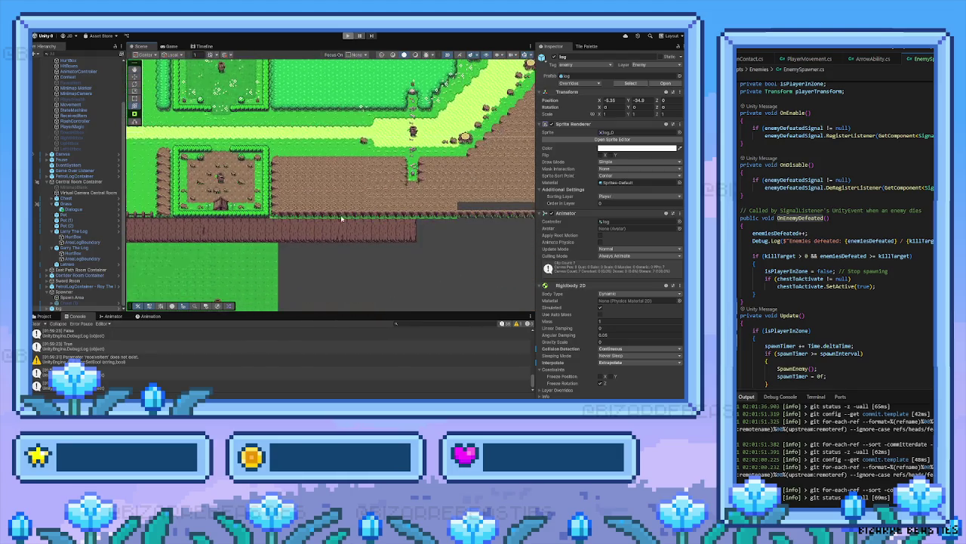
pyautogui.hscroll(-8, 299, 222)
pyautogui.scroll(-3, 299, 222)
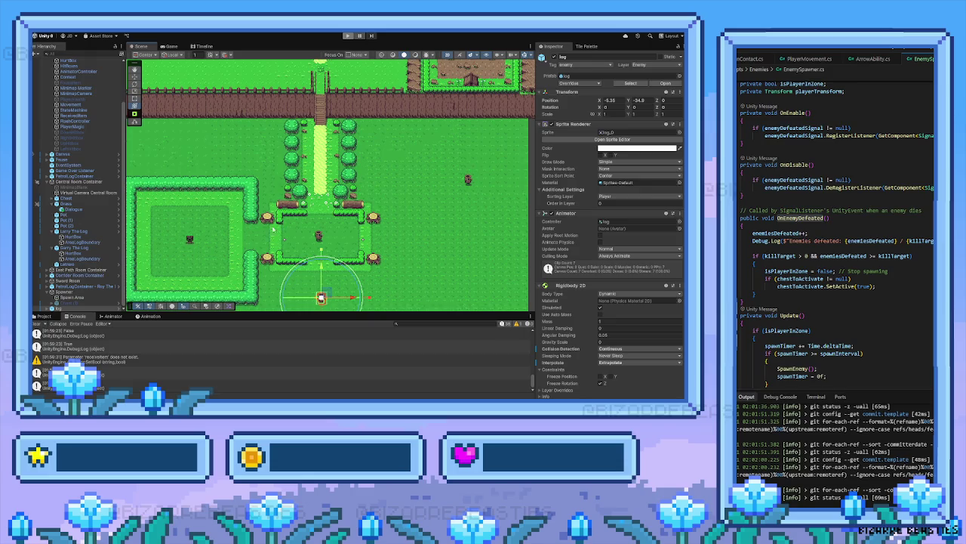
pyautogui.moveTo(215, 250); pyautogui.dragTo(260, 209)
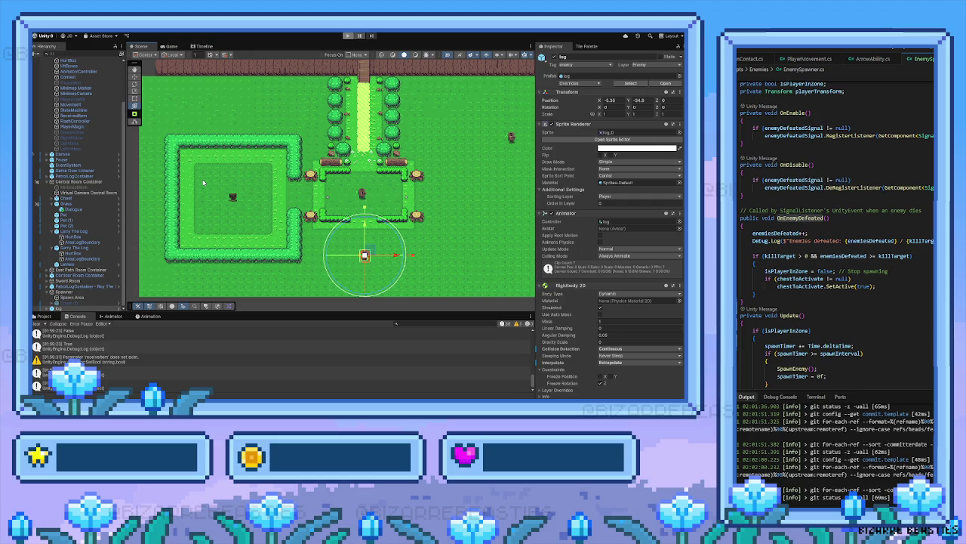
pyautogui.moveTo(153, 163); pyautogui.dragTo(180, 189)
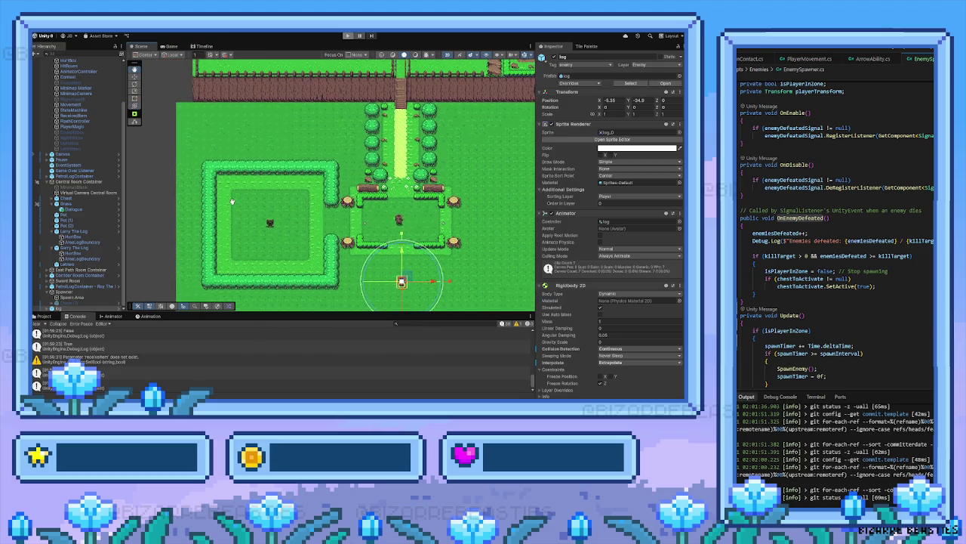
pyautogui.moveTo(257, 167); pyautogui.dragTo(273, 182)
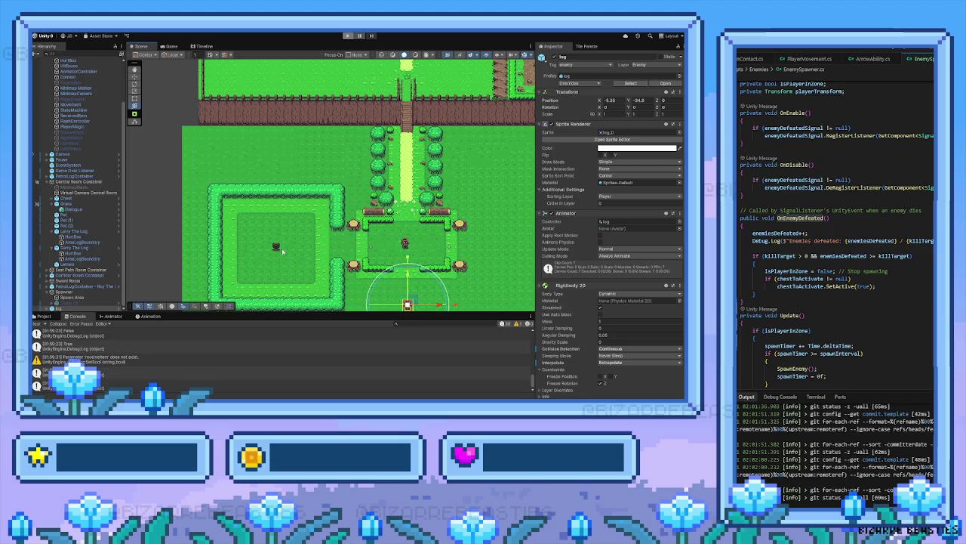
pyautogui.moveTo(281, 247); pyautogui.dragTo(266, 223)
pyautogui.scroll(1, 266, 224)
pyautogui.scroll(2, 265, 224)
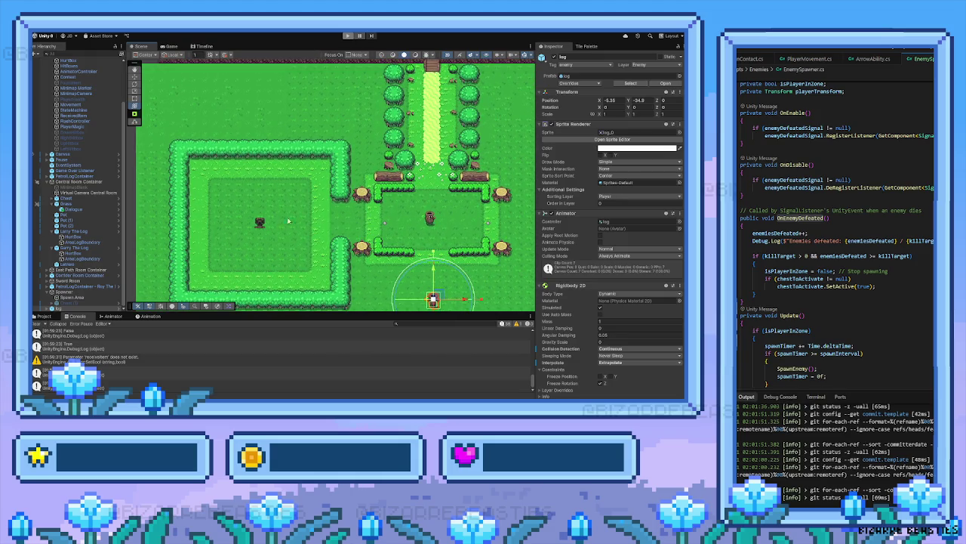
pyautogui.moveTo(456, 196); pyautogui.dragTo(443, 154)
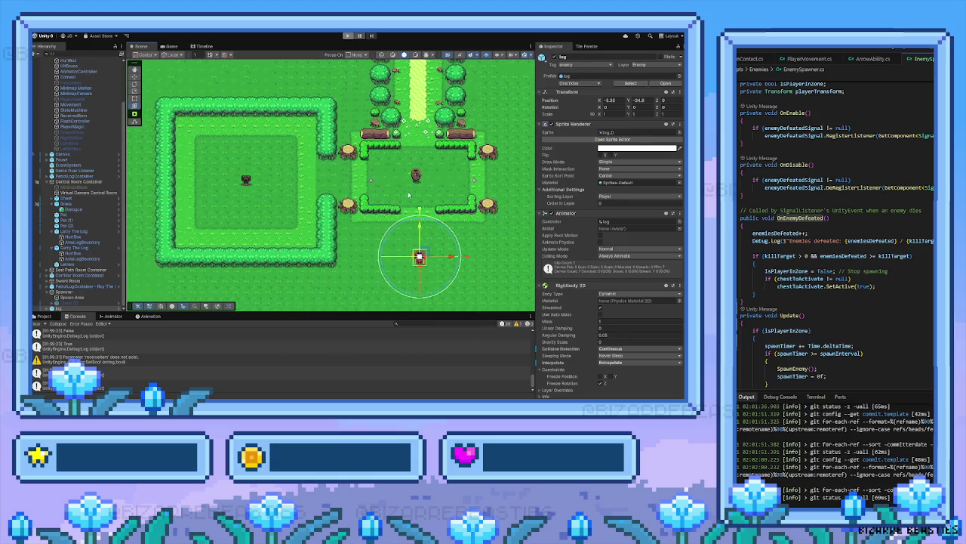
pyautogui.moveTo(417, 219)
pyautogui.mouseDown()
pyautogui.moveTo(363, 221)
pyautogui.moveTo(398, 231)
pyautogui.moveTo(352, 142)
pyautogui.moveTo(338, 185)
pyautogui.moveTo(348, 186)
pyautogui.moveTo(221, 149)
pyautogui.moveTo(128, 85)
pyautogui.mouseUp()
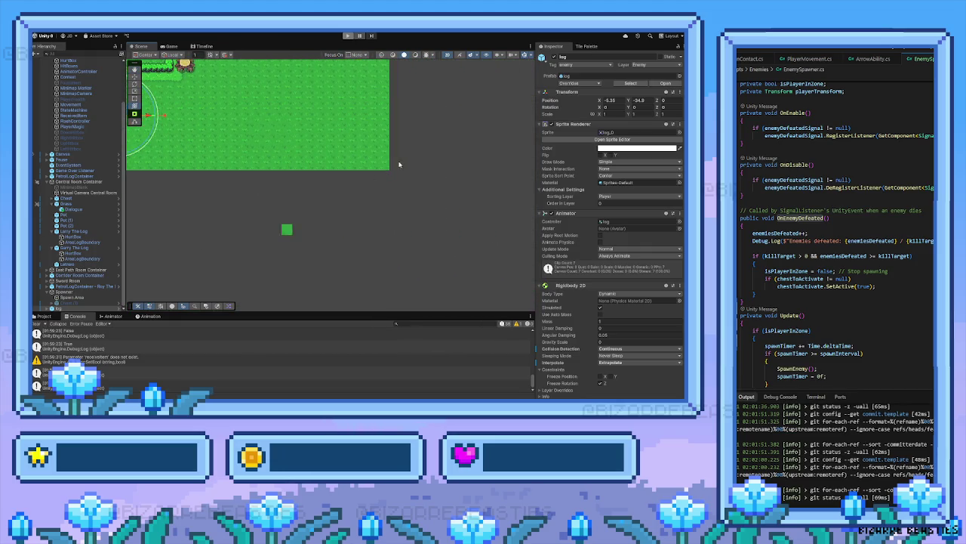
pyautogui.click(587, 47)
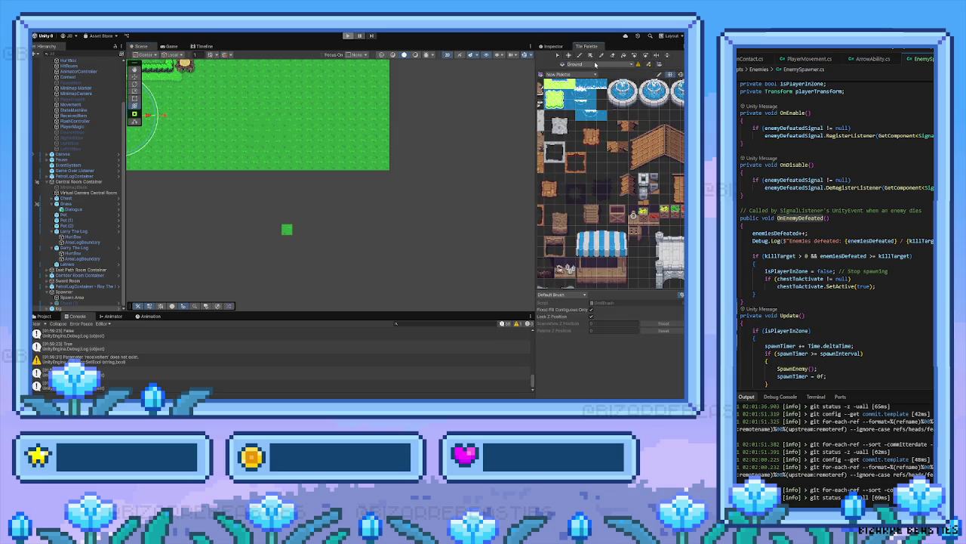
# Pick the Tile Palette paint brush and make the Details tilemap the active painting target
pyautogui.click(612, 56)
pyautogui.scroll(3, 72, 111)
pyautogui.click(68, 76)
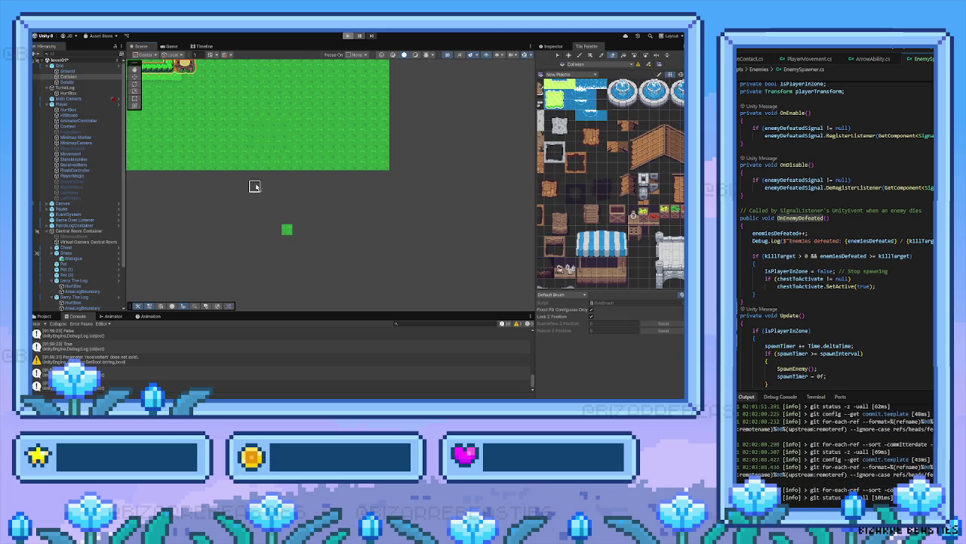
pyautogui.click(65, 82)
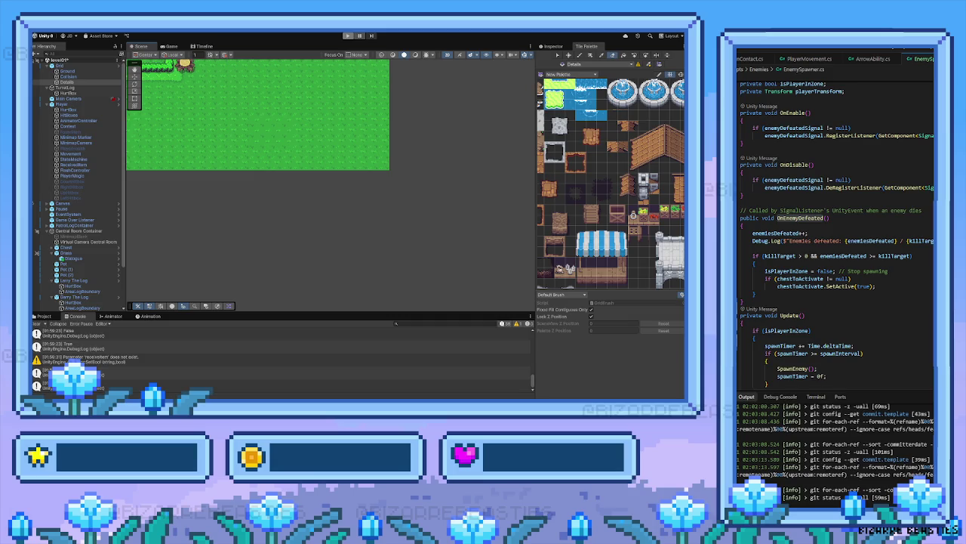
pyautogui.scroll(-3, 280, 158)
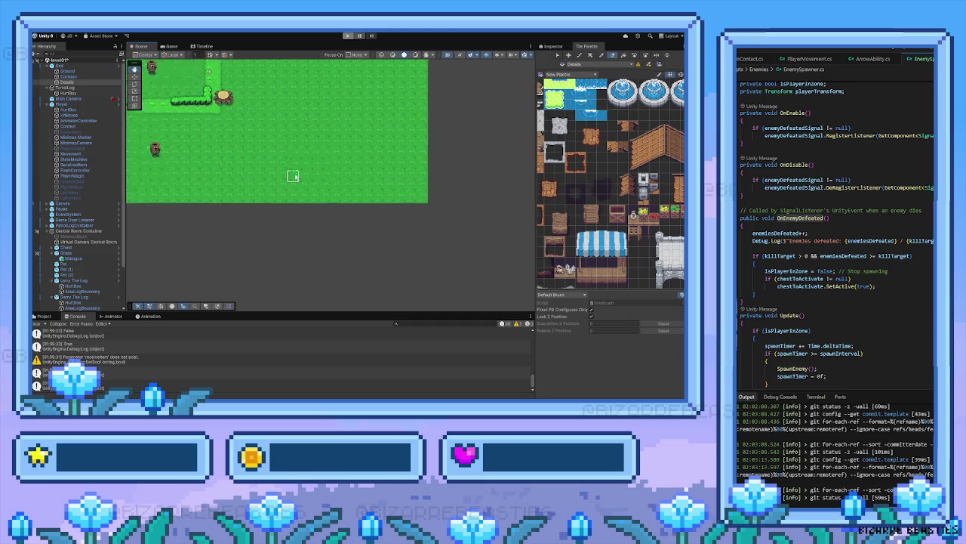
pyautogui.scroll(5, 202, 127)
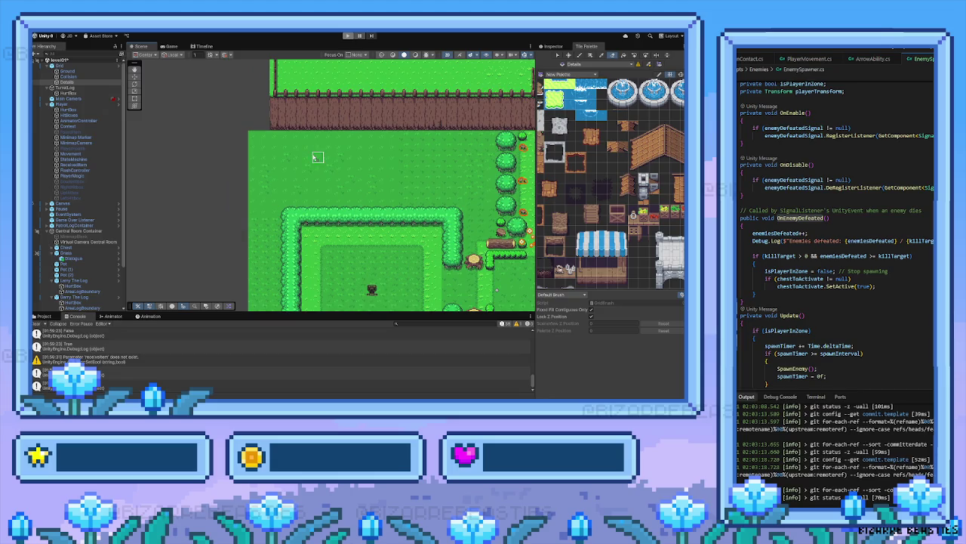
pyautogui.scroll(-5, 317, 151)
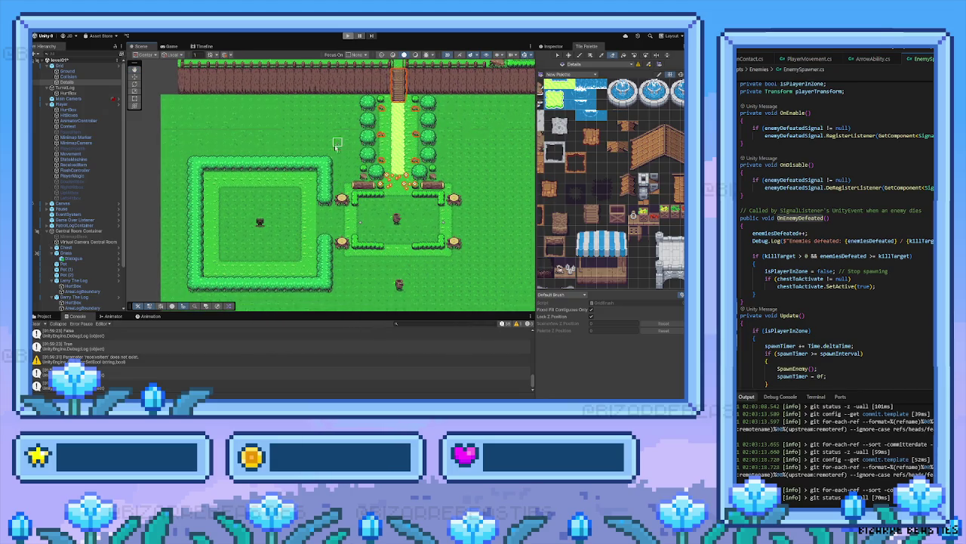
pyautogui.moveTo(314, 164); pyautogui.dragTo(305, 142)
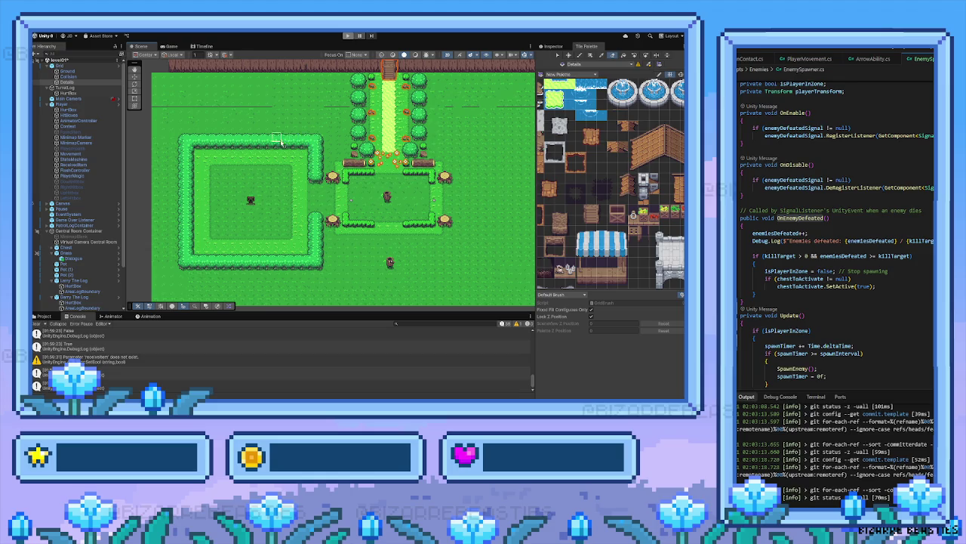
pyautogui.scroll(2, 279, 141)
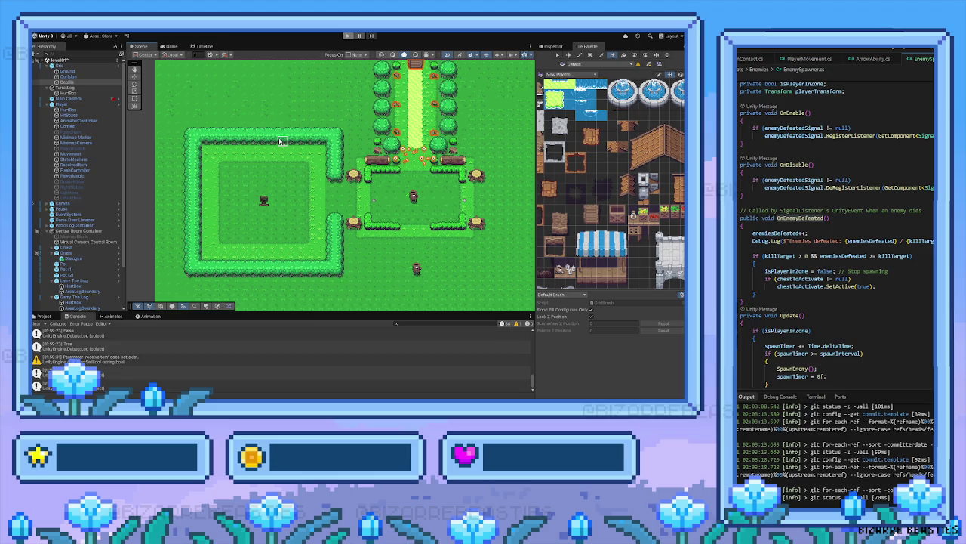
pyautogui.scroll(-2, 295, 151)
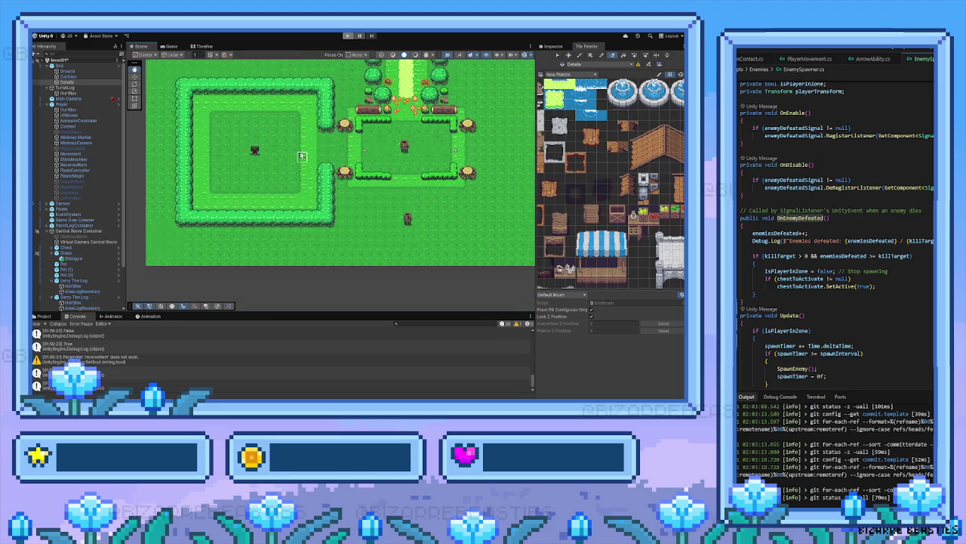
# Switch from the tile palette back to the Details tilemap's Inspector components
pyautogui.hscroll(-3, 303, 160)
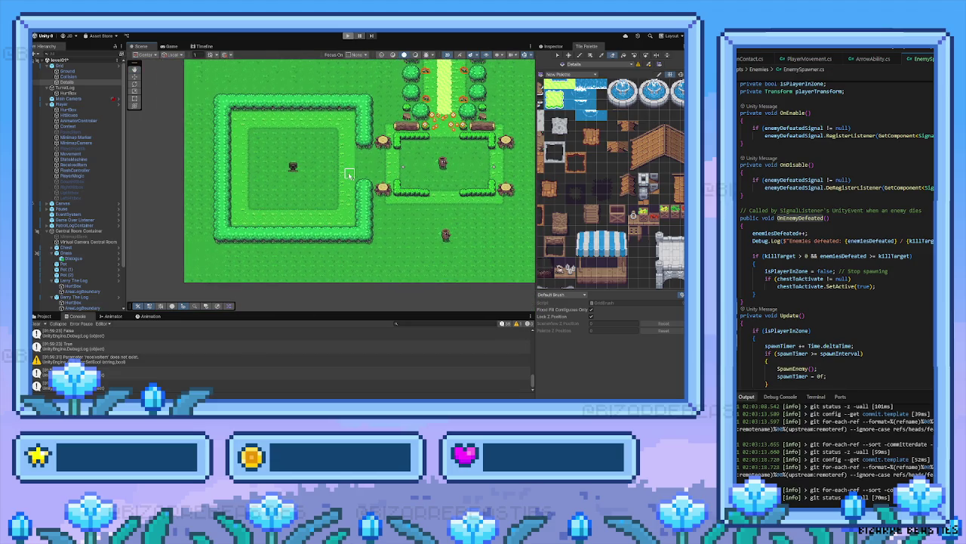
pyautogui.scroll(2, 368, 168)
pyautogui.scroll(-4, 361, 191)
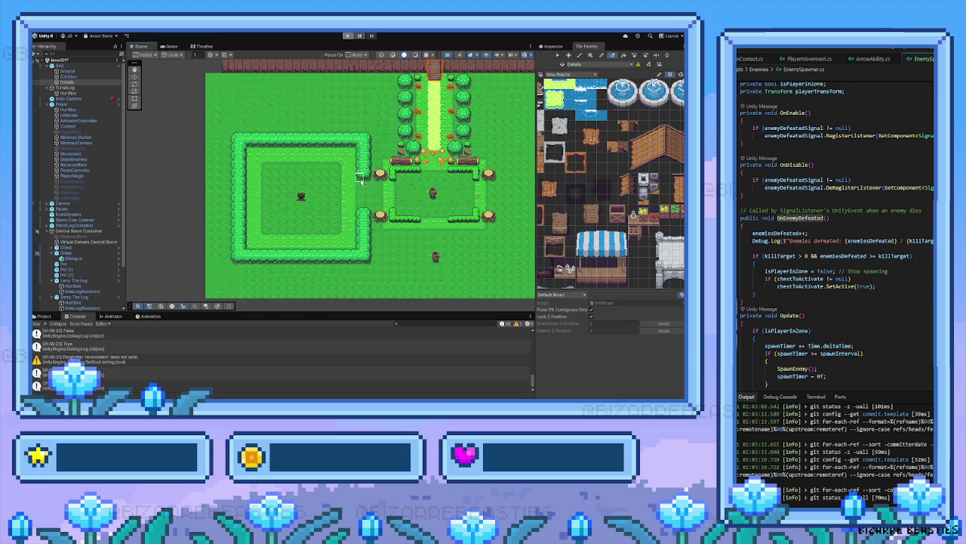
pyautogui.scroll(1, 378, 201)
pyautogui.click(553, 46)
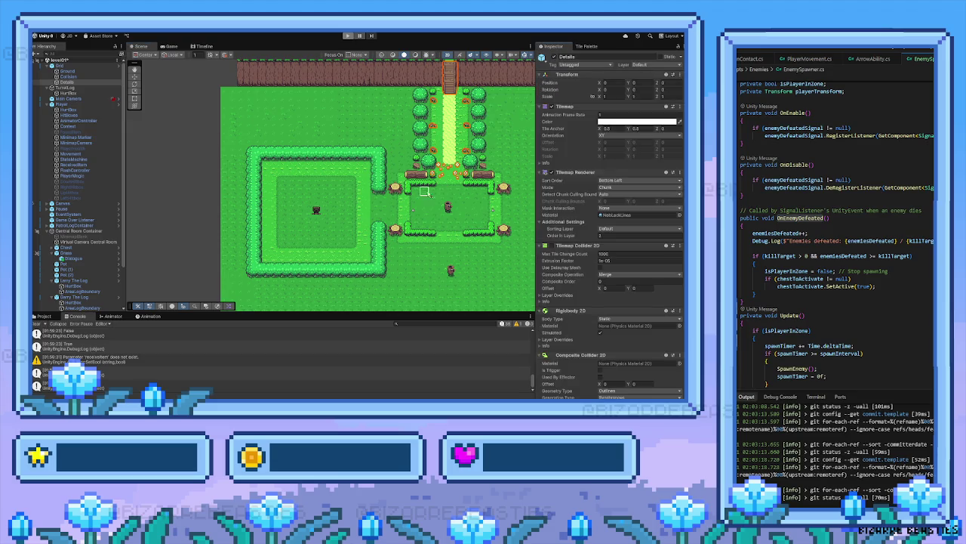
# Pan the scene and select the log enemy object in the Hierarchy
pyautogui.hscroll(1, 424, 202)
pyautogui.hscroll(5, 423, 203)
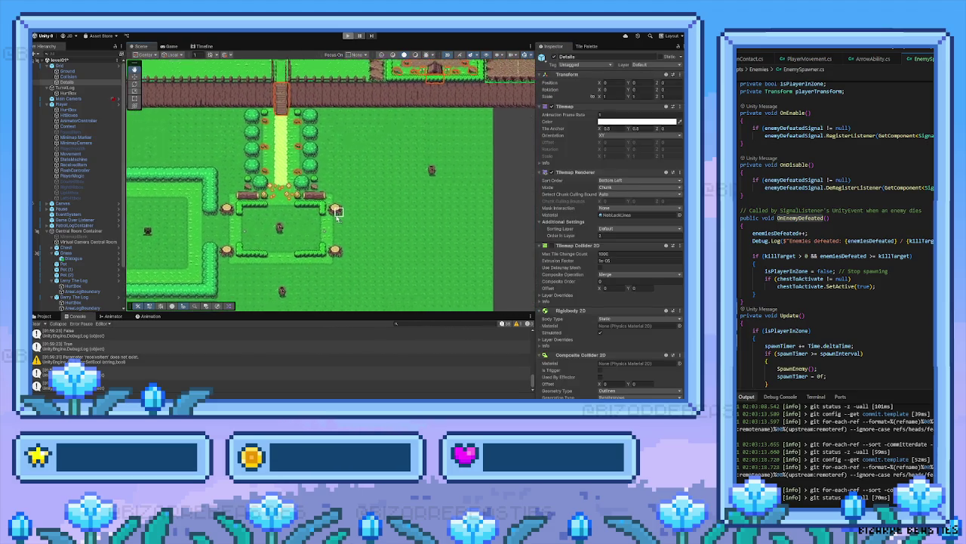
pyautogui.hscroll(-3, 310, 218)
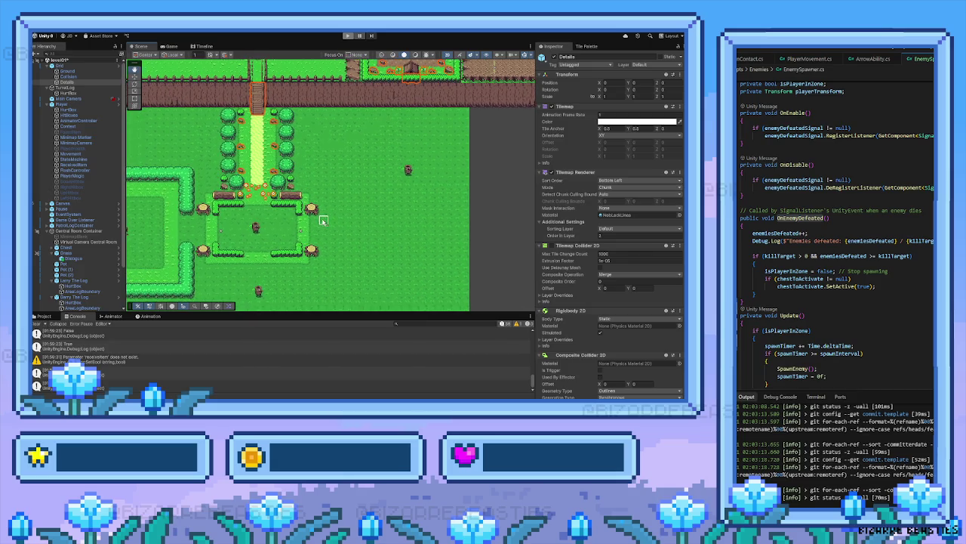
pyautogui.hscroll(-6, 295, 219)
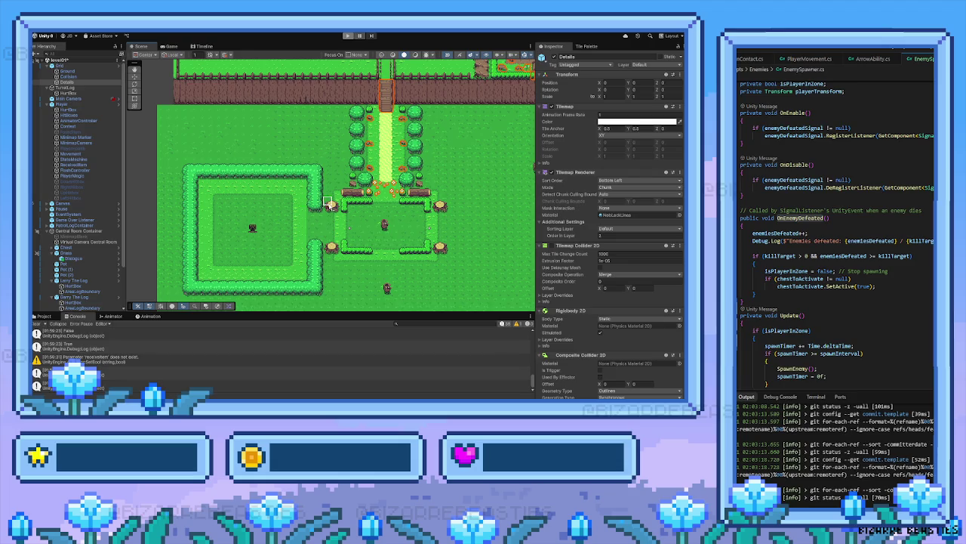
pyautogui.hscroll(3, 317, 209)
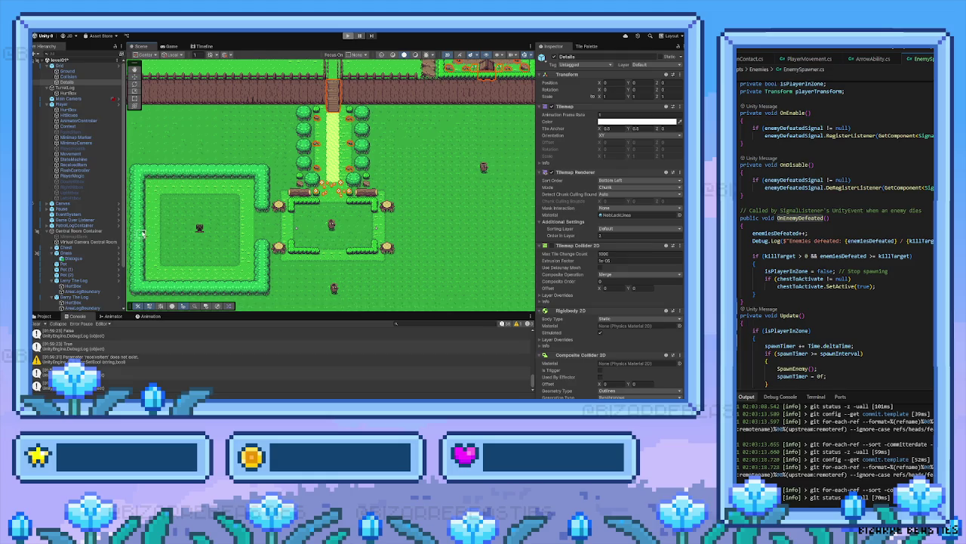
pyautogui.scroll(-3, 106, 248)
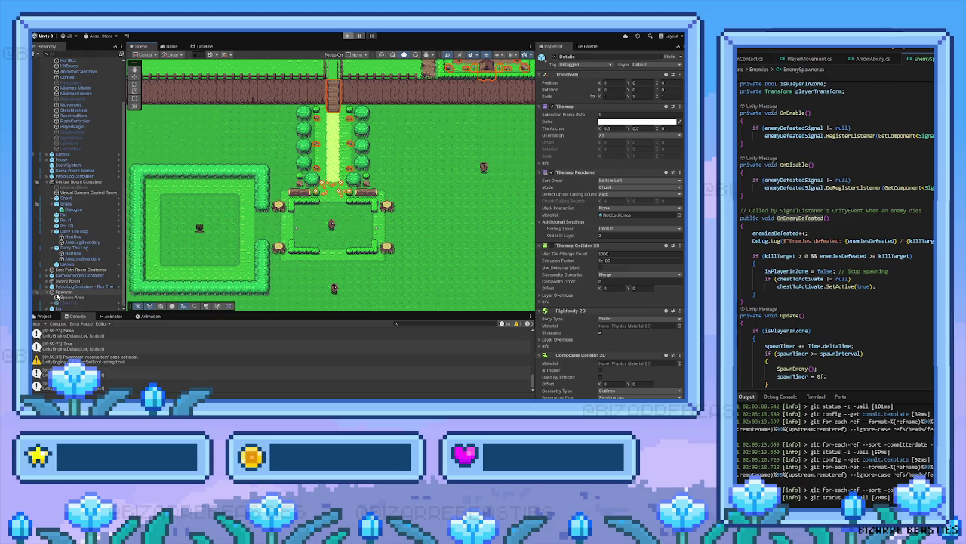
pyautogui.click(57, 308)
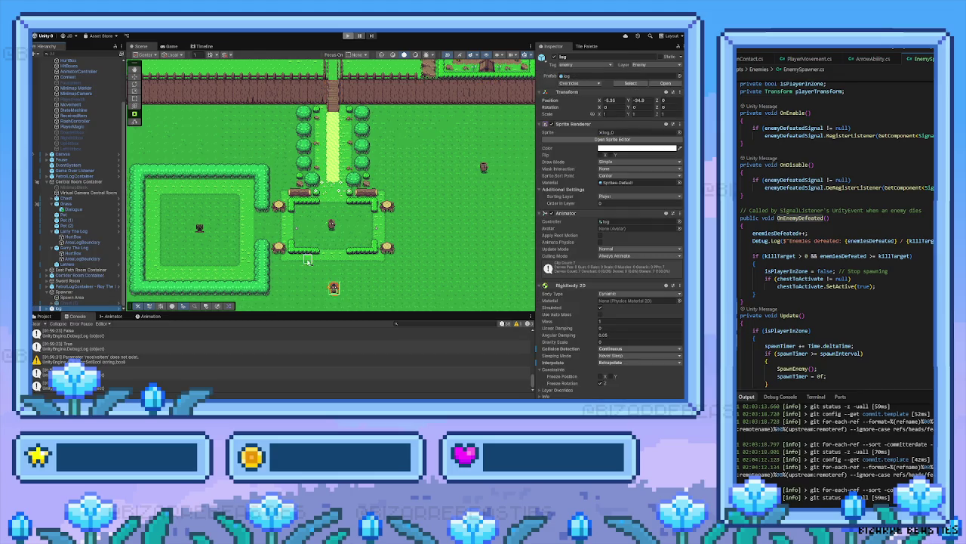
# Select the log prefab in the enemy prefabs folder and clear its Chase Radius of 50
pyautogui.click(47, 316)
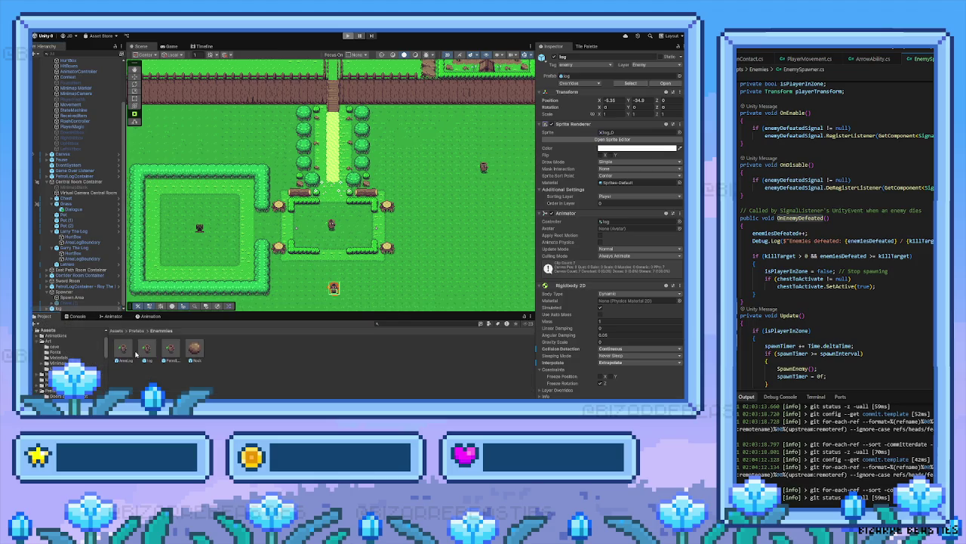
pyautogui.click(124, 351)
pyautogui.click(151, 347)
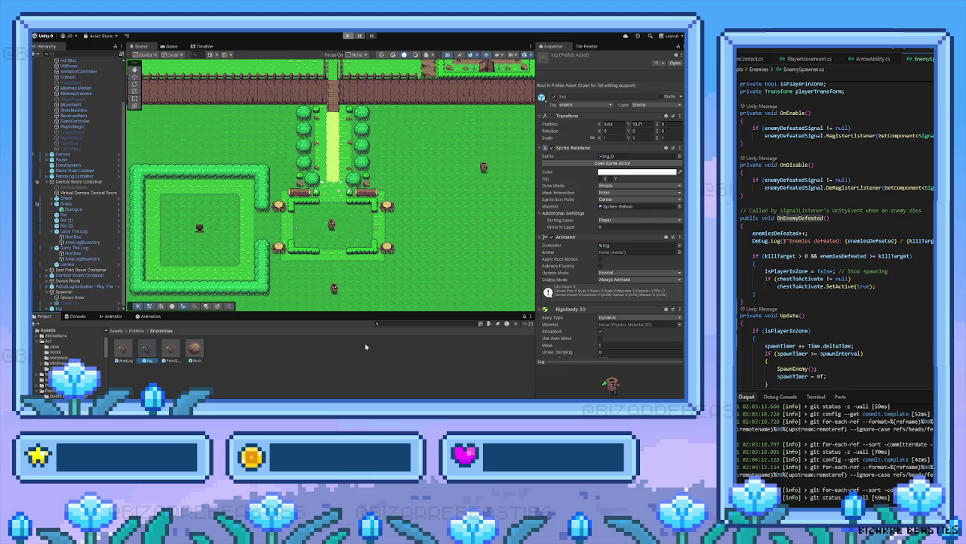
pyautogui.scroll(-6, 576, 325)
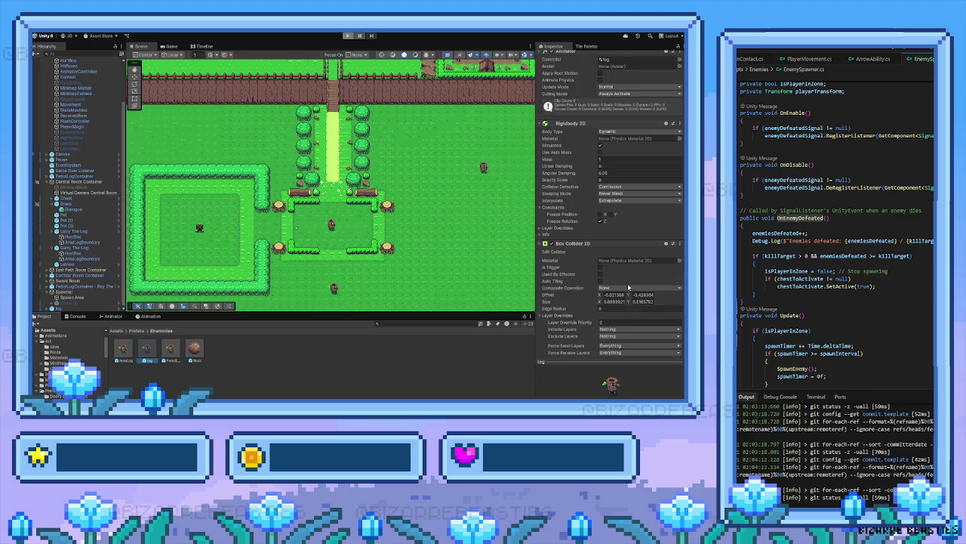
pyautogui.scroll(-3, 627, 282)
pyautogui.scroll(-8, 623, 279)
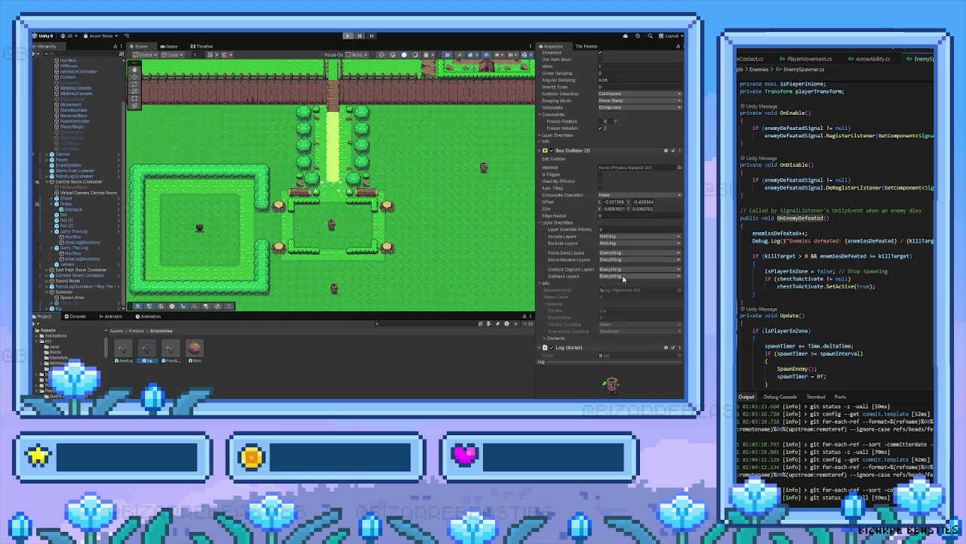
pyautogui.scroll(-1, 623, 280)
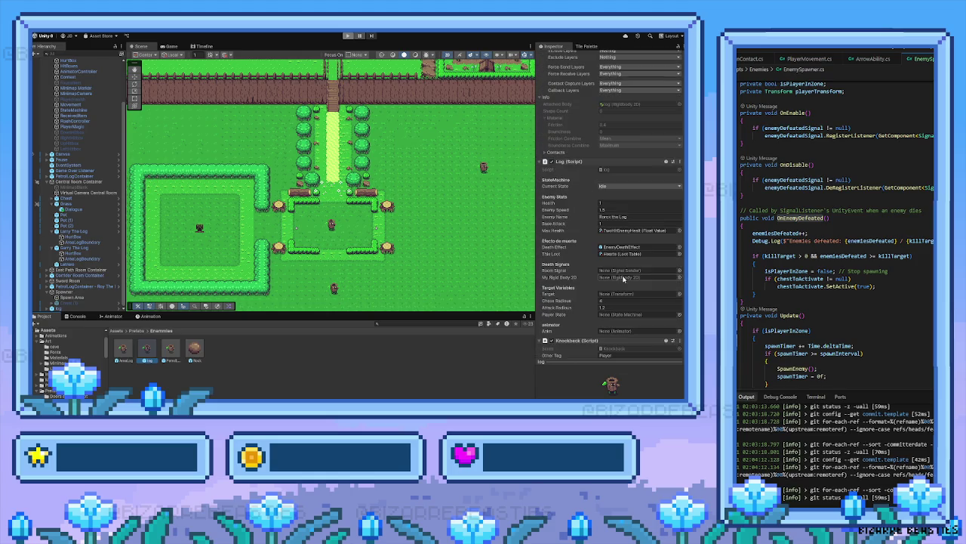
pyautogui.click(611, 299)
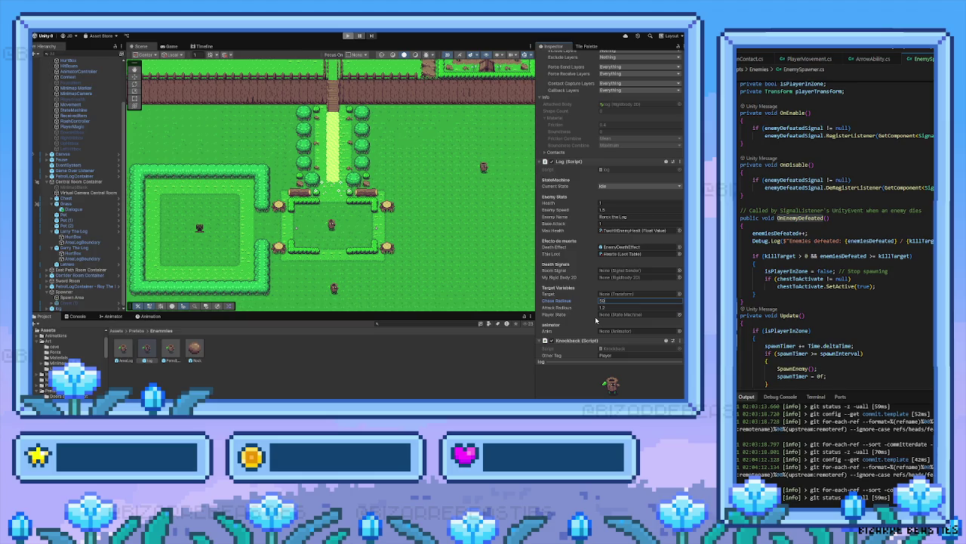
pyautogui.press('BackSpace')
pyautogui.press('BackSpace')
# Start Play mode and walk the hero from the house down through the gate toward the arena
pyautogui.click(348, 36)
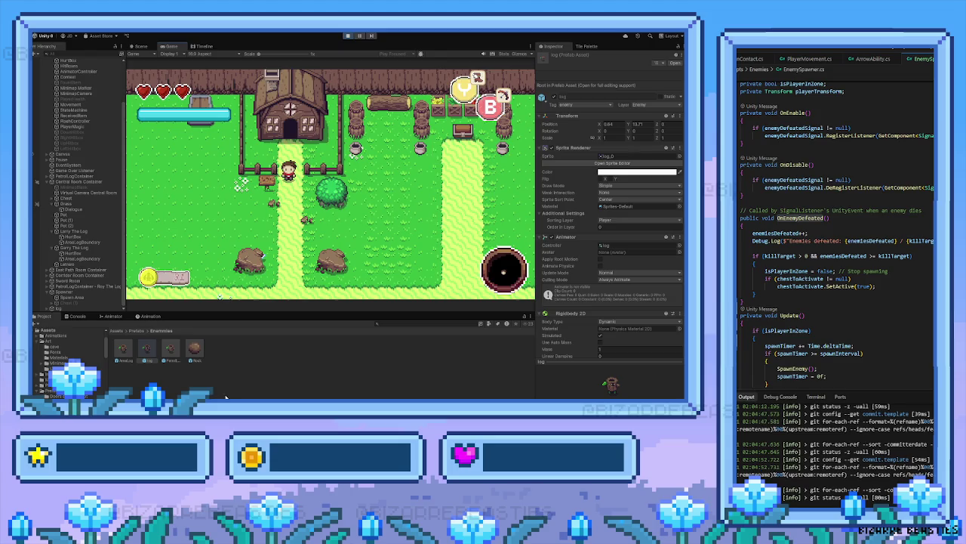
pyautogui.press('Down')
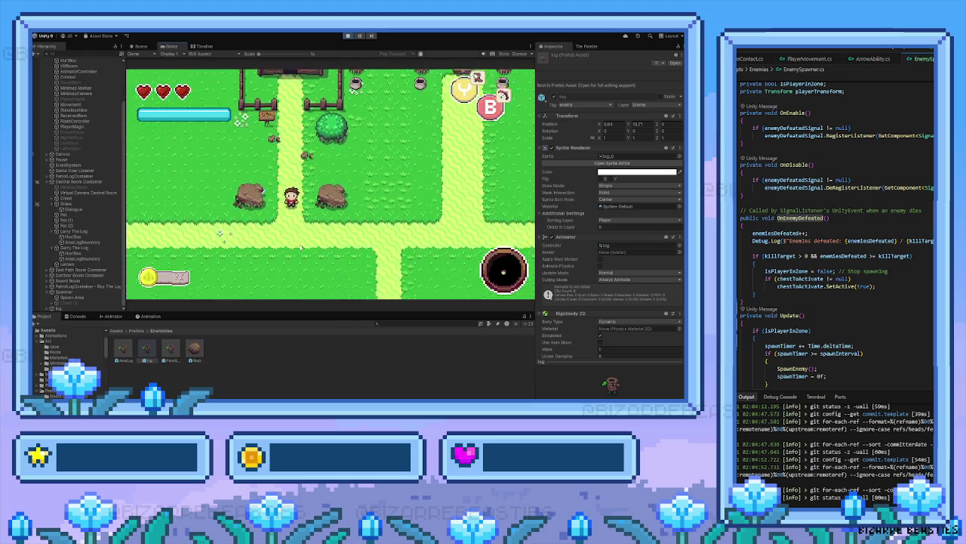
pyautogui.press('Right')
pyautogui.press('Down')
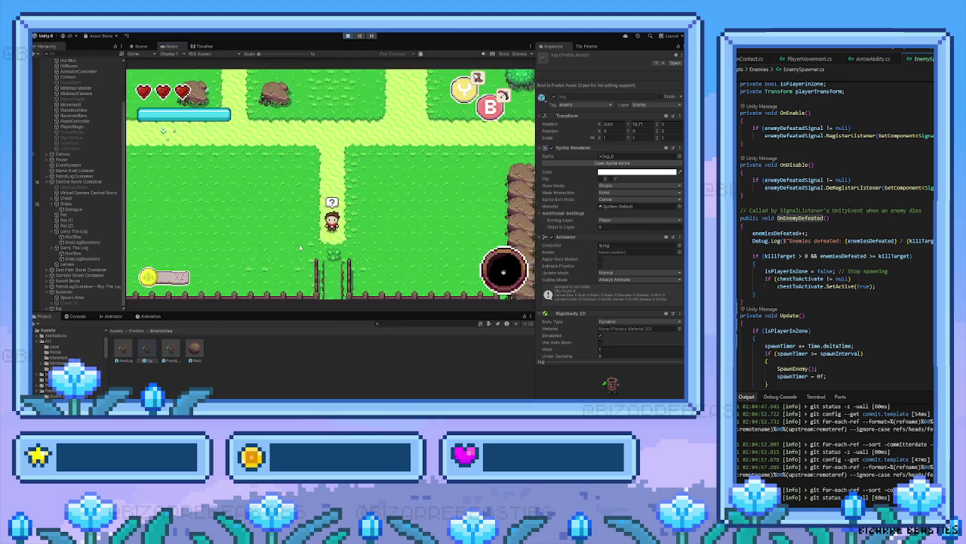
pyautogui.press('Down')
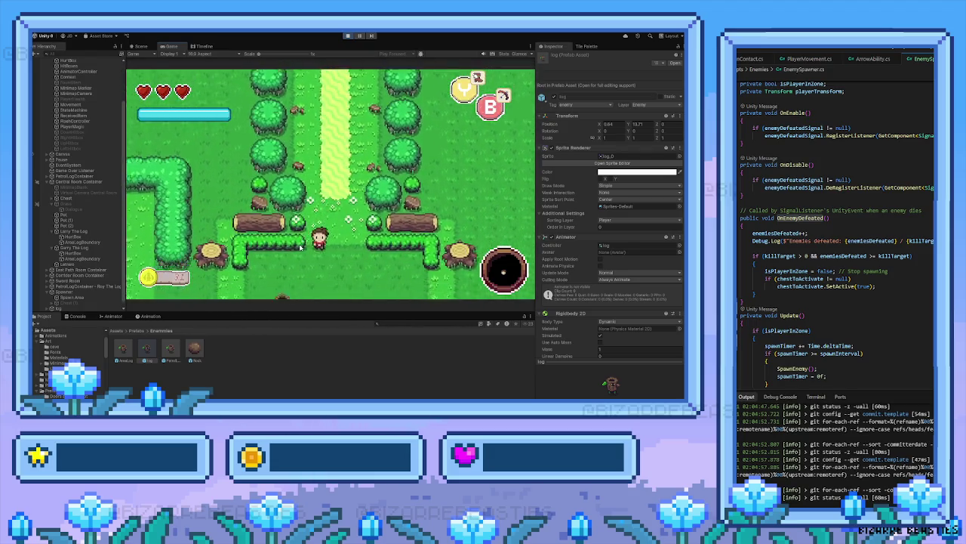
pyautogui.press('Down')
pyautogui.press('Left')
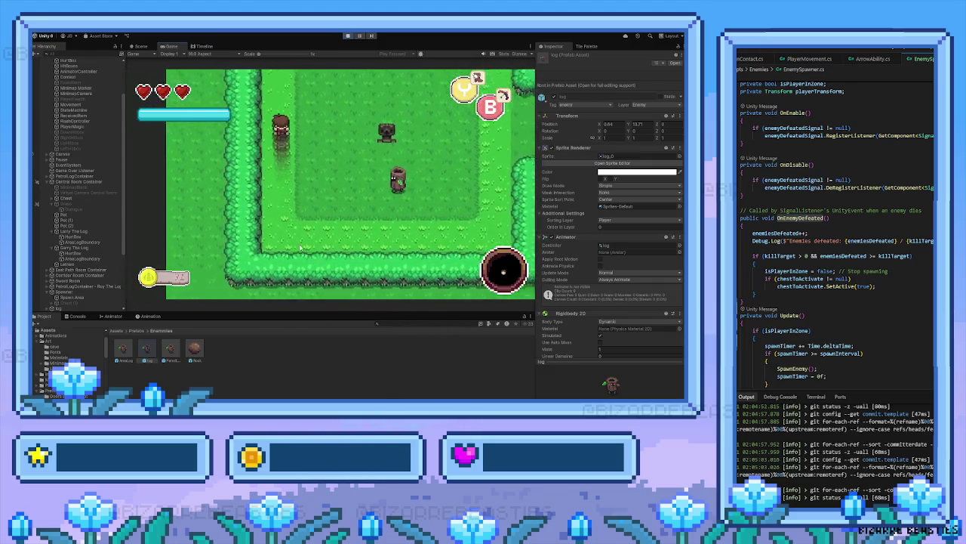
# Enter the arena and move around the logs, casting a fireball and dashing
pyautogui.press('Right')
pyautogui.press('Down')
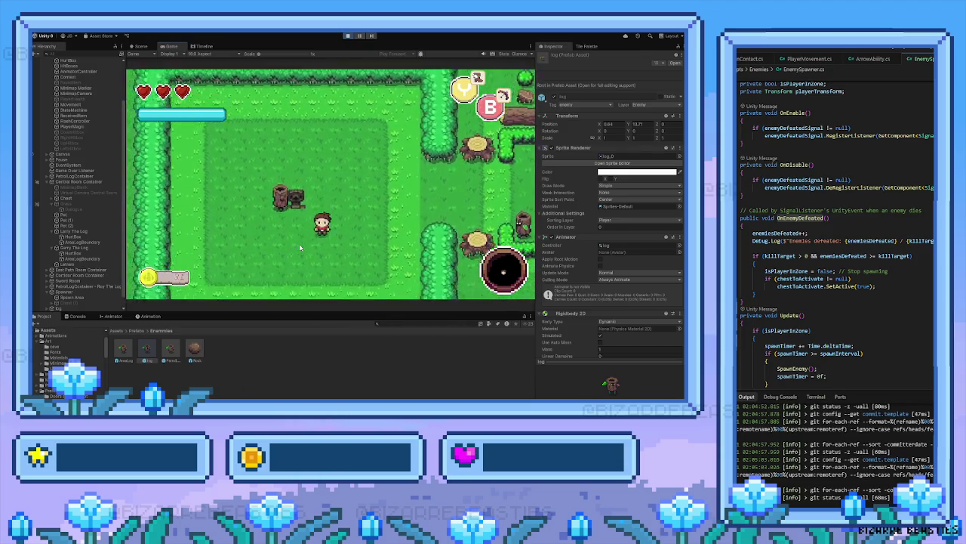
pyautogui.press('Left')
pyautogui.press('Up')
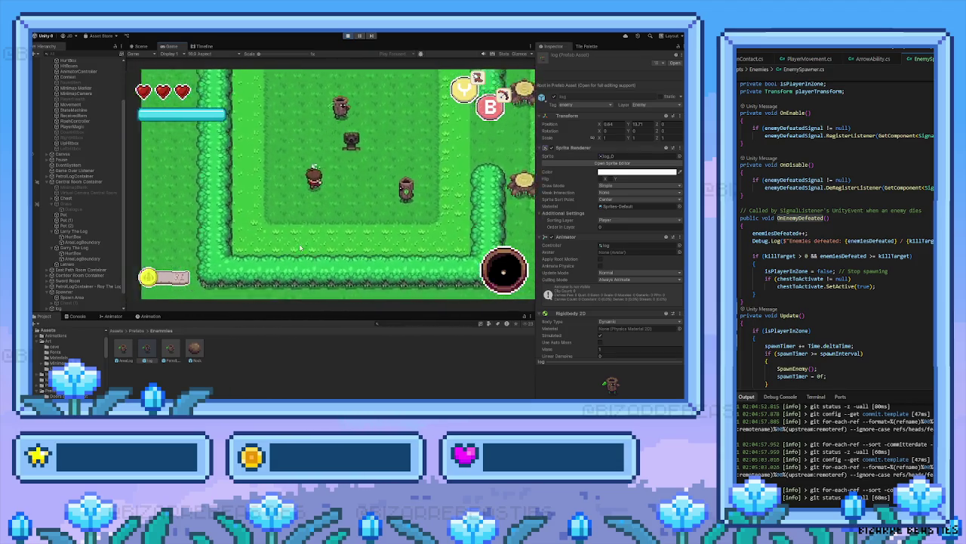
pyautogui.press('Right')
pyautogui.press('Up')
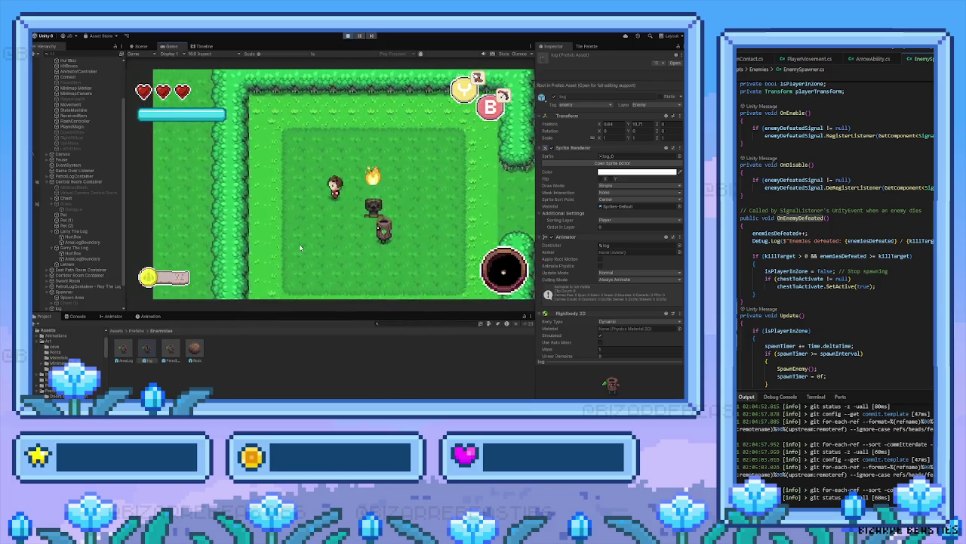
pyautogui.press('Left')
pyautogui.press('Down')
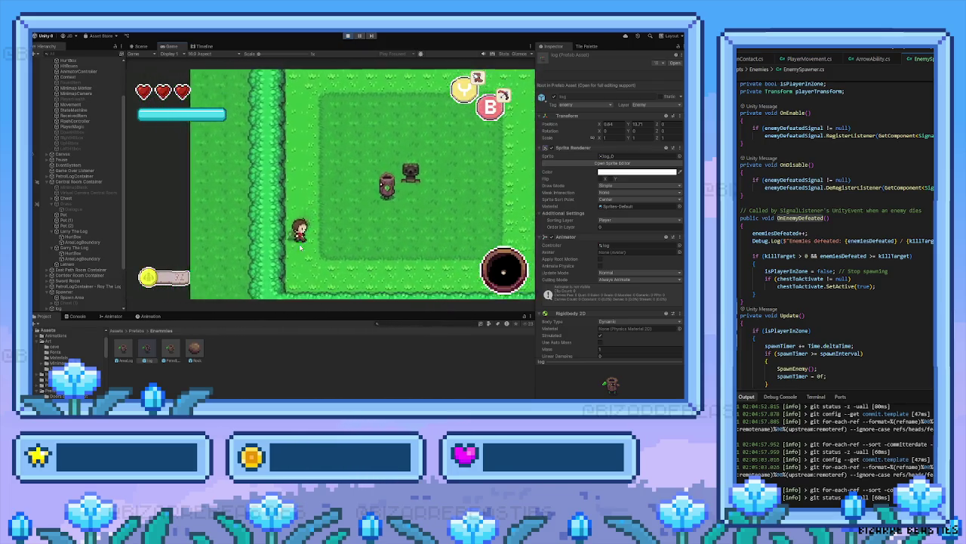
pyautogui.press('Right')
pyautogui.press('Up')
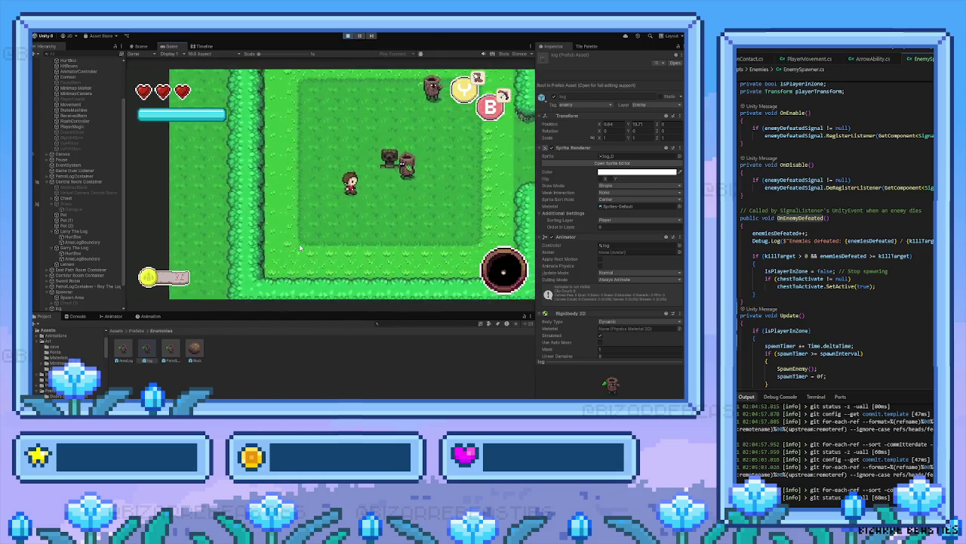
pyautogui.press('Right')
pyautogui.press('Down')
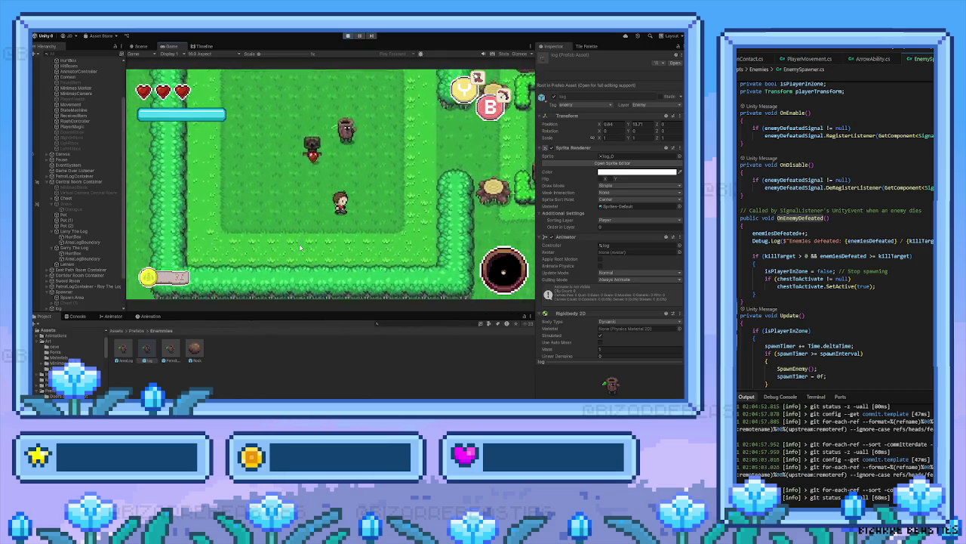
# Swing the sword at nearby log enemies until one is finished off
pyautogui.press('Left')
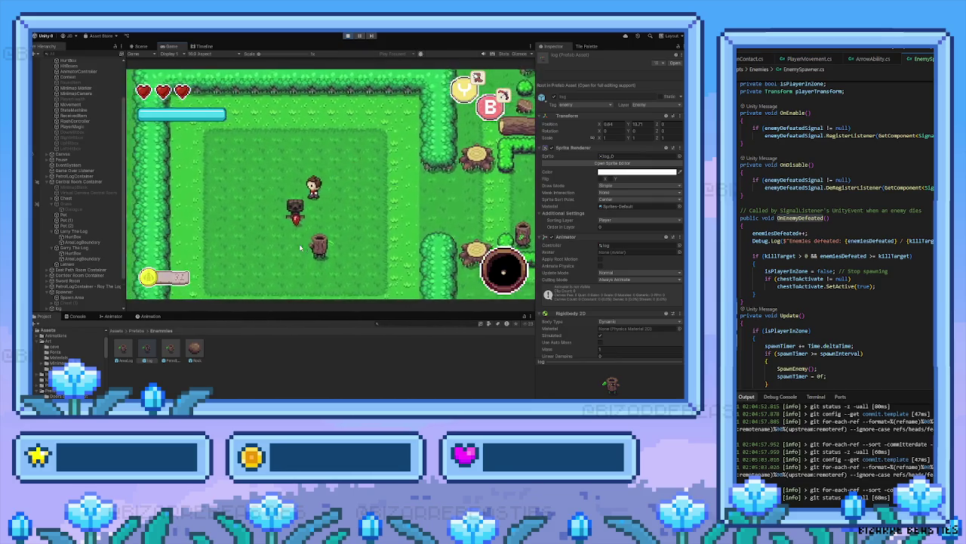
pyautogui.press('space')
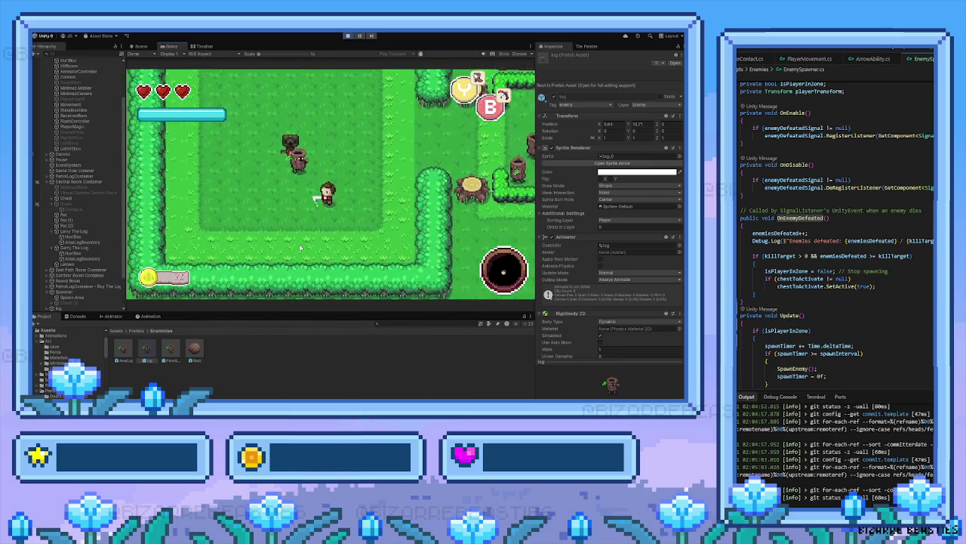
pyautogui.press('Up')
pyautogui.press('space')
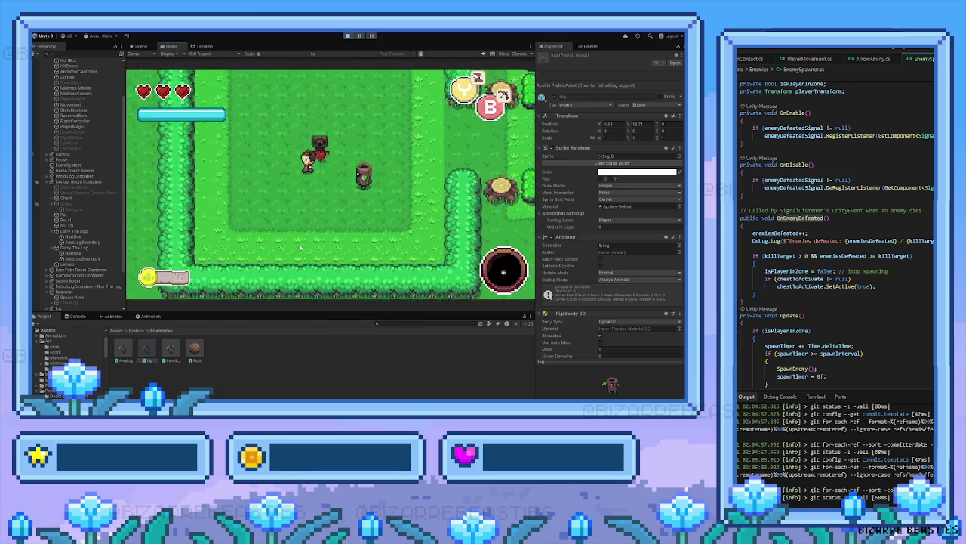
pyautogui.press('Up')
pyautogui.press('space')
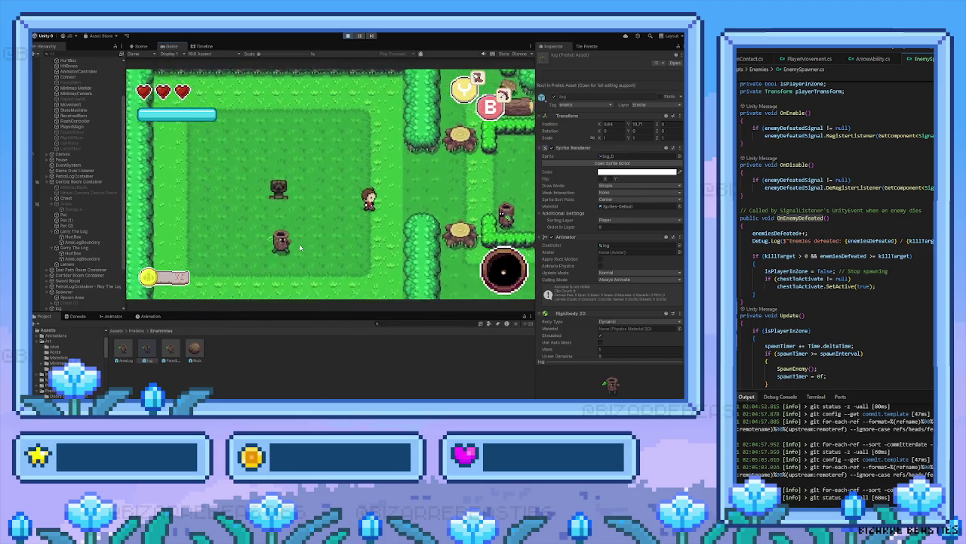
pyautogui.press('Right')
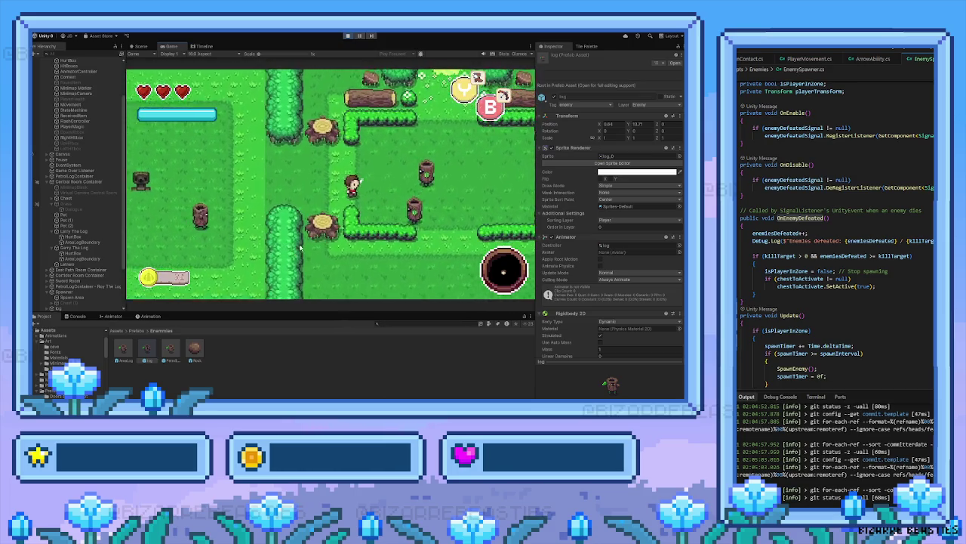
pyautogui.press('space')
# Fireball the newly spawned logs in the left room, grab the heart, and reach the chest
pyautogui.press('Right')
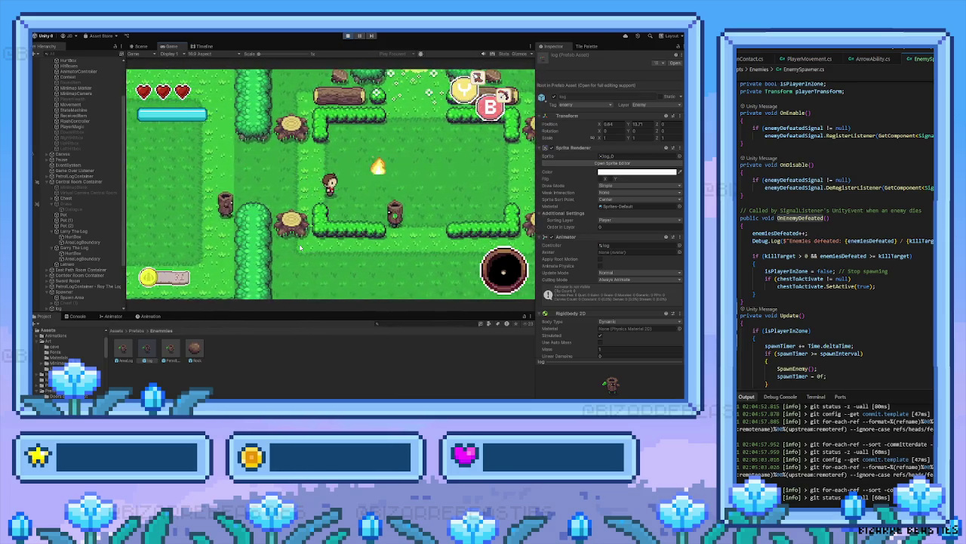
pyautogui.press('Left')
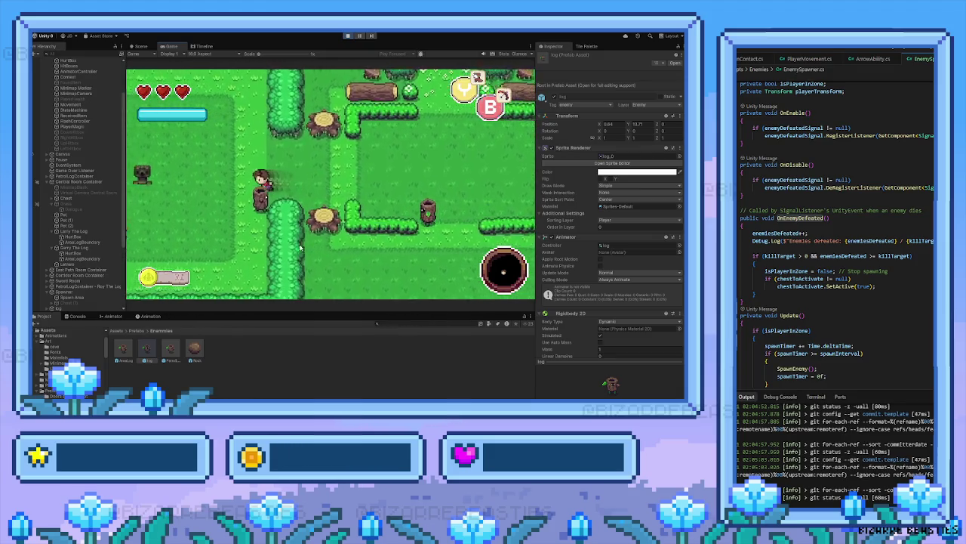
pyautogui.press('Down')
pyautogui.press('Left')
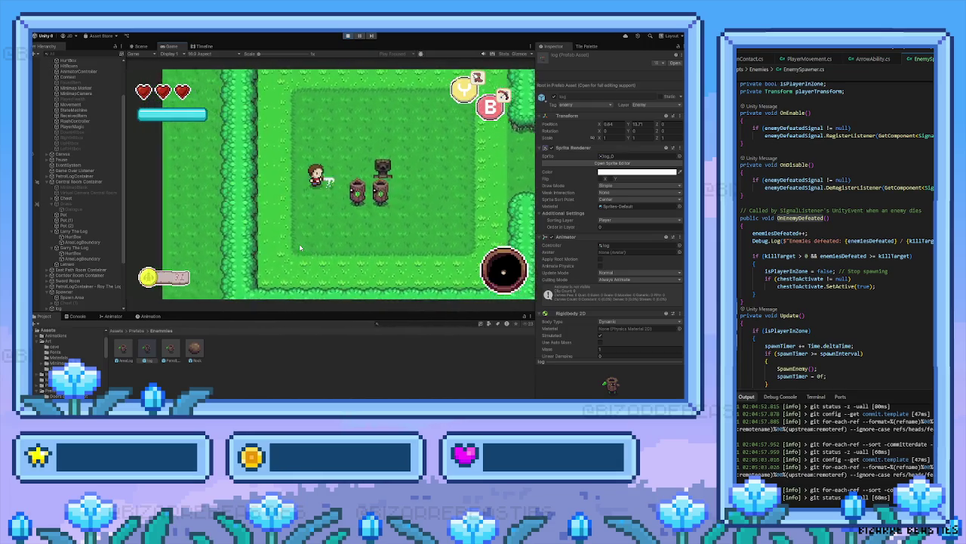
pyautogui.press('Right')
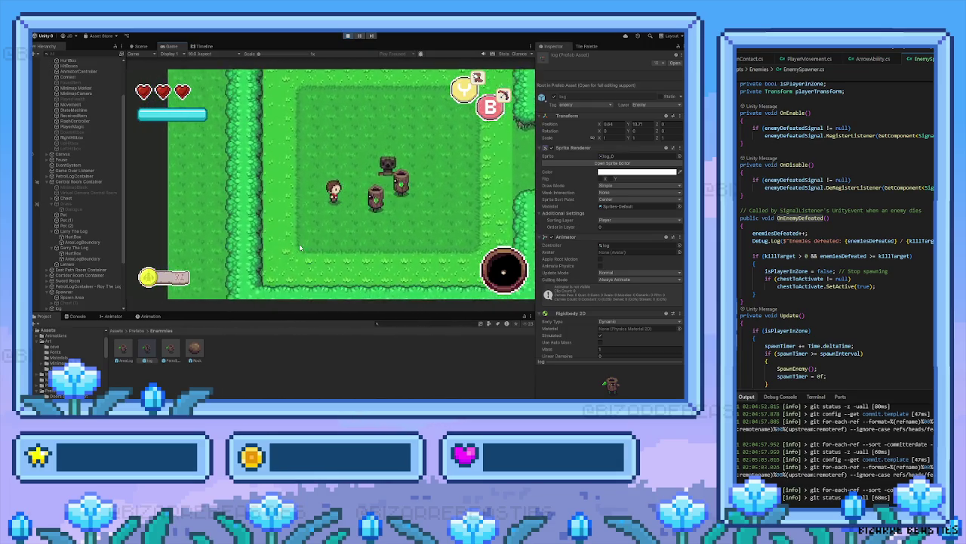
pyautogui.press('Right')
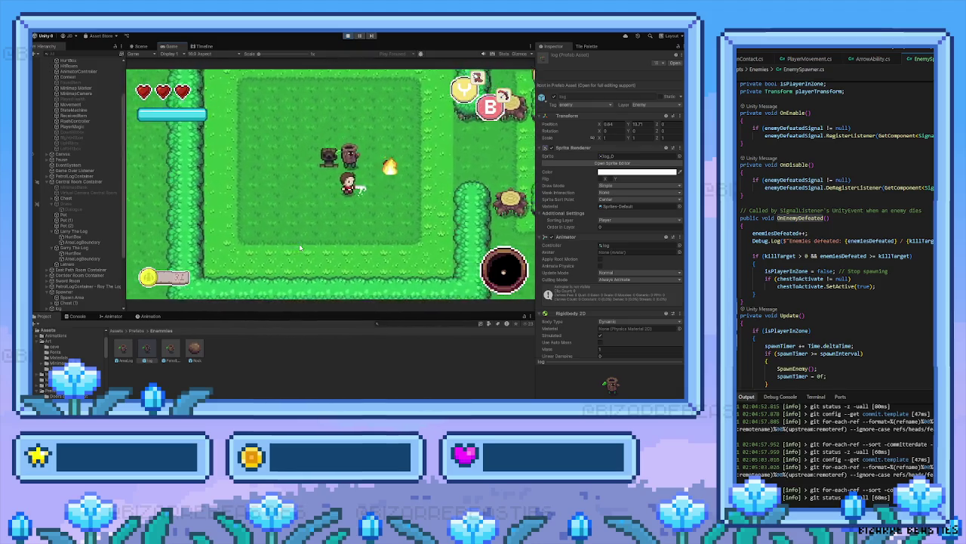
pyautogui.press('Right')
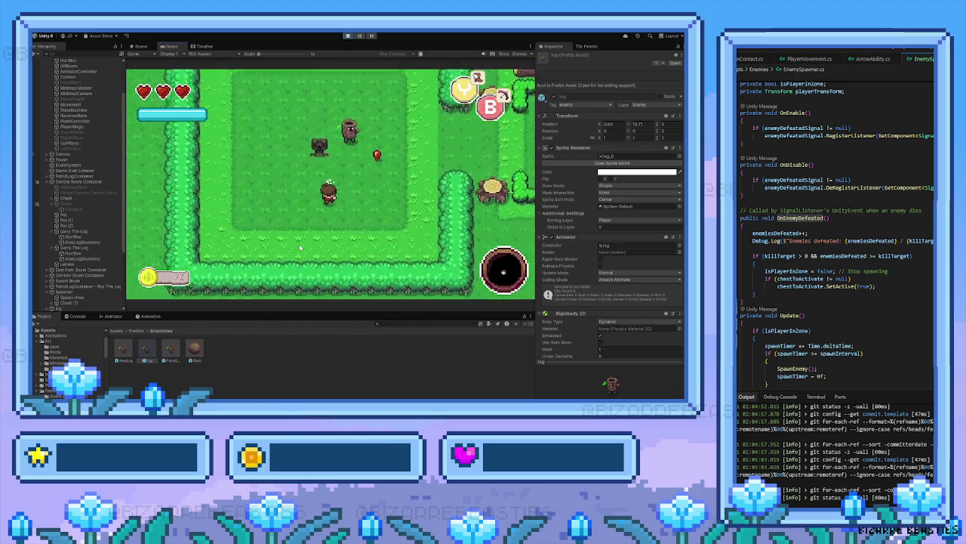
pyautogui.press('Right')
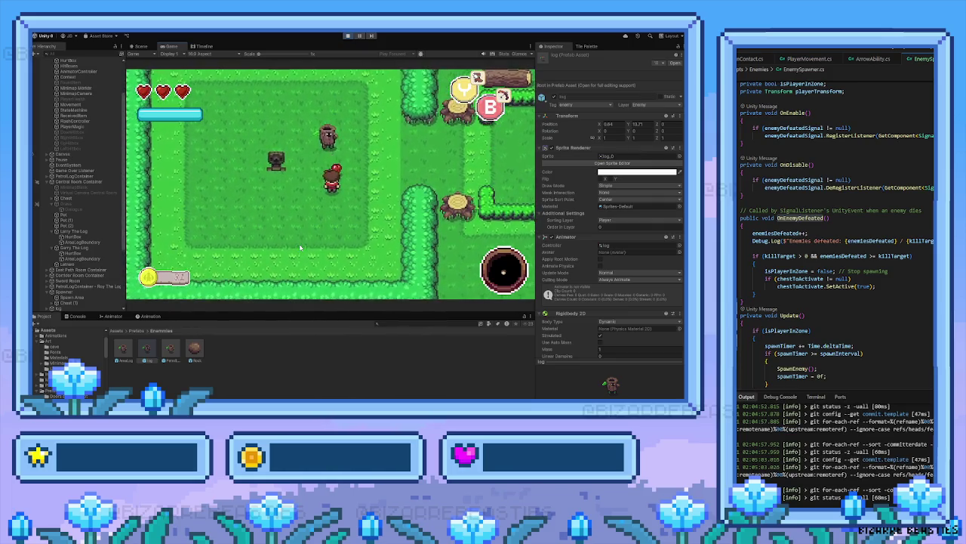
pyautogui.press('Up')
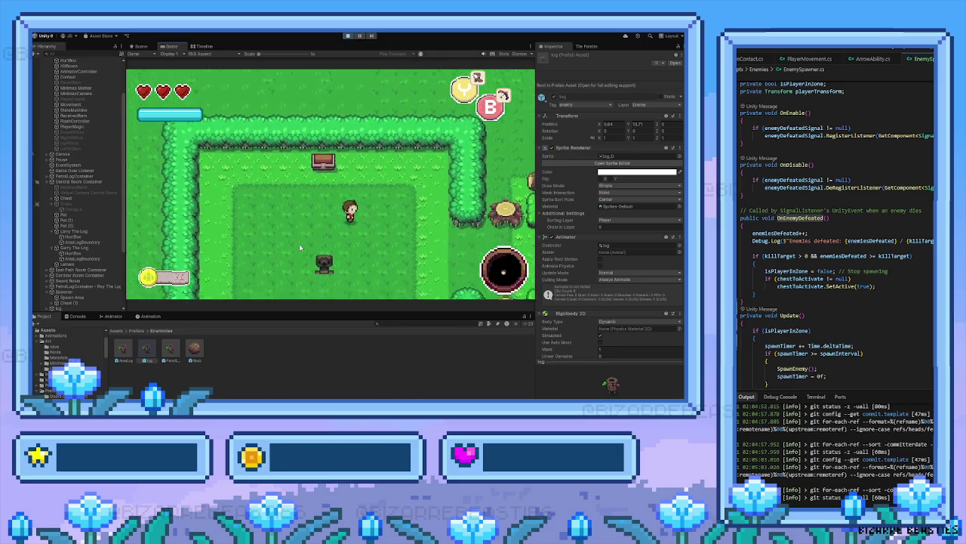
# Walk the hero out through the gates to the tree-lined path and stop the play test
pyautogui.press('Right')
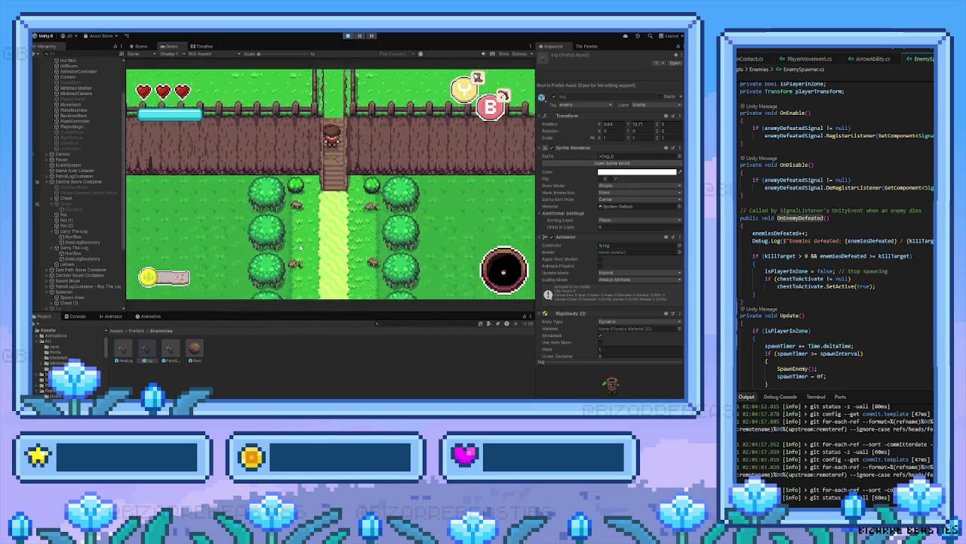
pyautogui.press('Up')
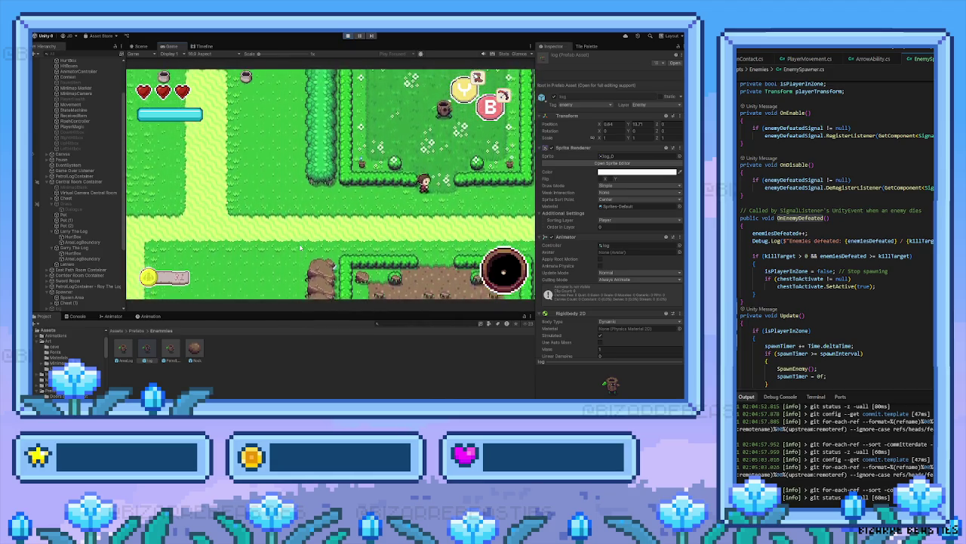
pyautogui.press('Up')
pyautogui.press('Down')
pyautogui.press('Left')
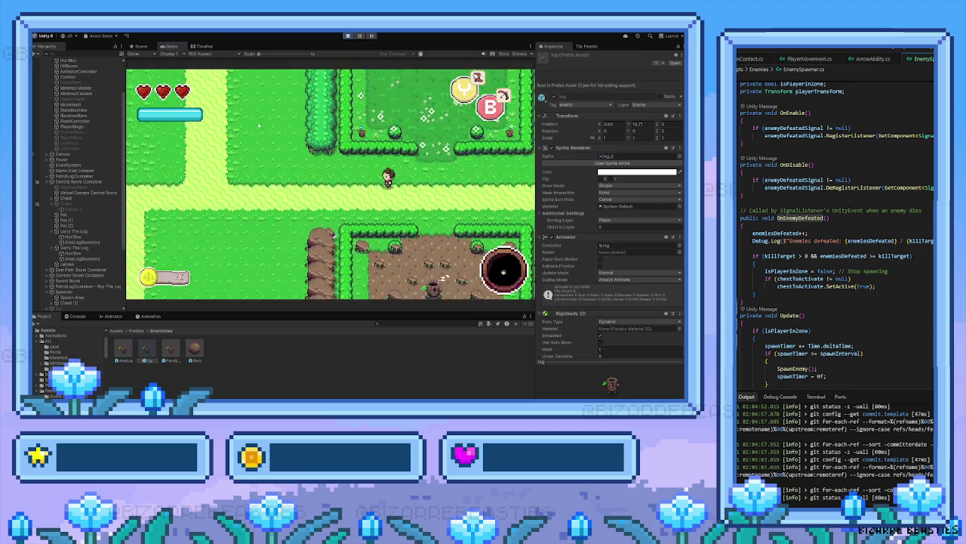
pyautogui.click(349, 36)
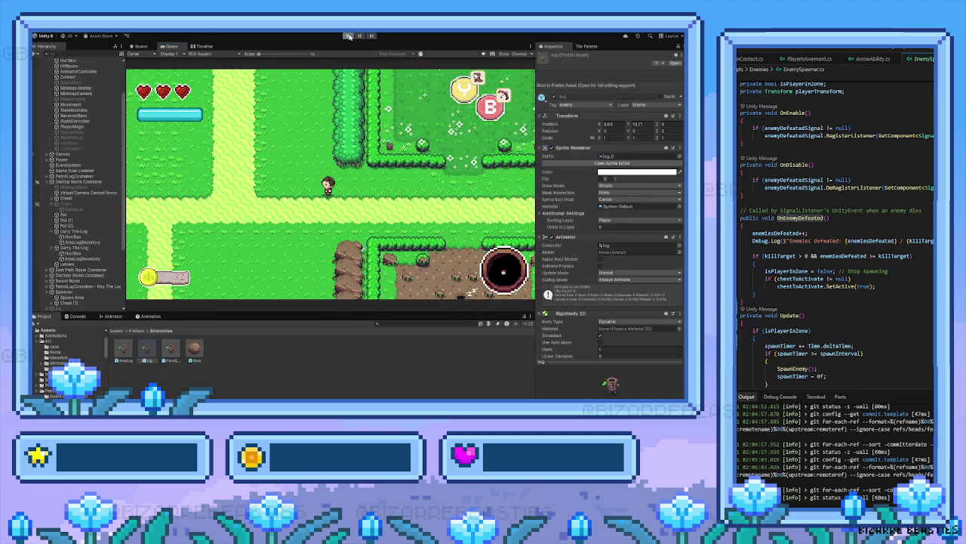
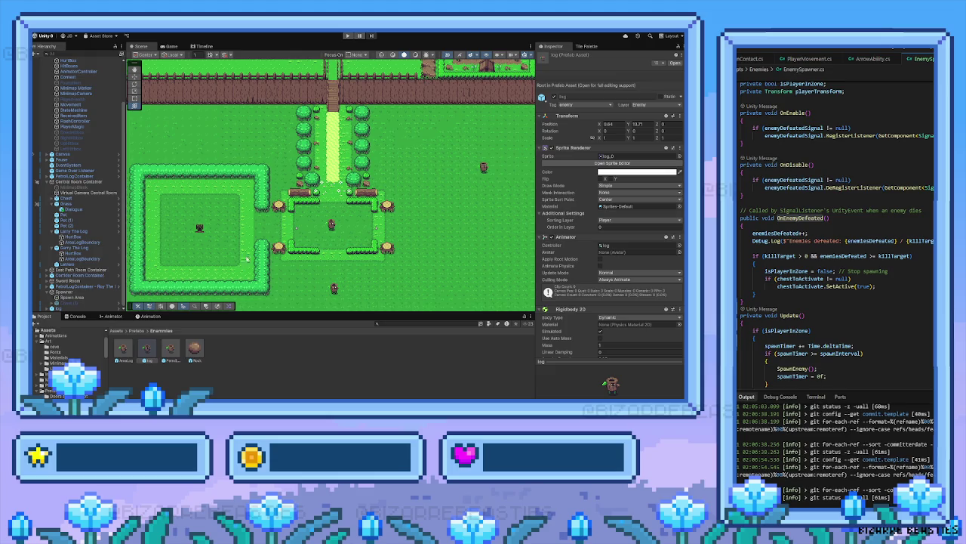
# On the Ground tilemap, box-select the left hedge room's floor tiles
pyautogui.scroll(2, 264, 239)
pyautogui.scroll(-2, 279, 240)
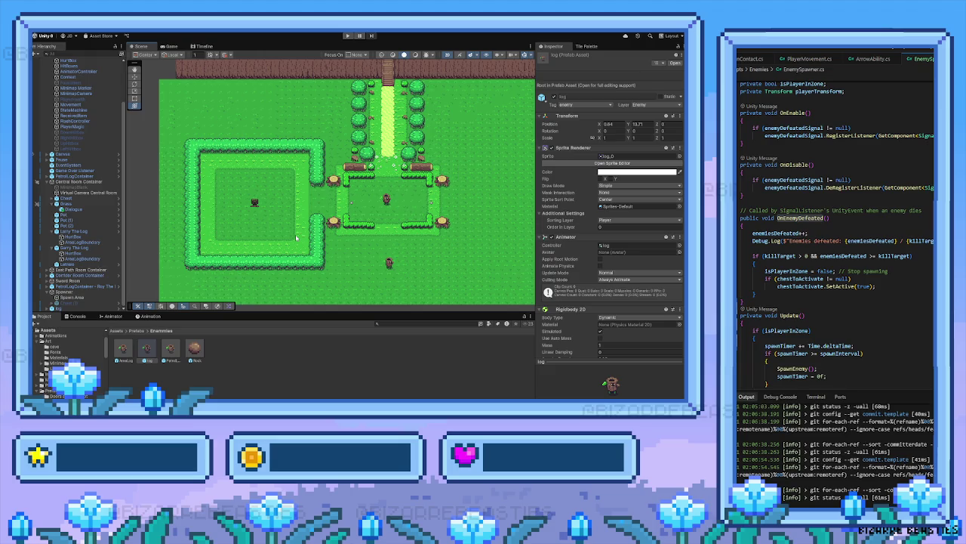
pyautogui.scroll(2, 290, 237)
pyautogui.press('Right')
pyautogui.press('Right')
pyautogui.press('Right')
pyautogui.press('Up')
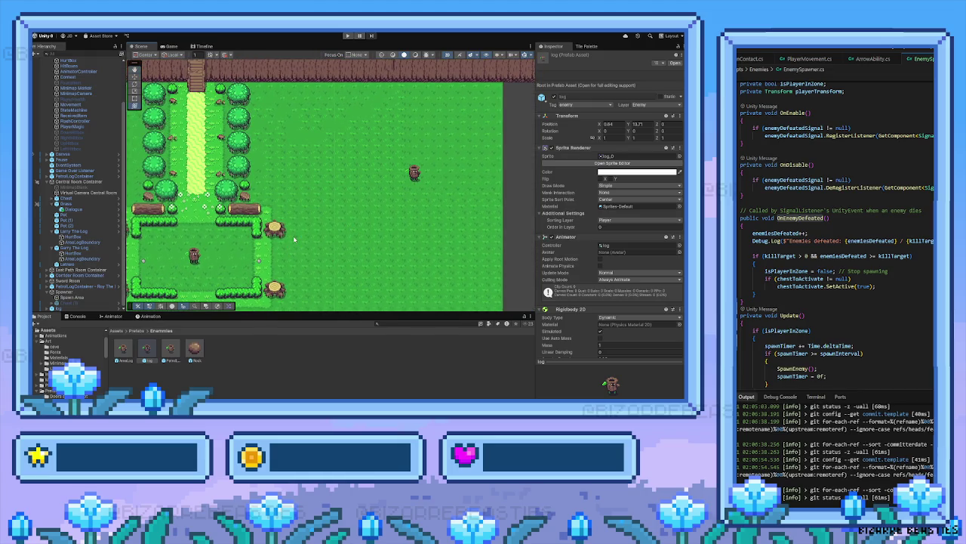
pyautogui.press('Right')
pyautogui.press('Up')
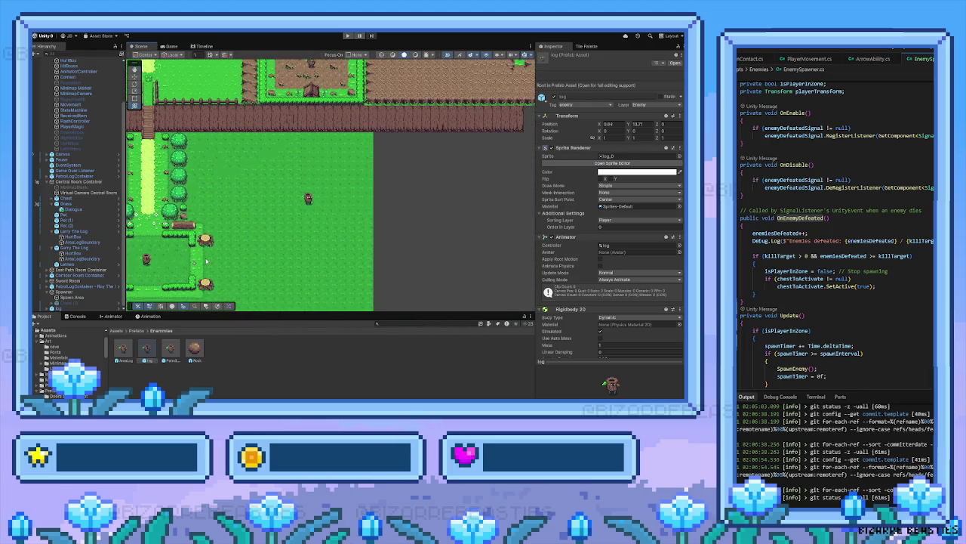
pyautogui.scroll(-2, 318, 212)
pyautogui.press('Left')
pyautogui.press('Down')
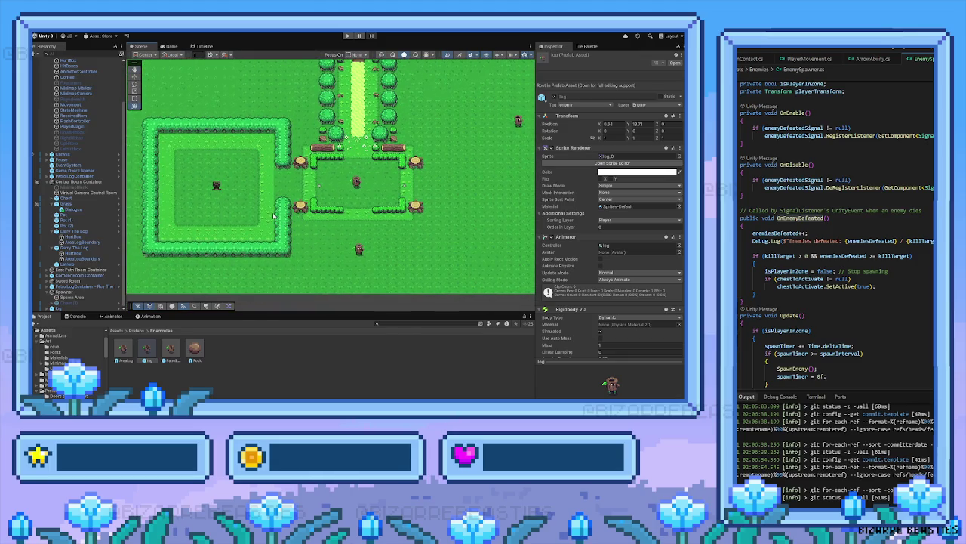
pyautogui.press('Left')
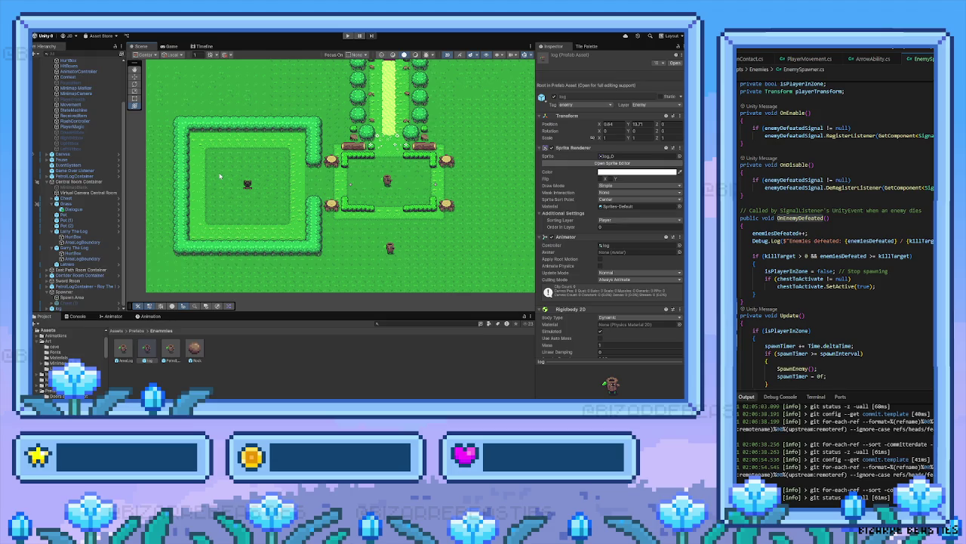
pyautogui.moveTo(173, 116); pyautogui.dragTo(285, 259)
pyautogui.moveTo(234, 88)
pyautogui.mouseDown()
pyautogui.moveTo(386, 217)
pyautogui.moveTo(385, 226)
pyautogui.mouseUp()
pyautogui.scroll(3, 86, 143)
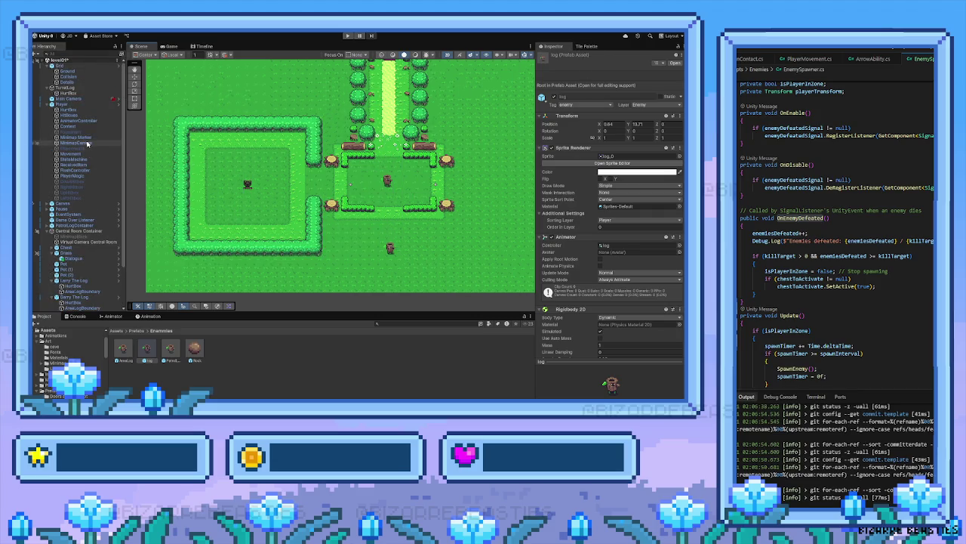
pyautogui.click(67, 71)
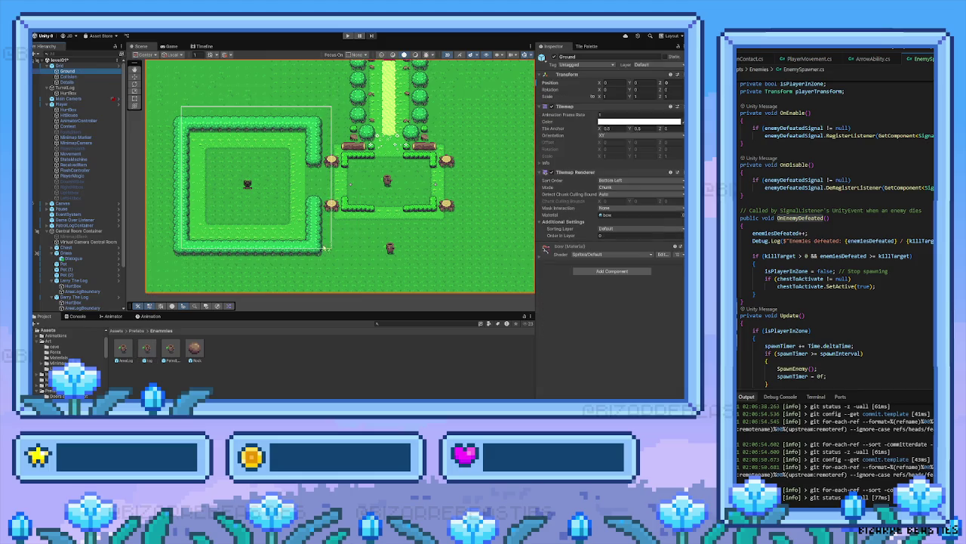
pyautogui.press('Escape')
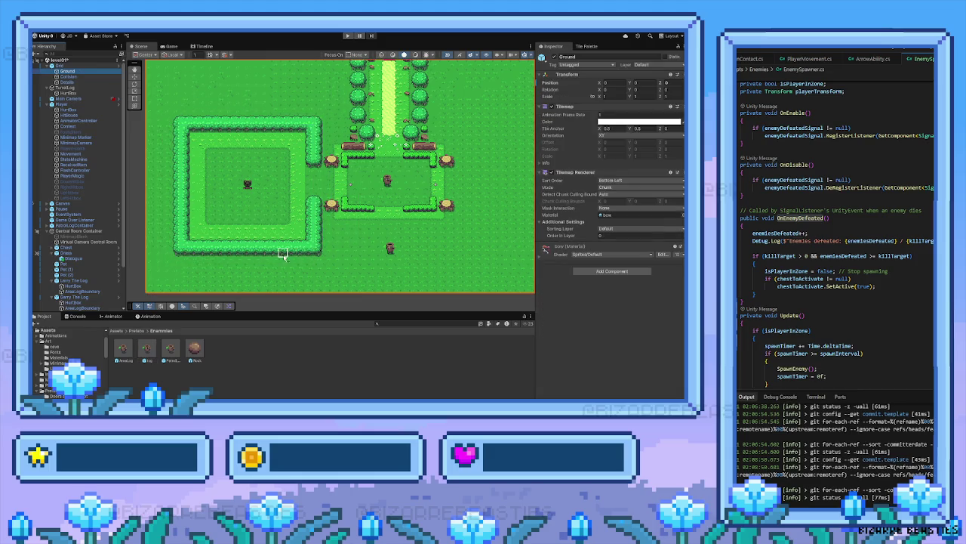
pyautogui.moveTo(317, 252)
pyautogui.mouseDown()
pyautogui.moveTo(183, 125)
pyautogui.moveTo(280, 126)
pyautogui.moveTo(169, 129)
pyautogui.moveTo(268, 134)
pyautogui.moveTo(328, 156)
pyautogui.moveTo(328, 129)
pyautogui.mouseUp()
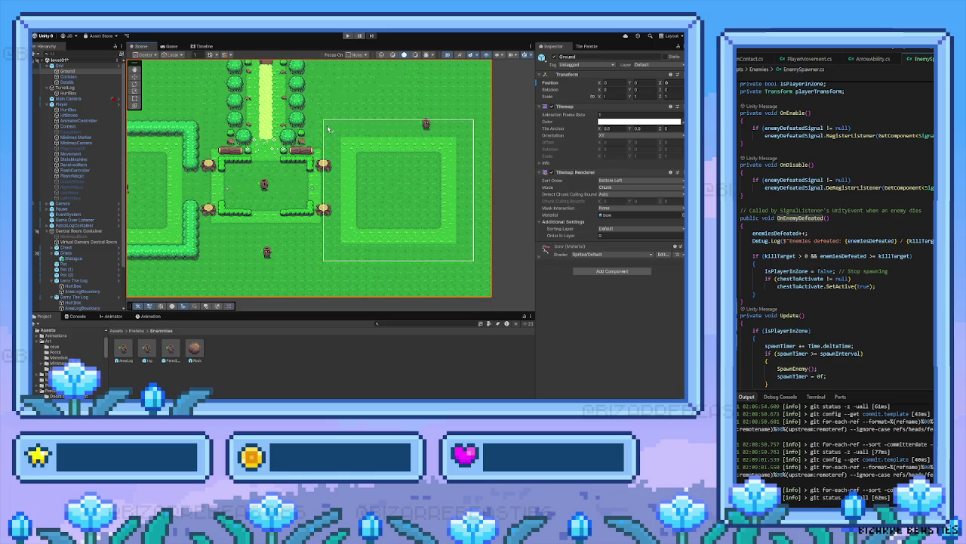
# Move a copy of that grass floor to the right of the central clearing
pyautogui.moveTo(328, 129)
pyautogui.mouseDown()
pyautogui.moveTo(231, 156)
pyautogui.moveTo(354, 181)
pyautogui.moveTo(392, 213)
pyautogui.moveTo(435, 192)
pyautogui.moveTo(370, 192)
pyautogui.moveTo(367, 201)
pyautogui.moveTo(440, 202)
pyautogui.moveTo(313, 210)
pyautogui.mouseUp()
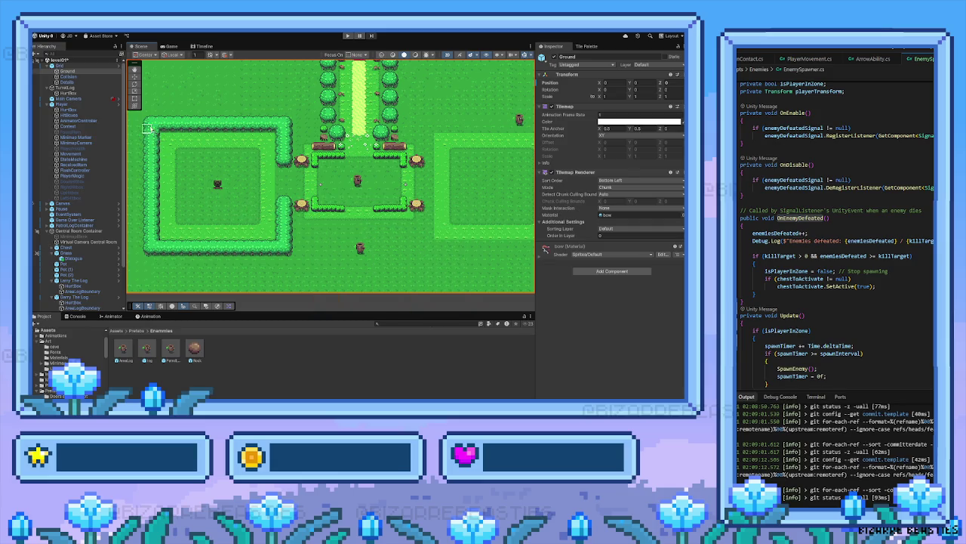
pyautogui.moveTo(260, 101); pyautogui.dragTo(276, 123)
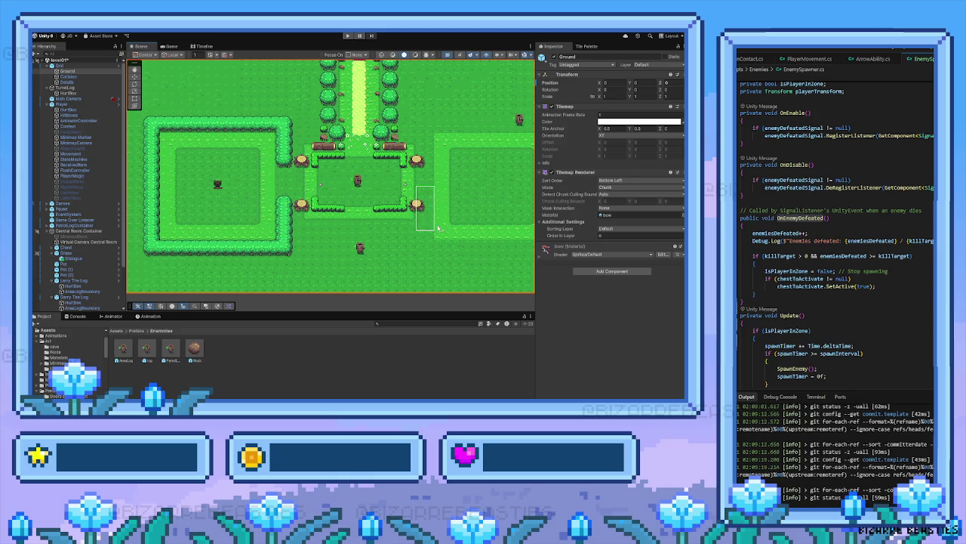
pyautogui.click(65, 77)
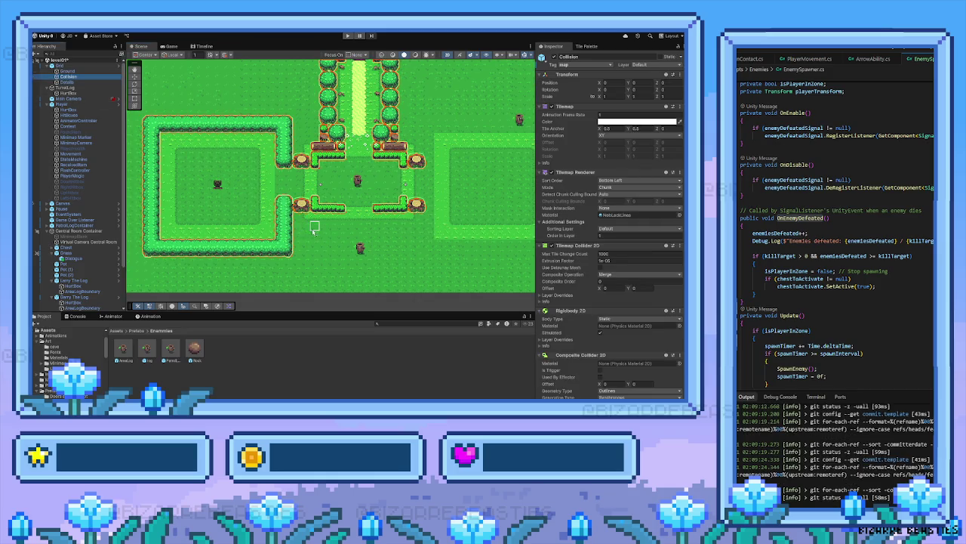
# Copy a hedge column to the right of the clearing's lower exit and erase its bottom tile
pyautogui.press('y')
pyautogui.moveTo(279, 196); pyautogui.dragTo(291, 249)
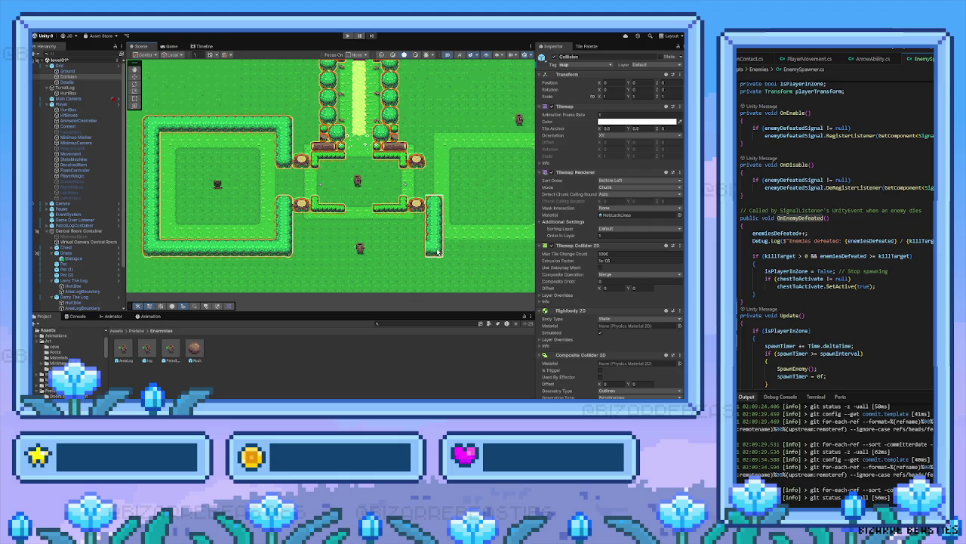
pyautogui.scroll(2, 393, 260)
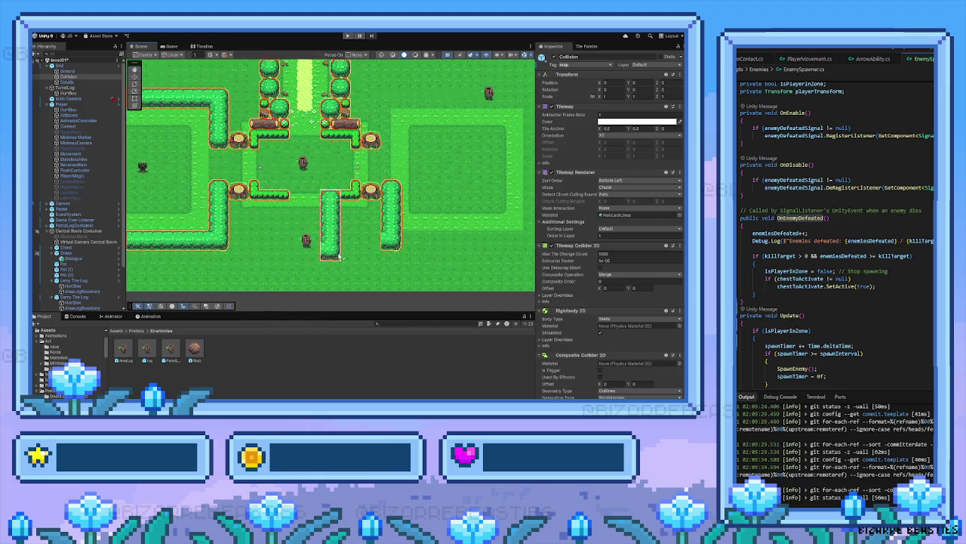
pyautogui.scroll(1, 339, 257)
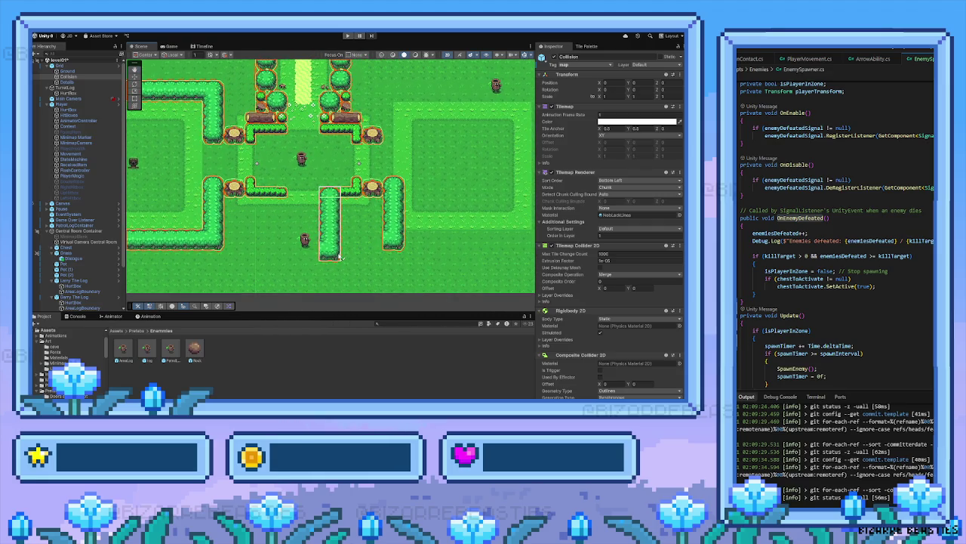
pyautogui.click(587, 47)
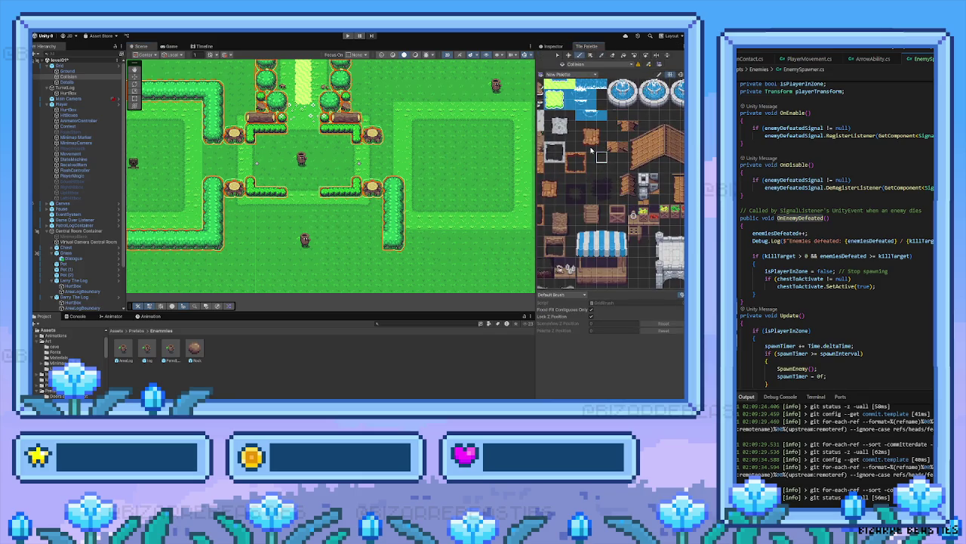
pyautogui.click(612, 55)
pyautogui.click(389, 238)
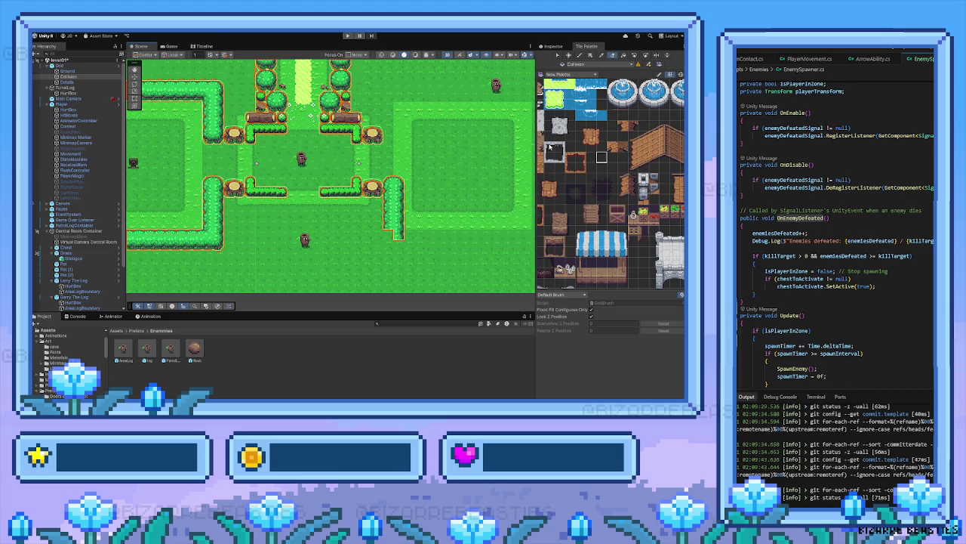
# Pick a two-tile hedge end piece and paint it at the column's bottom
pyautogui.moveTo(581, 197)
pyautogui.mouseDown()
pyautogui.moveTo(588, 216)
pyautogui.moveTo(604, 192)
pyautogui.moveTo(588, 242)
pyautogui.moveTo(611, 215)
pyautogui.mouseUp()
pyautogui.scroll(2, 610, 217)
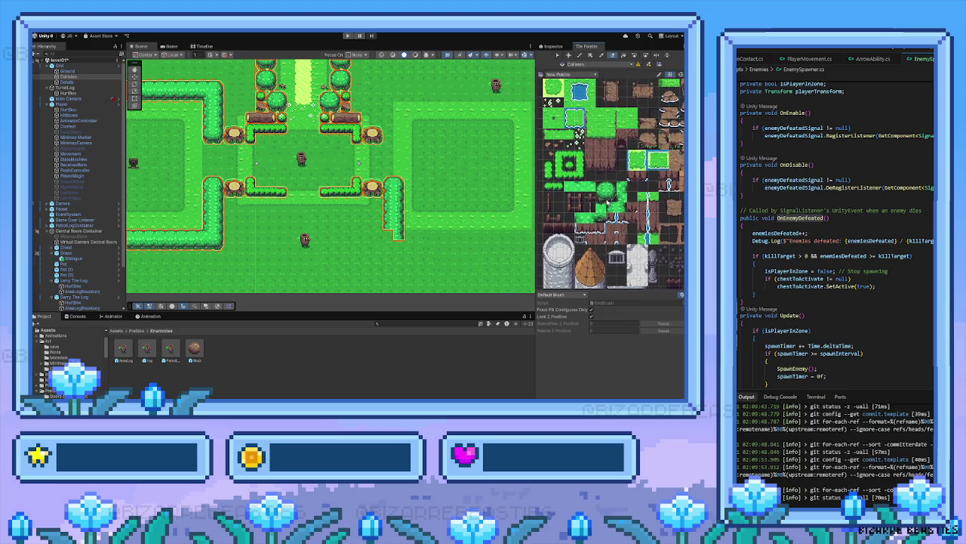
pyautogui.click(600, 189)
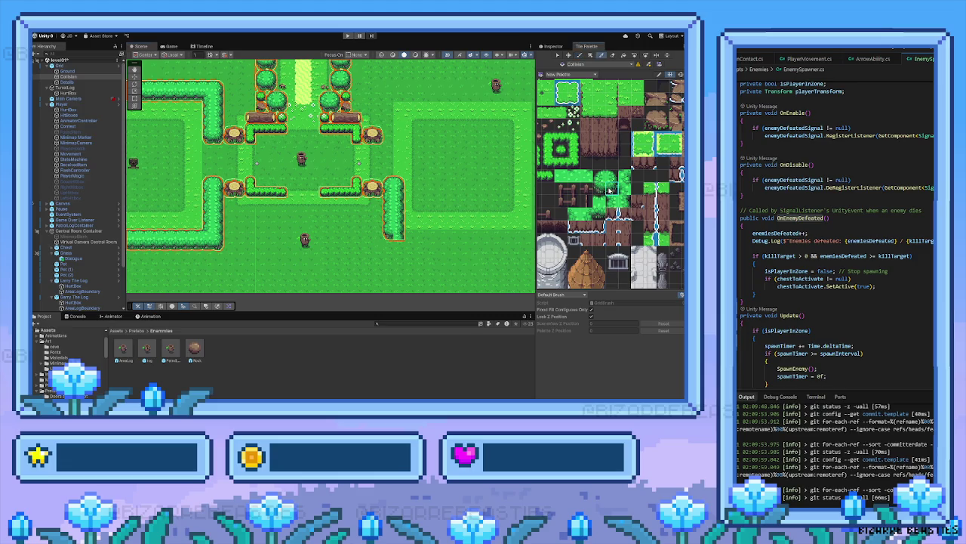
pyautogui.scroll(-2, 614, 240)
pyautogui.moveTo(611, 238); pyautogui.dragTo(611, 225)
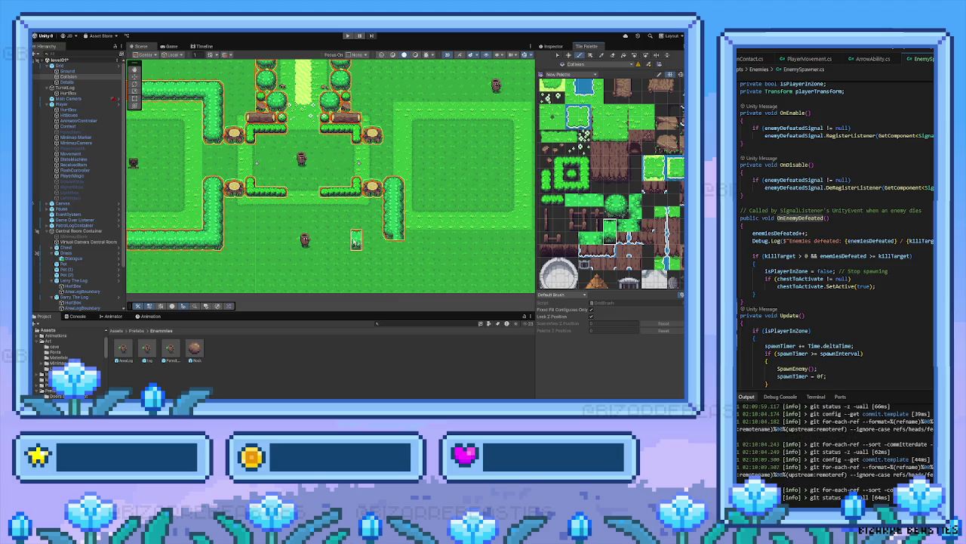
pyautogui.click(399, 241)
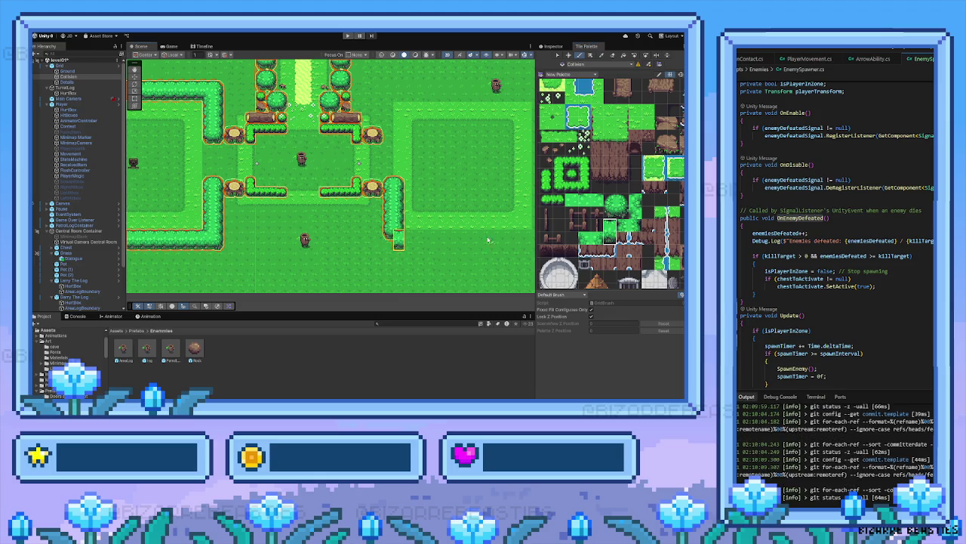
# Paint the hedge end tile below the right column, then choose the bush tile in the palette
pyautogui.press('i')
pyautogui.click(397, 231)
pyautogui.click(613, 208)
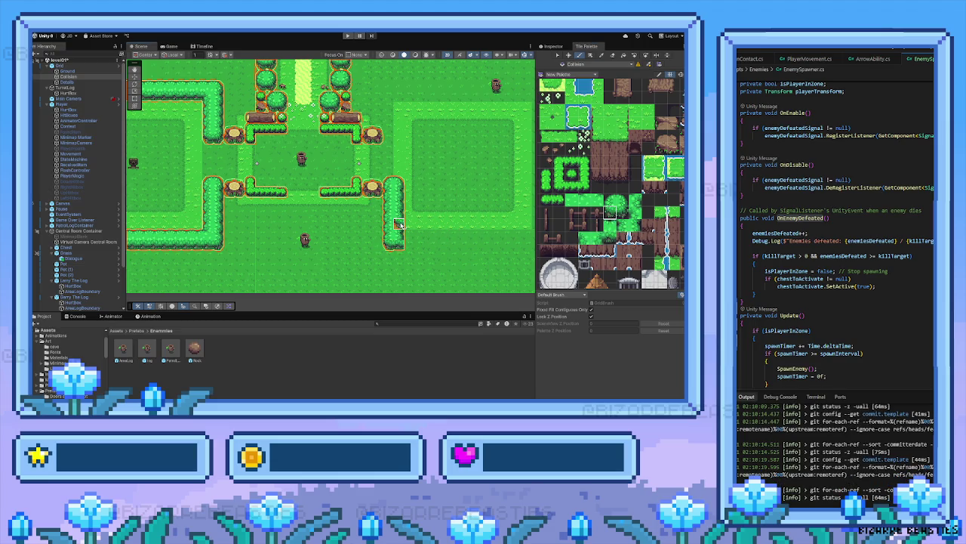
pyautogui.hscroll(3, 400, 225)
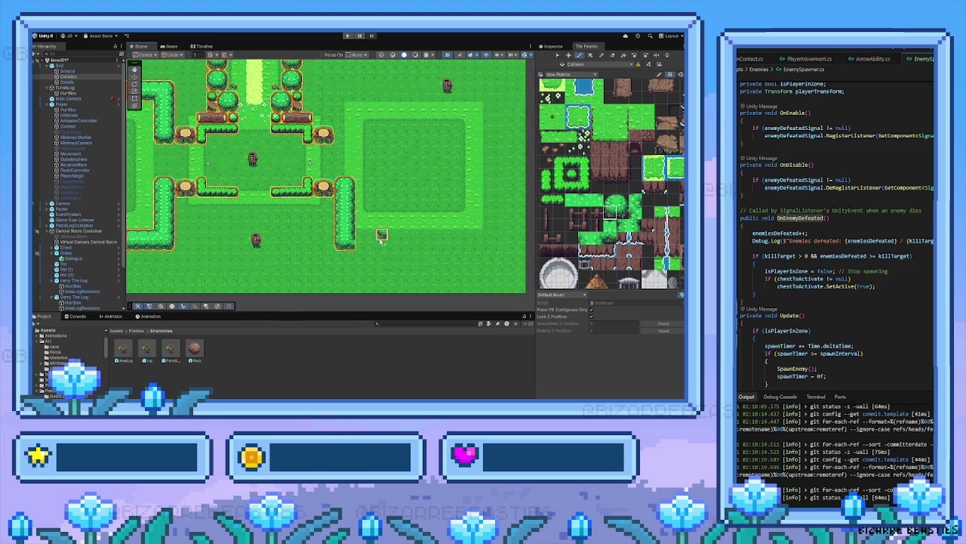
pyautogui.scroll(2, 392, 233)
pyautogui.hscroll(-2, 392, 232)
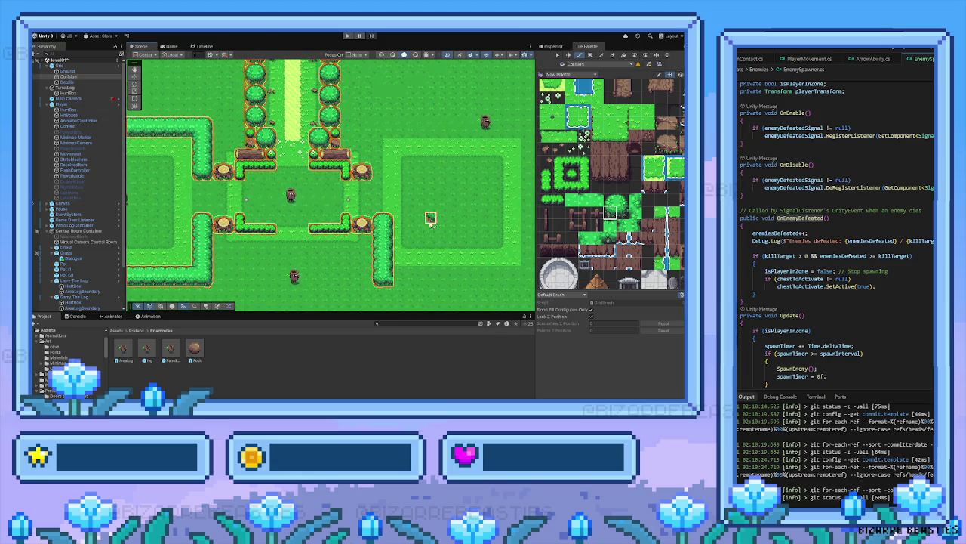
pyautogui.moveTo(588, 185)
pyautogui.mouseDown()
pyautogui.moveTo(618, 218)
pyautogui.moveTo(604, 224)
pyautogui.mouseUp()
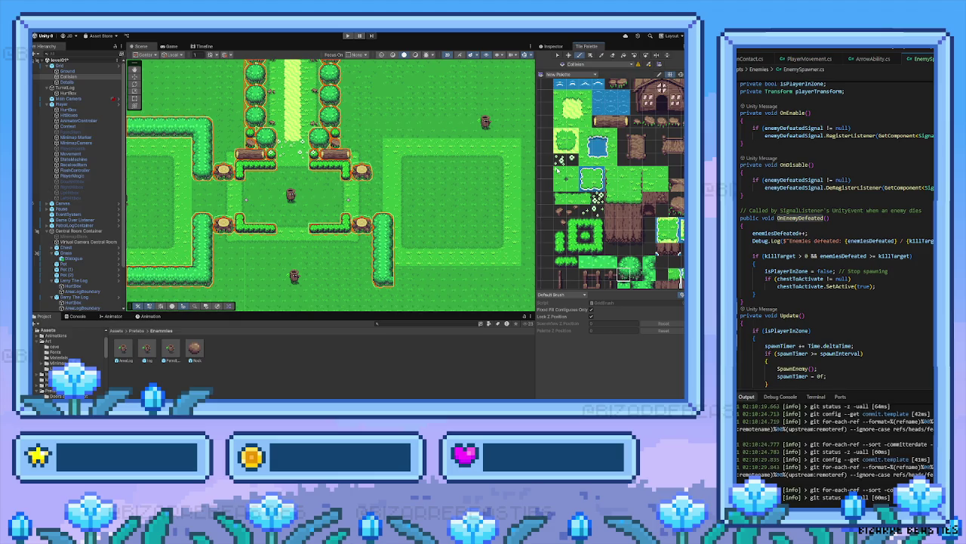
pyautogui.moveTo(356, 261); pyautogui.dragTo(384, 261)
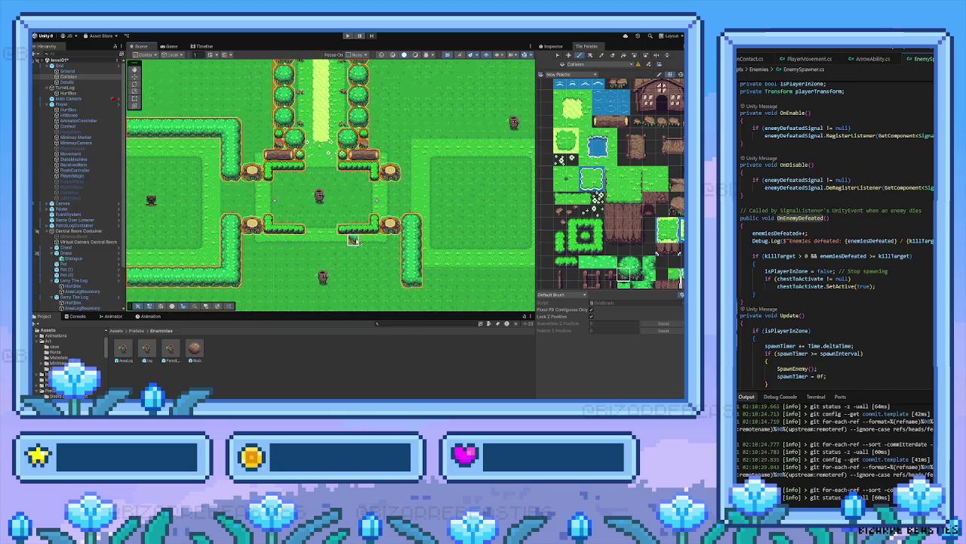
pyautogui.moveTo(377, 222); pyautogui.dragTo(324, 208)
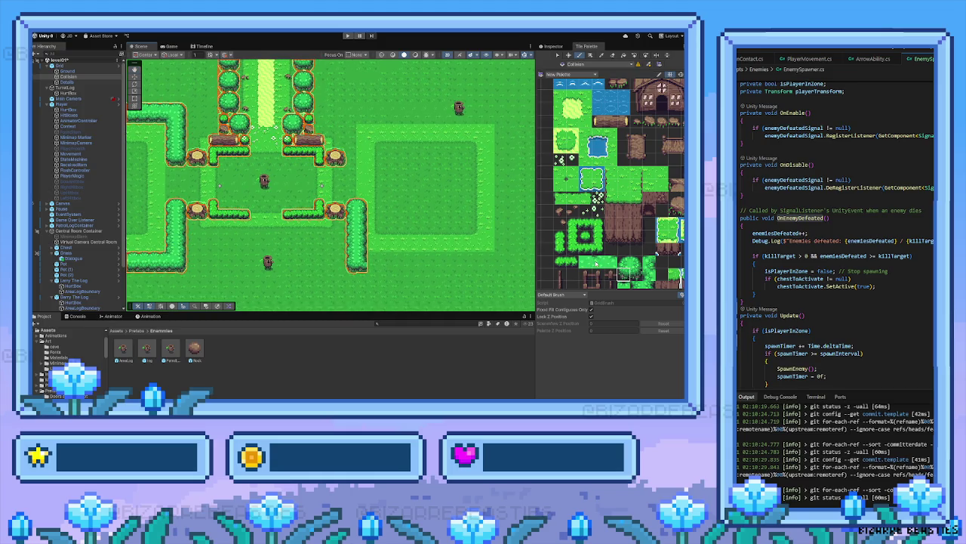
pyautogui.scroll(-5, 595, 263)
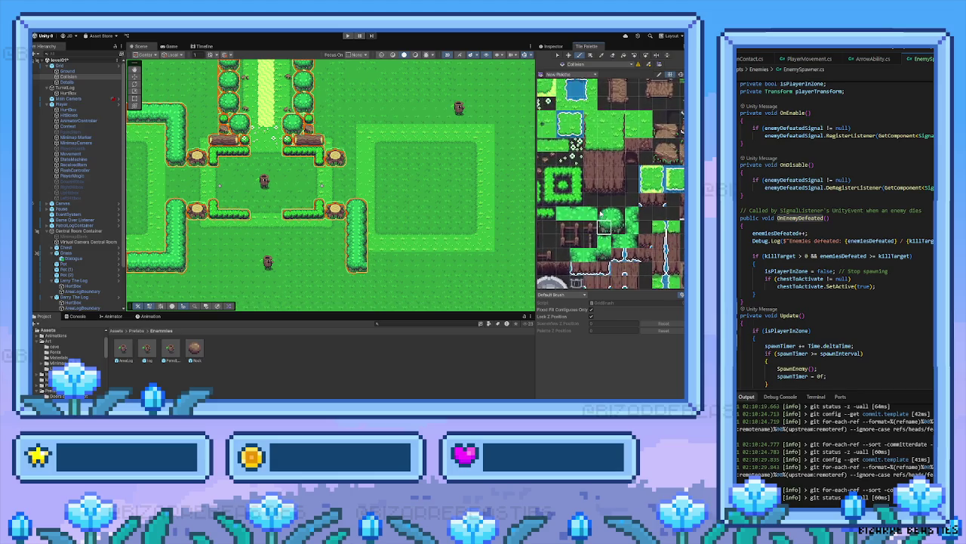
pyautogui.scroll(3, 600, 214)
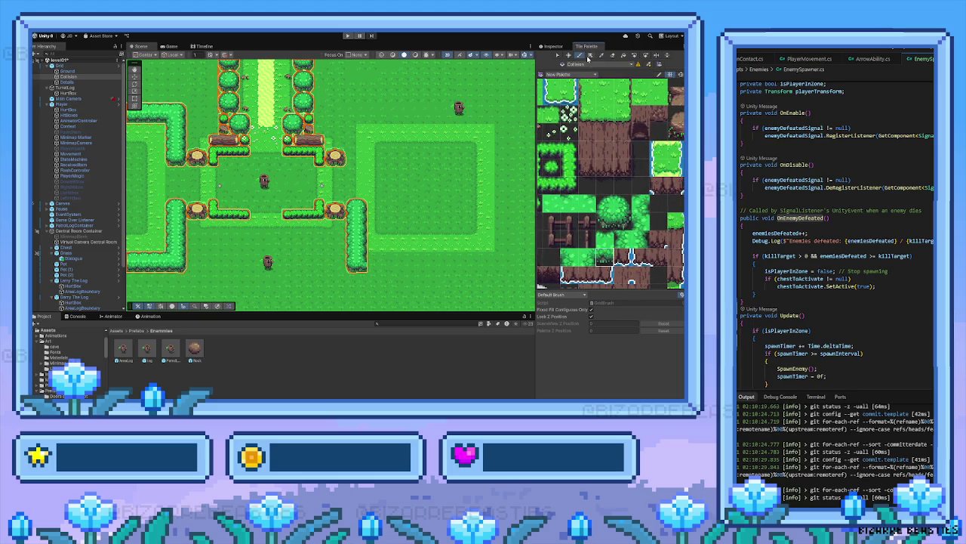
# Paint a hedge wall running right from the column and sample the left hedge column as a brush
pyautogui.moveTo(364, 272); pyautogui.dragTo(491, 268)
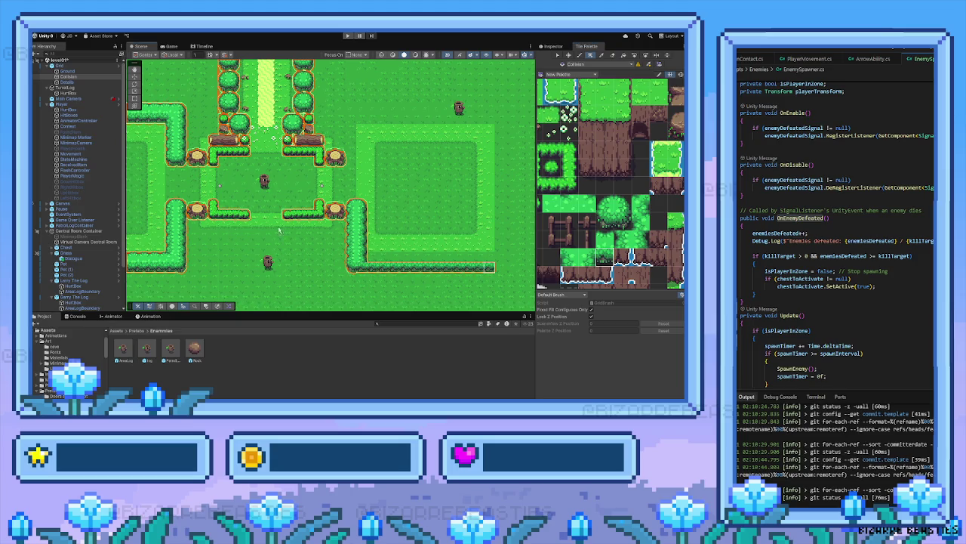
pyautogui.moveTo(278, 230)
pyautogui.mouseDown()
pyautogui.moveTo(375, 228)
pyautogui.moveTo(290, 216)
pyautogui.moveTo(330, 201)
pyautogui.mouseUp()
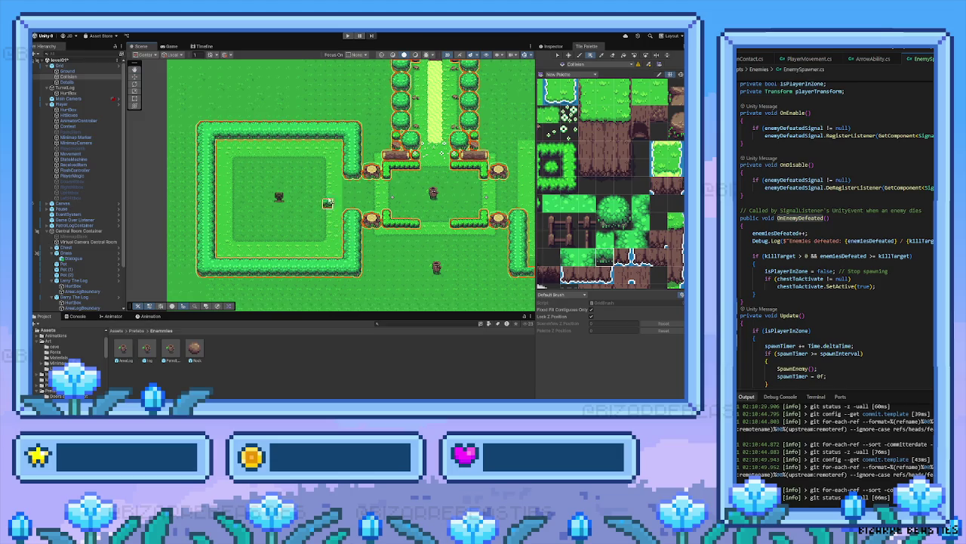
pyautogui.press('i')
pyautogui.moveTo(200, 125); pyautogui.dragTo(216, 273)
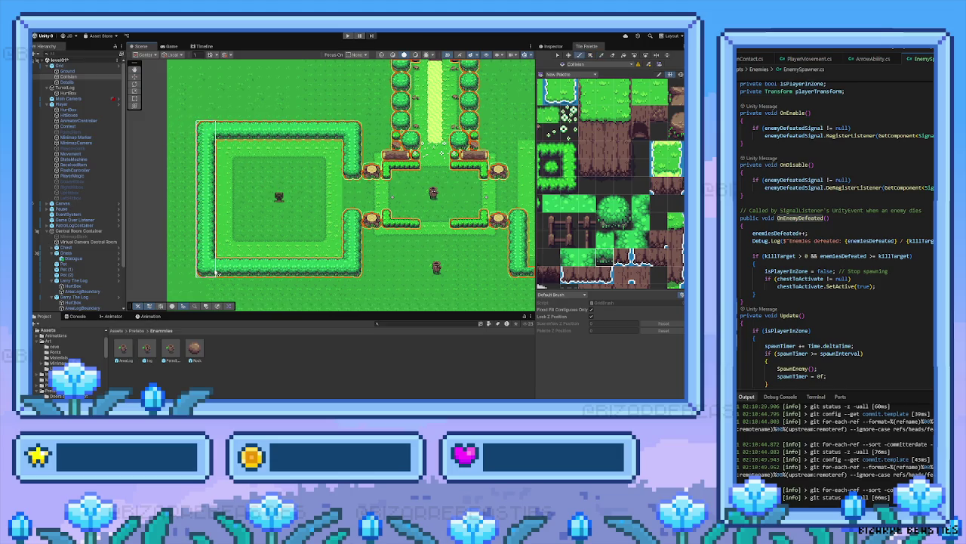
pyautogui.hscroll(8, 382, 249)
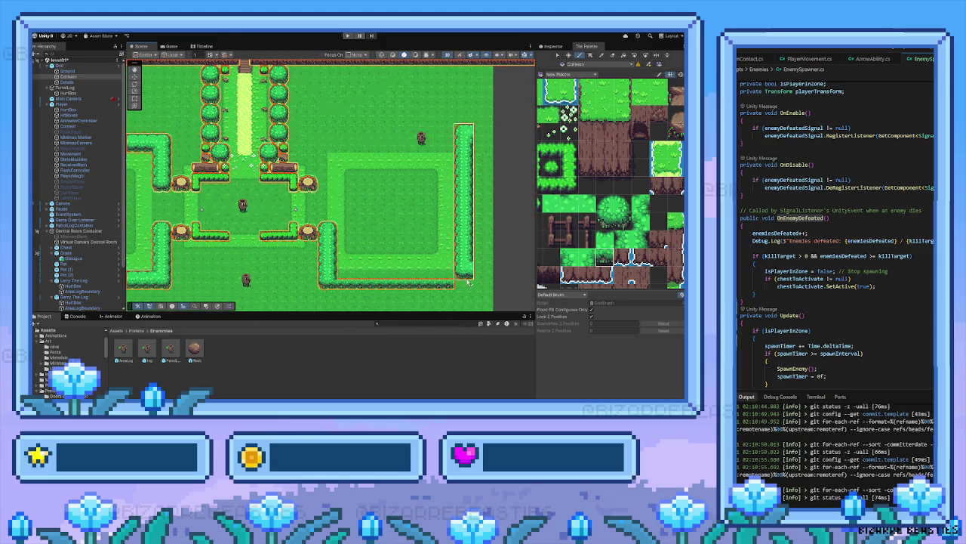
pyautogui.hscroll(-3, 302, 272)
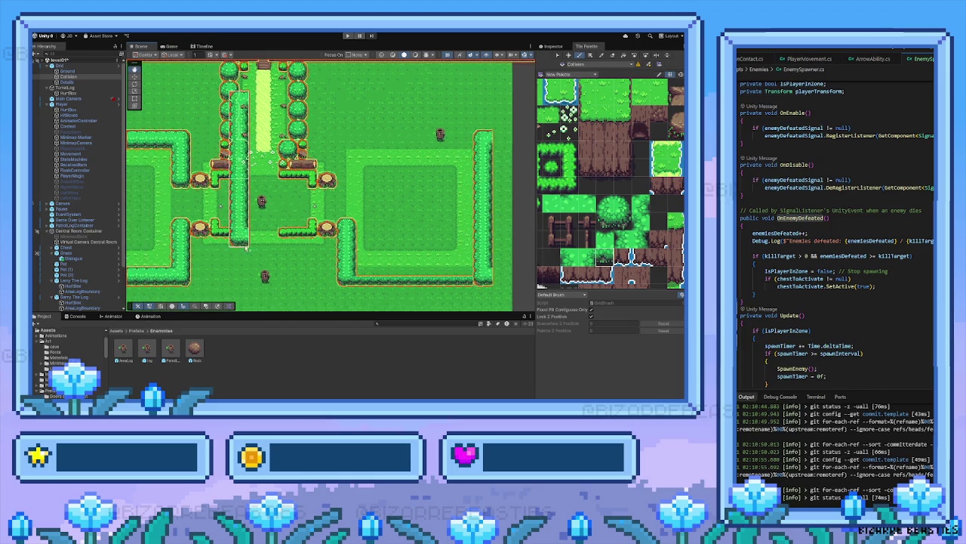
# Paint hedge along the right room's bottom row with a tile from the hedge end
pyautogui.press('i')
pyautogui.moveTo(196, 252); pyautogui.dragTo(213, 281)
pyautogui.hscroll(4, 274, 271)
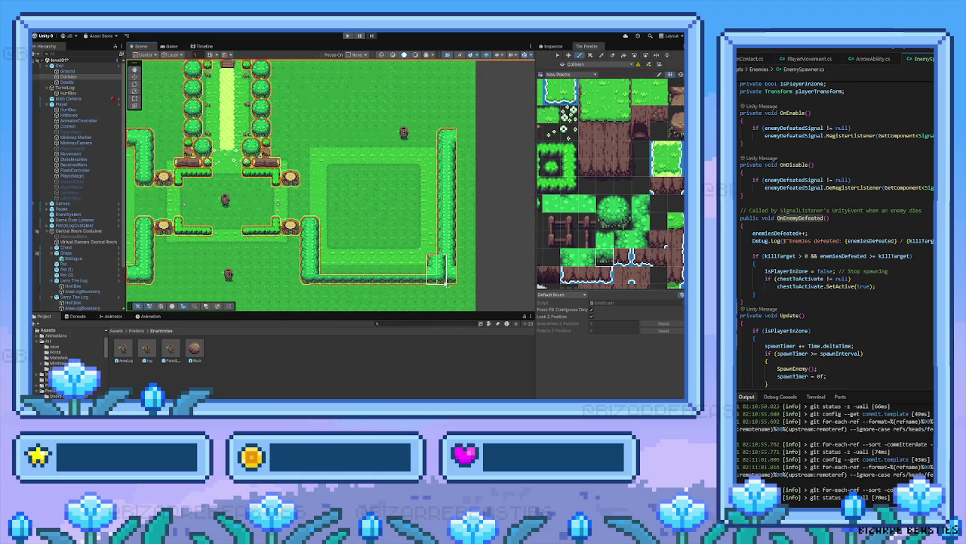
pyautogui.press('i')
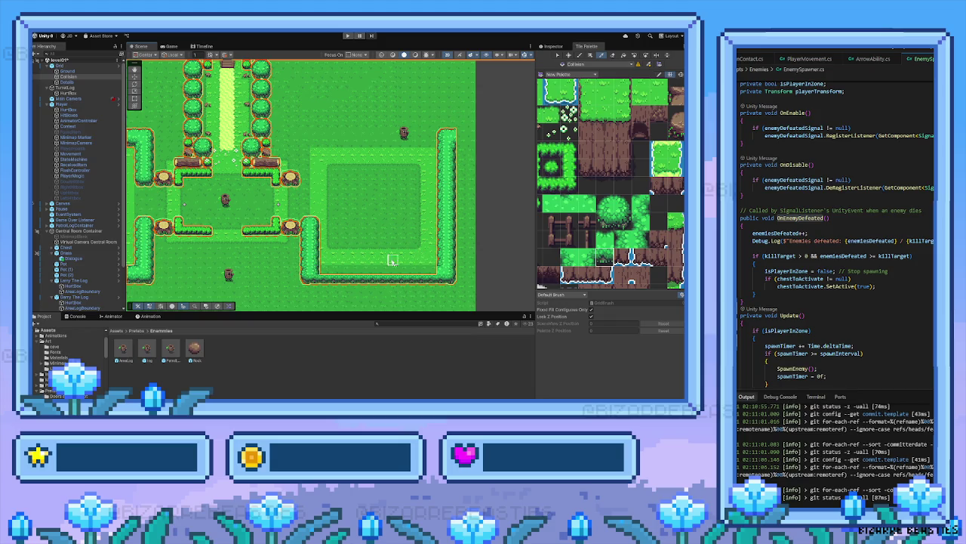
pyautogui.click(606, 239)
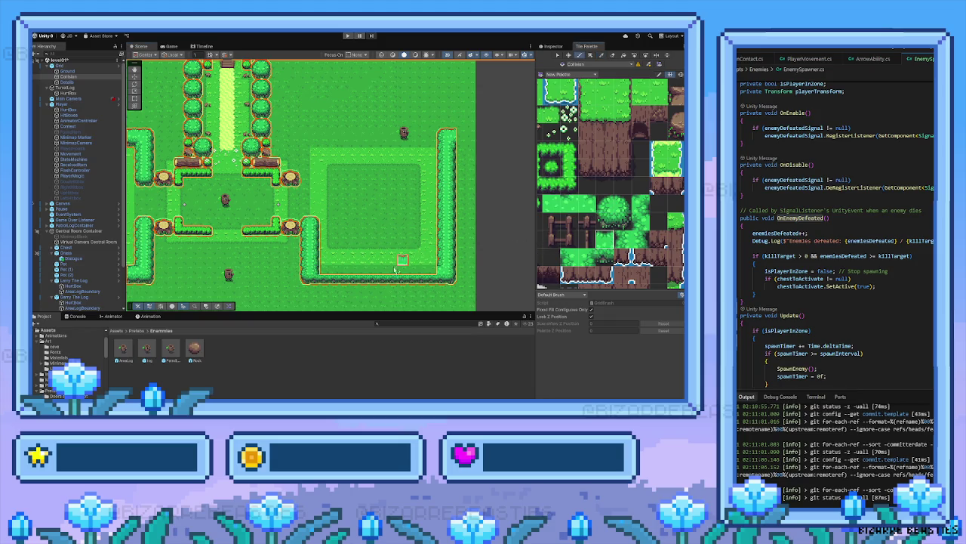
pyautogui.moveTo(425, 272); pyautogui.dragTo(427, 272)
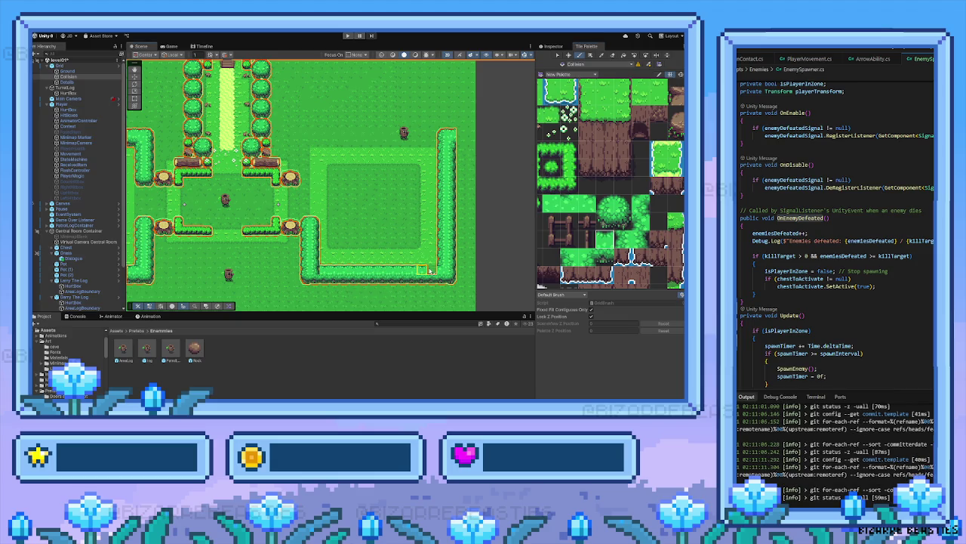
# Pan back over the right room and choose a hedge tile with the Paint brush
pyautogui.moveTo(199, 221); pyautogui.dragTo(305, 227)
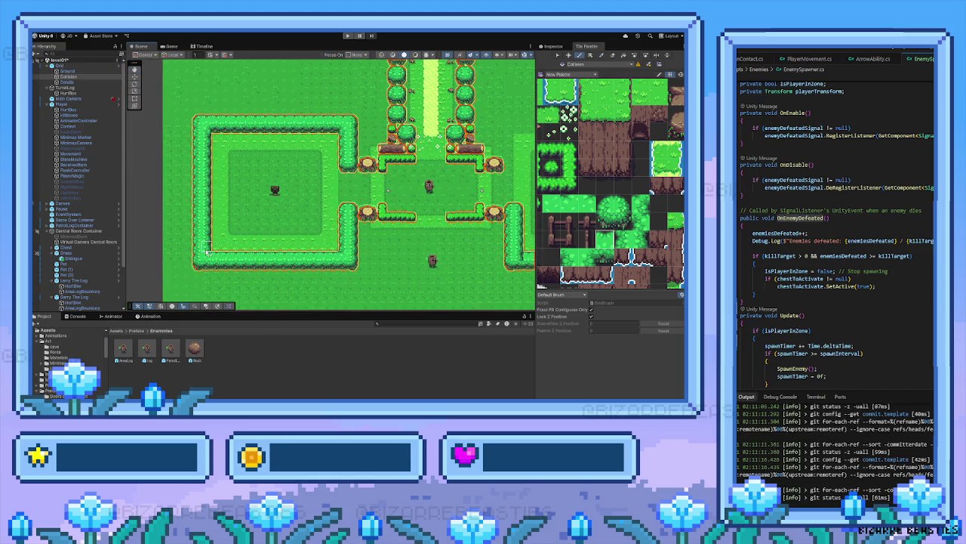
pyautogui.moveTo(450, 247); pyautogui.dragTo(351, 253)
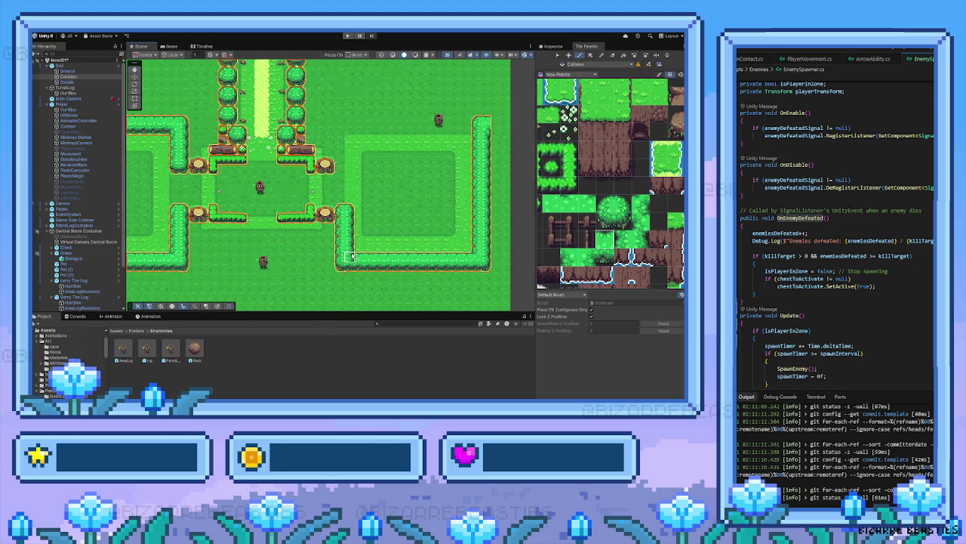
pyautogui.hscroll(-5, 350, 256)
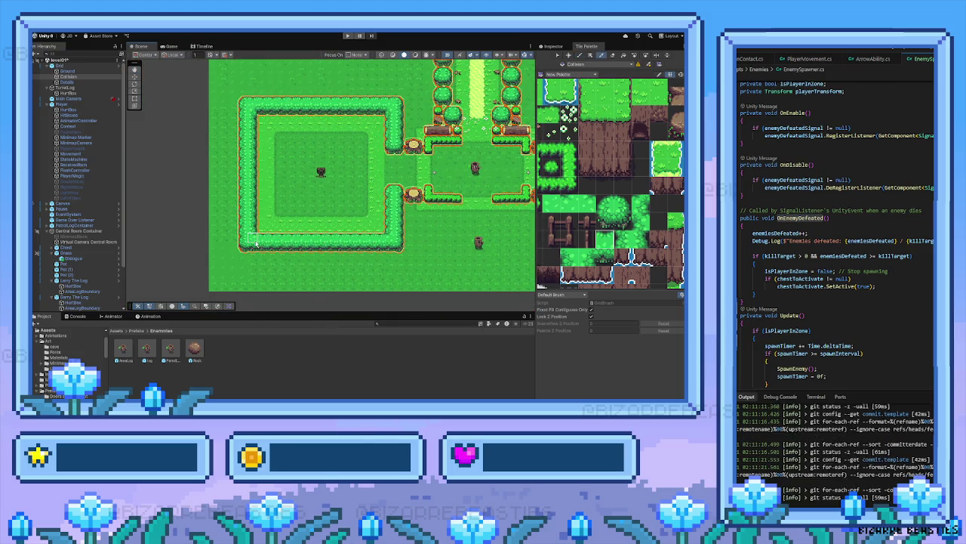
pyautogui.hscroll(5, 277, 243)
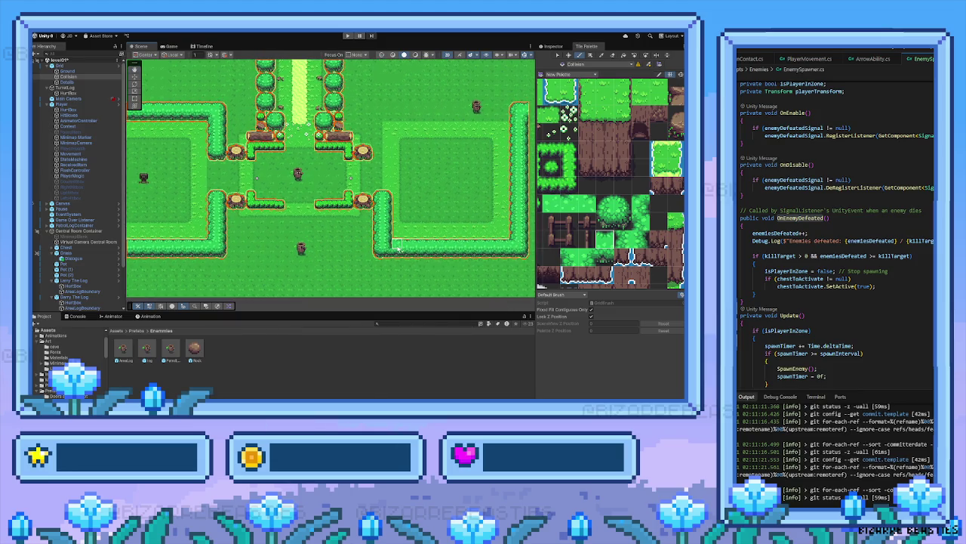
pyautogui.moveTo(416, 170); pyautogui.dragTo(395, 201)
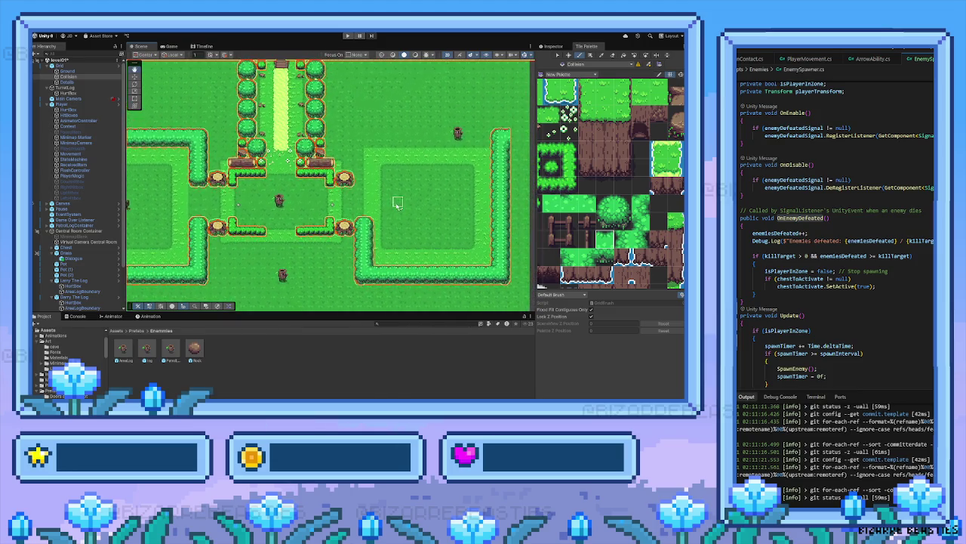
pyautogui.scroll(2, 374, 197)
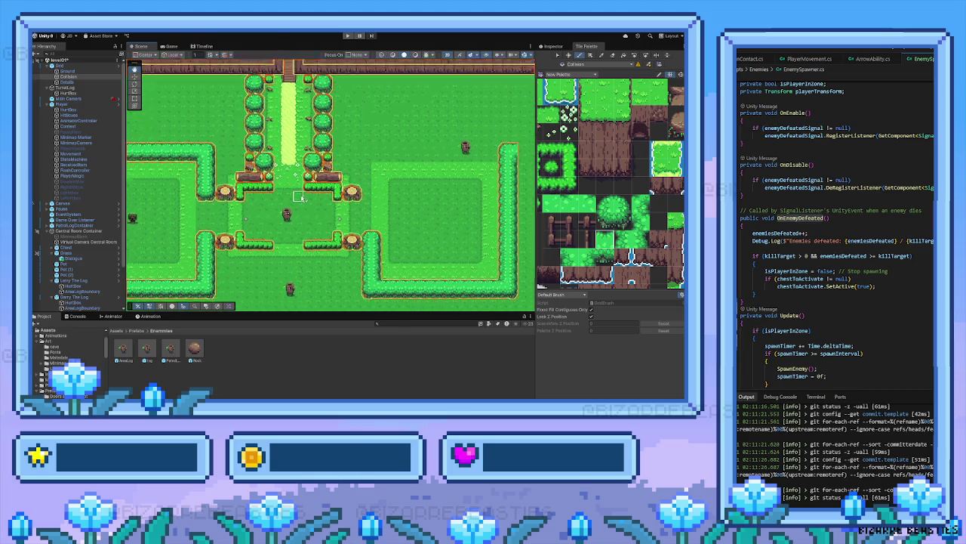
pyautogui.hscroll(1, 365, 219)
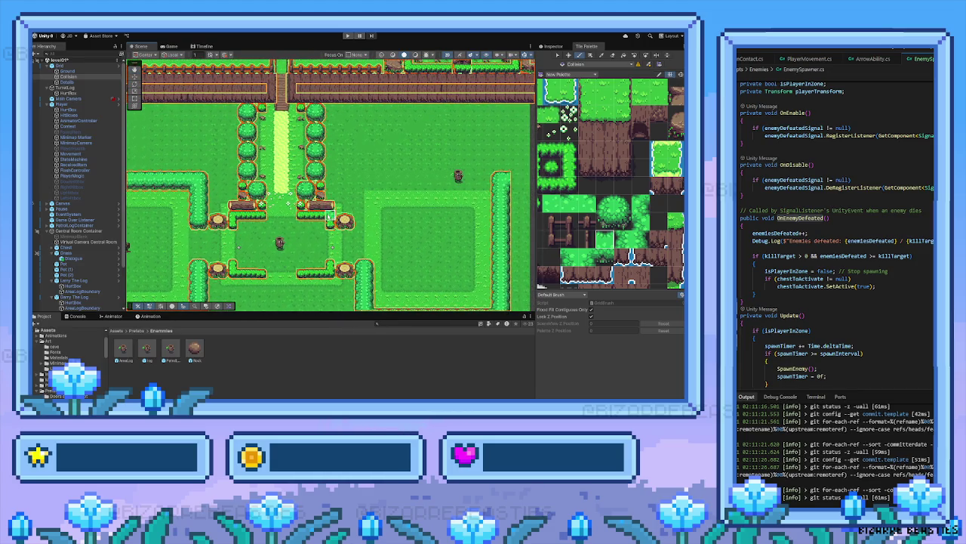
pyautogui.hscroll(2, 369, 215)
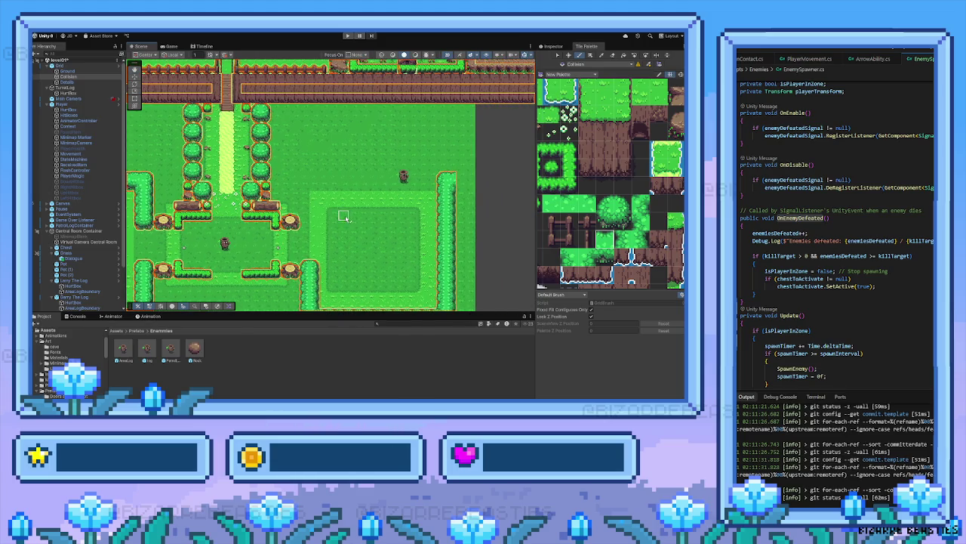
pyautogui.scroll(-1, 382, 211)
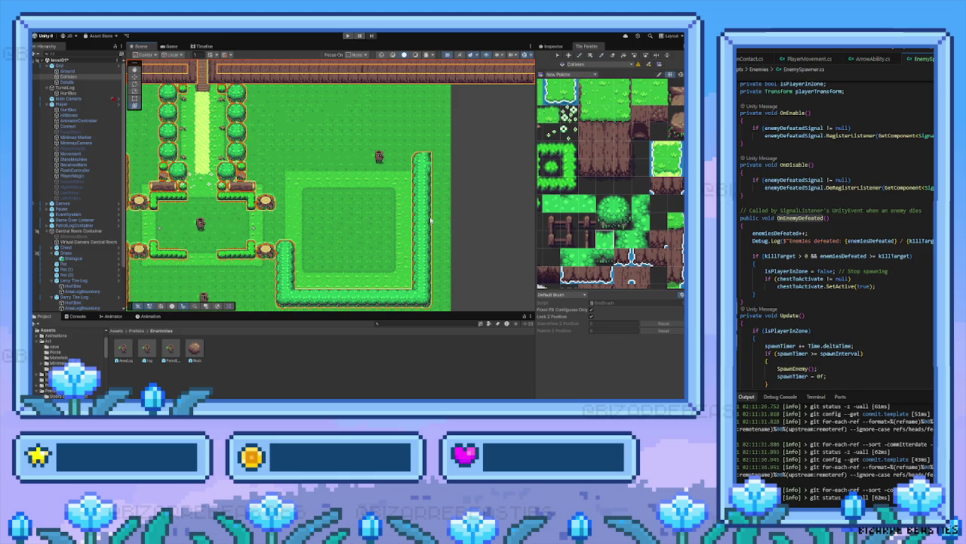
pyautogui.press('b')
pyautogui.click(611, 201)
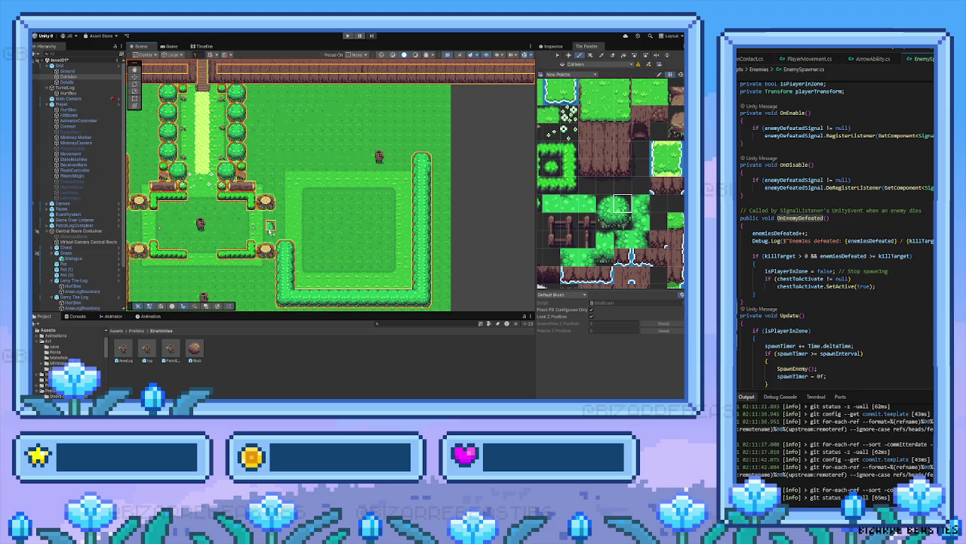
# Sample a hedge section from the map, then choose the bush tile in the palette
pyautogui.scroll(2, 270, 230)
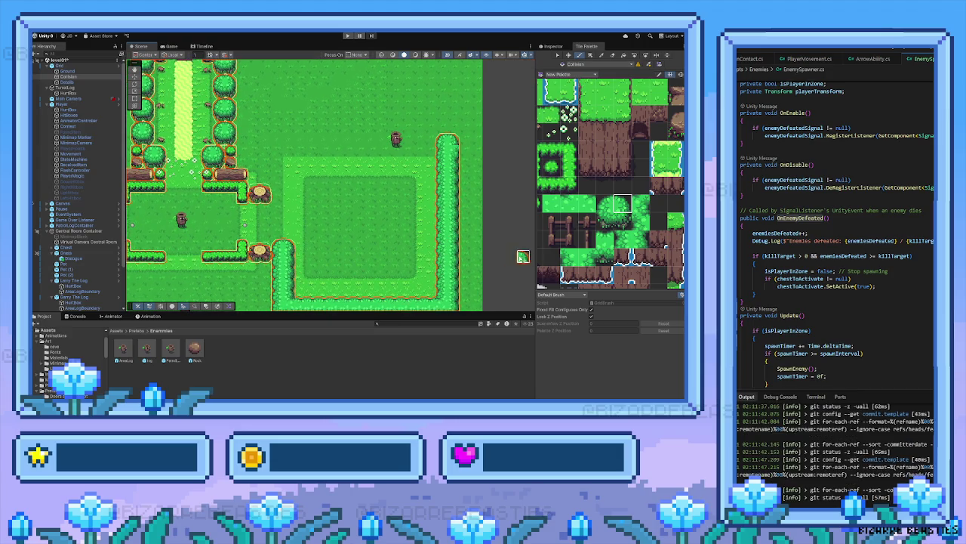
pyautogui.hscroll(-5, 240, 232)
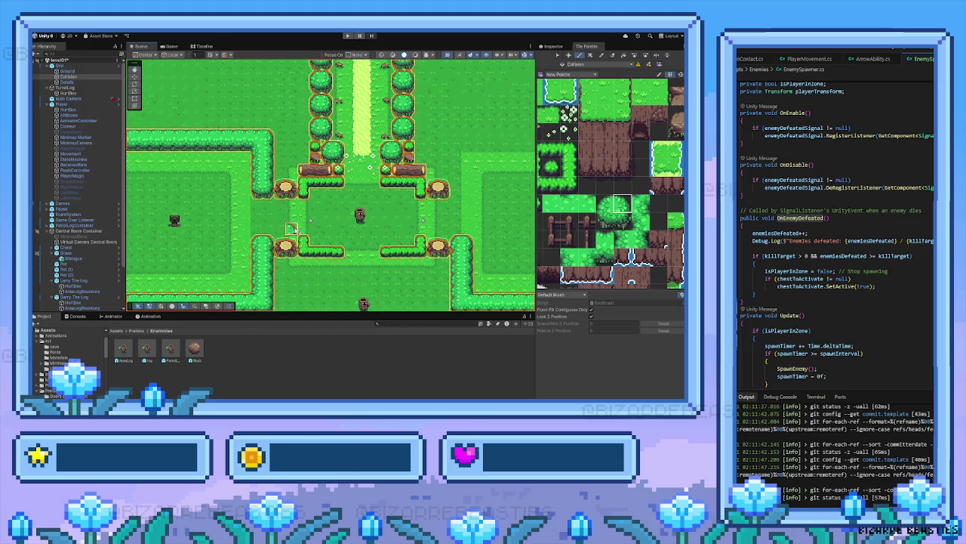
pyautogui.press('d')
pyautogui.moveTo(270, 163); pyautogui.dragTo(271, 162)
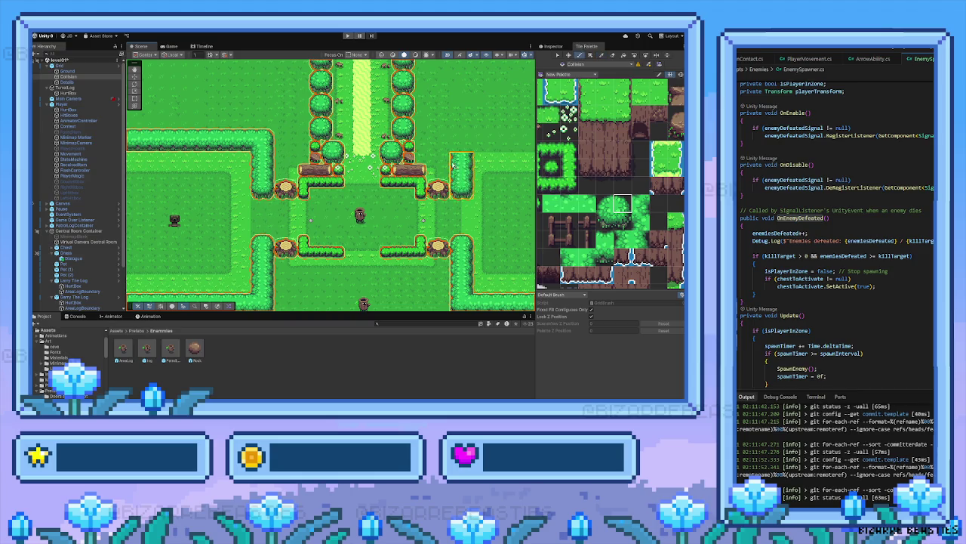
pyautogui.hscroll(2, 223, 166)
pyautogui.press('d')
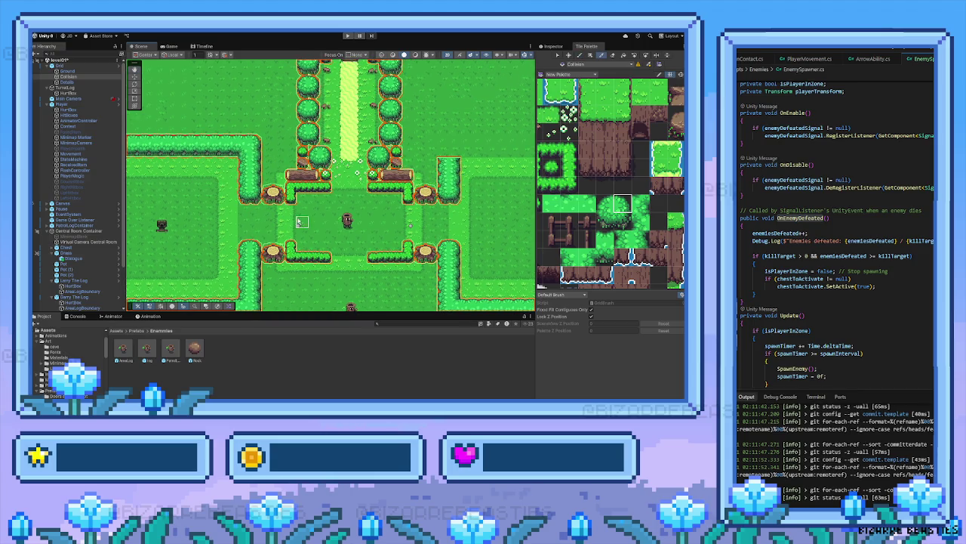
pyautogui.hscroll(3, 317, 224)
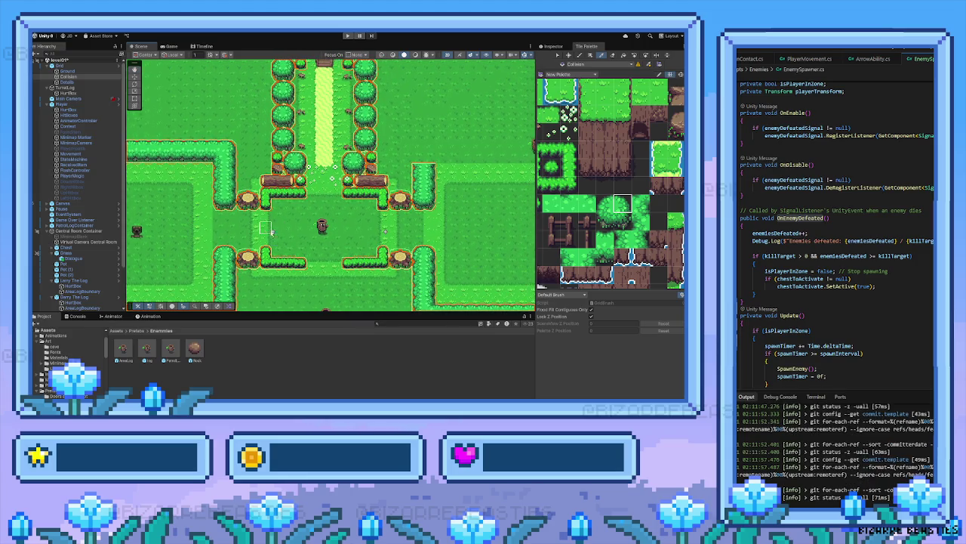
pyautogui.scroll(3, 298, 233)
pyautogui.hscroll(3, 298, 233)
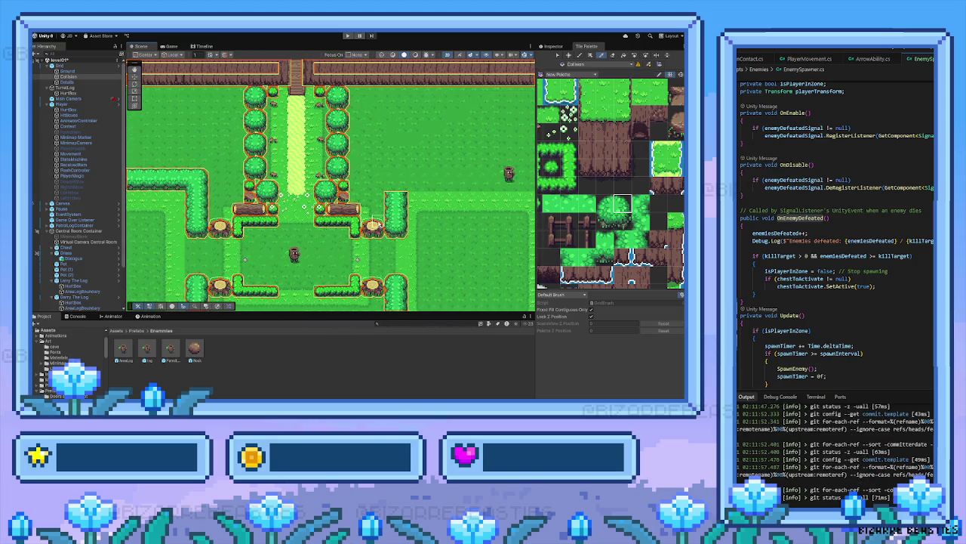
pyautogui.scroll(2, 578, 121)
pyautogui.click(621, 216)
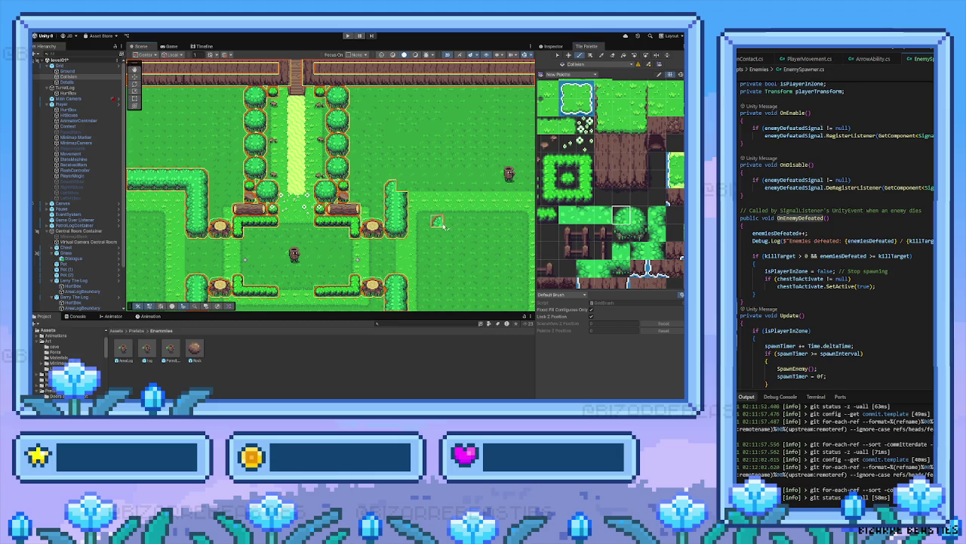
# Paint a hedge row across to the right column and erase the bush corner on top
pyautogui.scroll(-2, 604, 237)
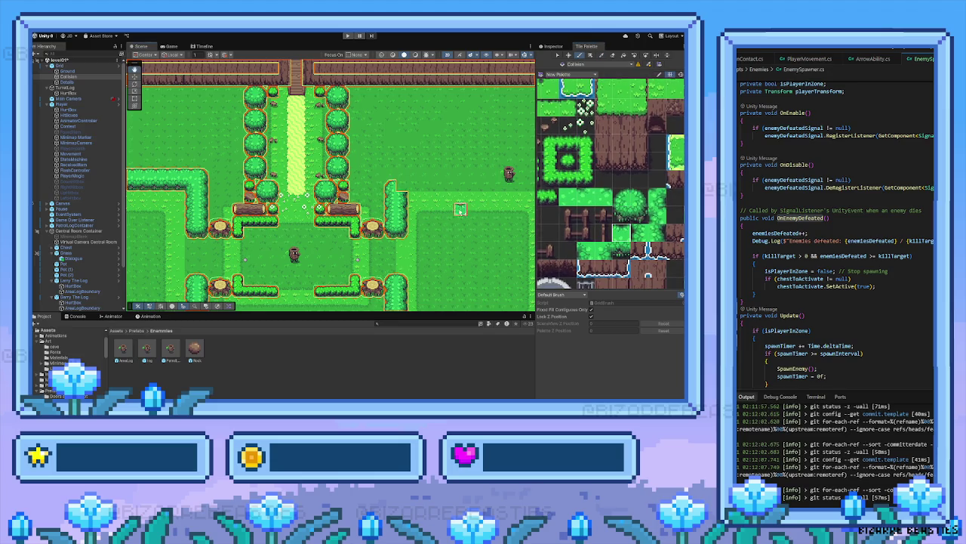
pyautogui.hscroll(3, 461, 208)
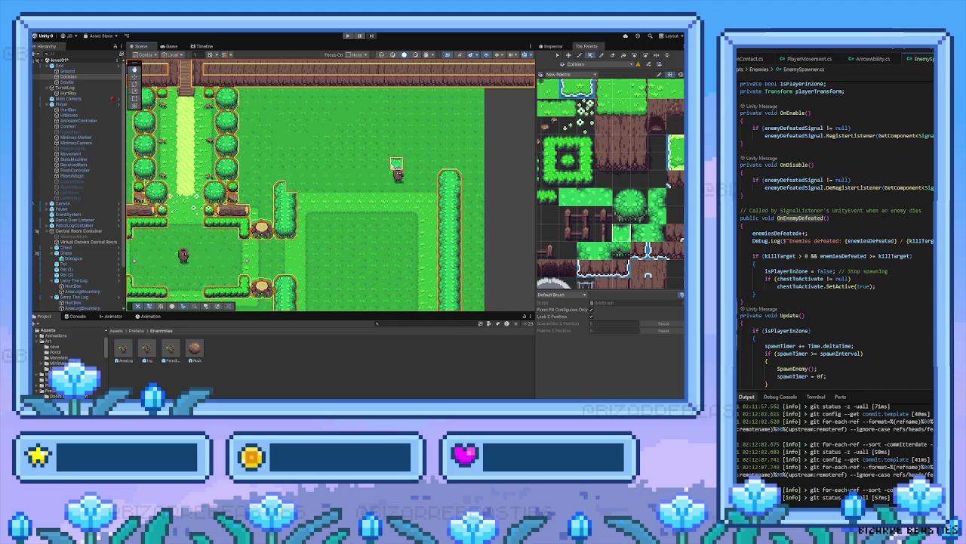
pyautogui.hscroll(1, 396, 163)
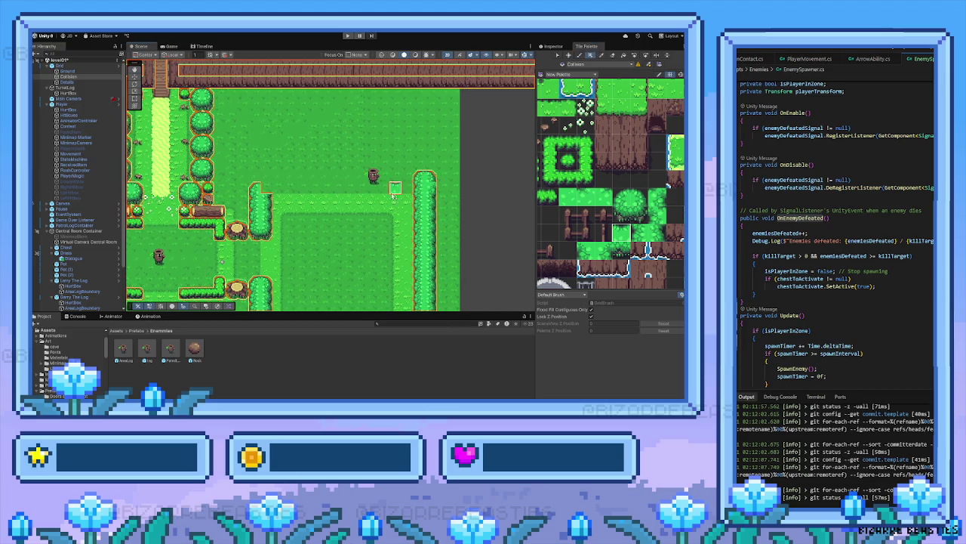
pyautogui.moveTo(262, 193); pyautogui.dragTo(427, 193)
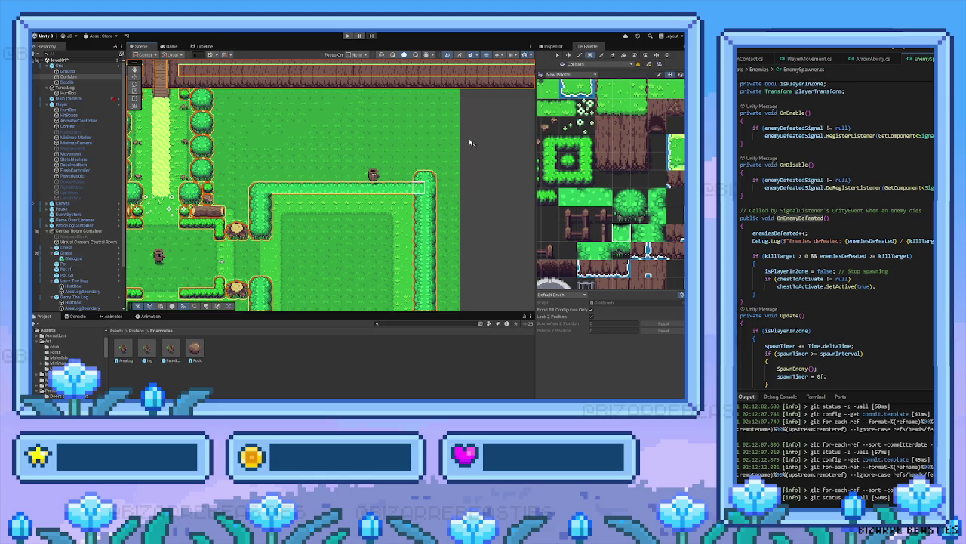
pyautogui.click(613, 55)
pyautogui.click(419, 175)
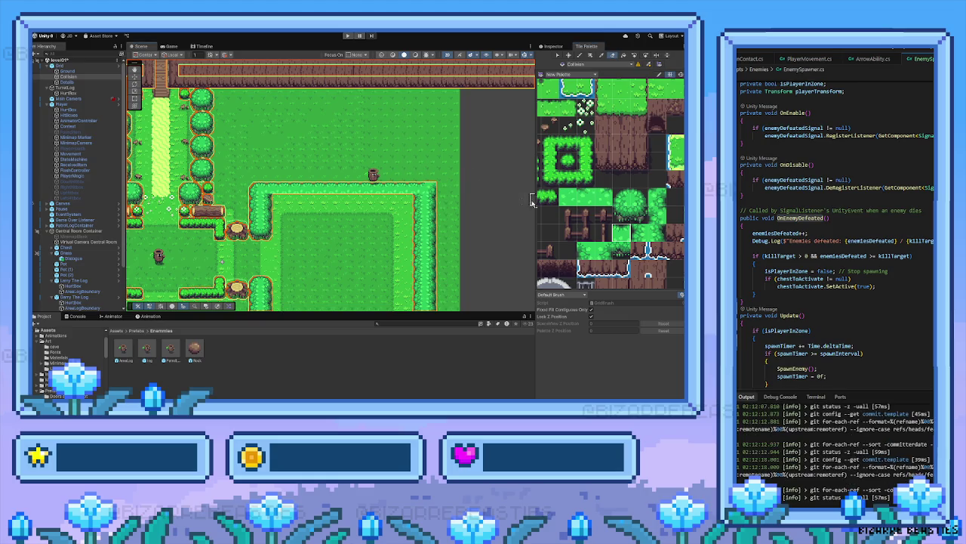
# Paint hedge tiles along the room's top edge to tidy its inner border
pyautogui.click(641, 198)
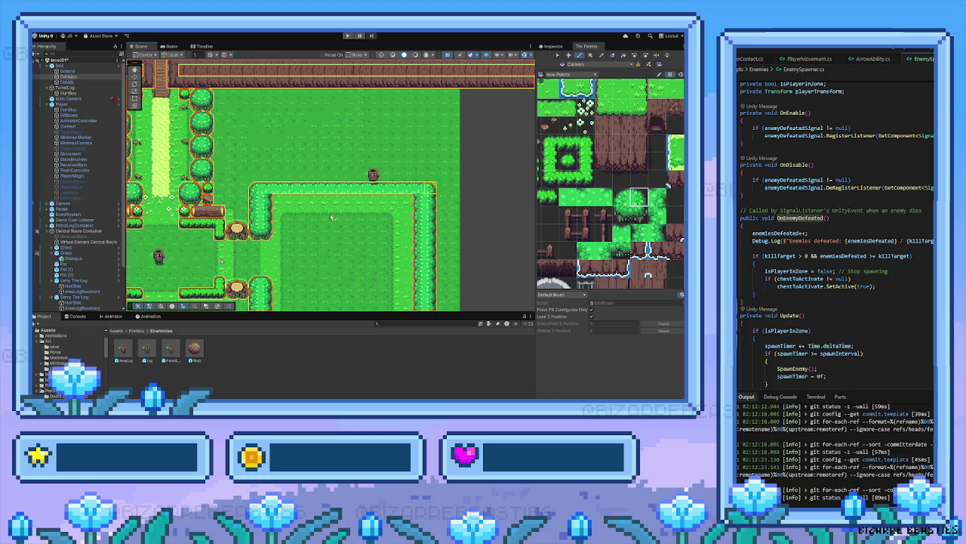
pyautogui.click(604, 252)
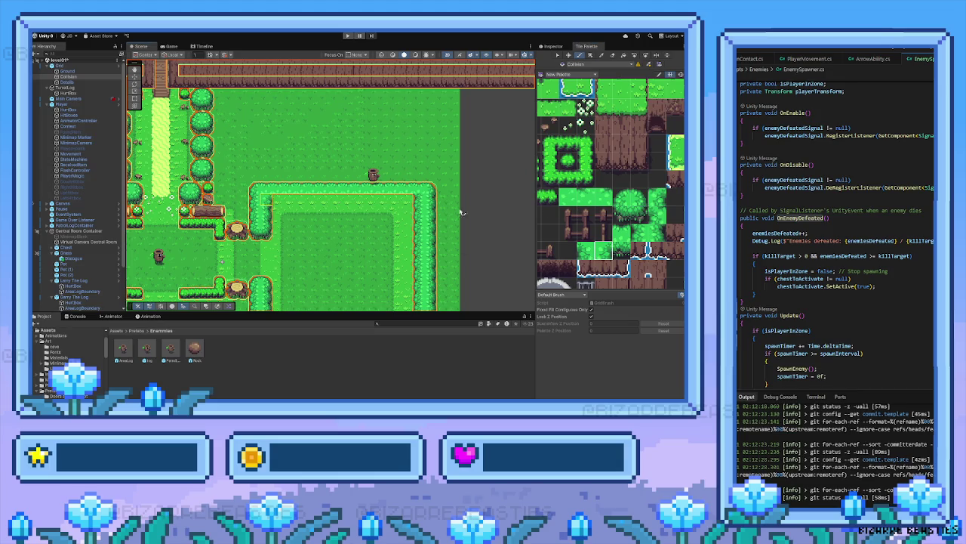
pyautogui.click(623, 249)
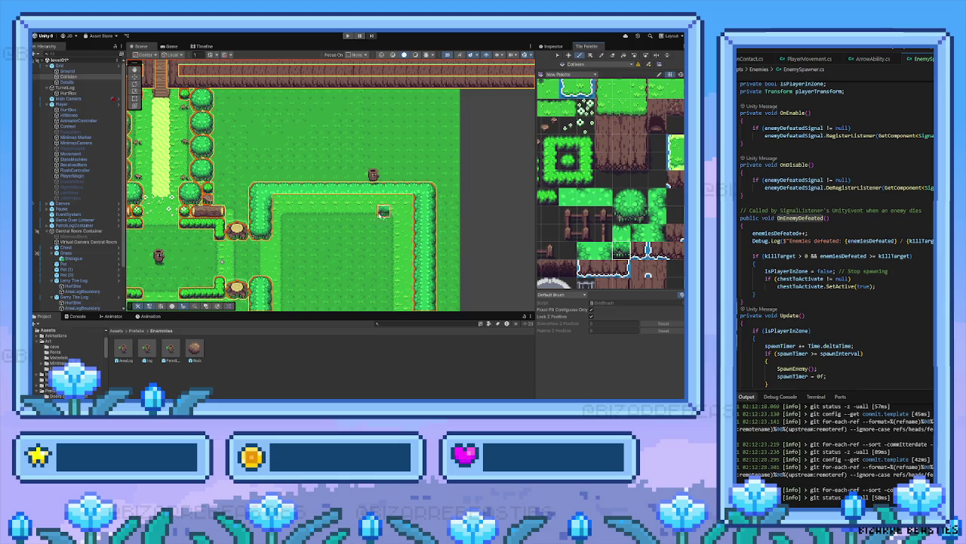
pyautogui.click(281, 201)
pyautogui.moveTo(345, 202); pyautogui.dragTo(409, 201)
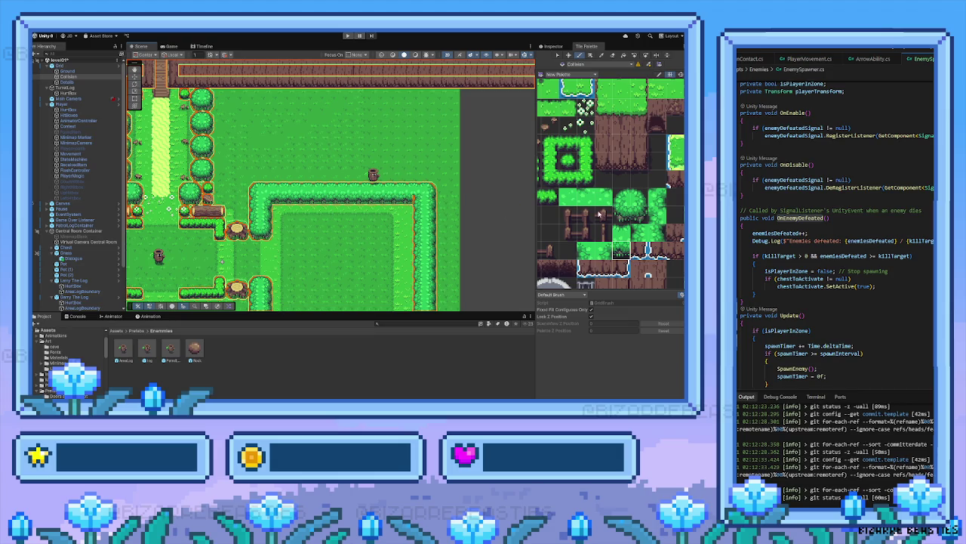
pyautogui.click(586, 251)
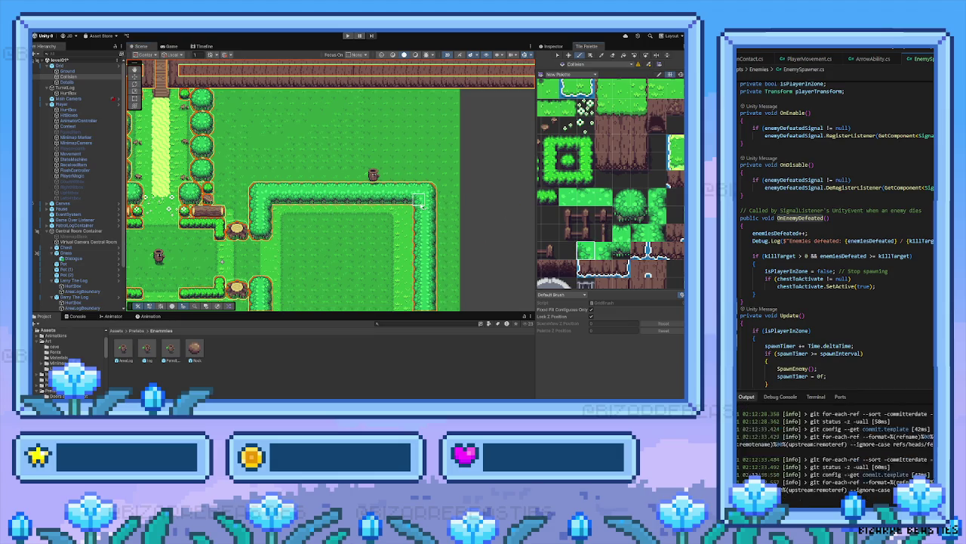
pyautogui.scroll(-1, 300, 217)
pyautogui.moveTo(301, 218)
pyautogui.mouseDown()
pyautogui.moveTo(383, 190)
pyautogui.moveTo(327, 213)
pyautogui.mouseUp()
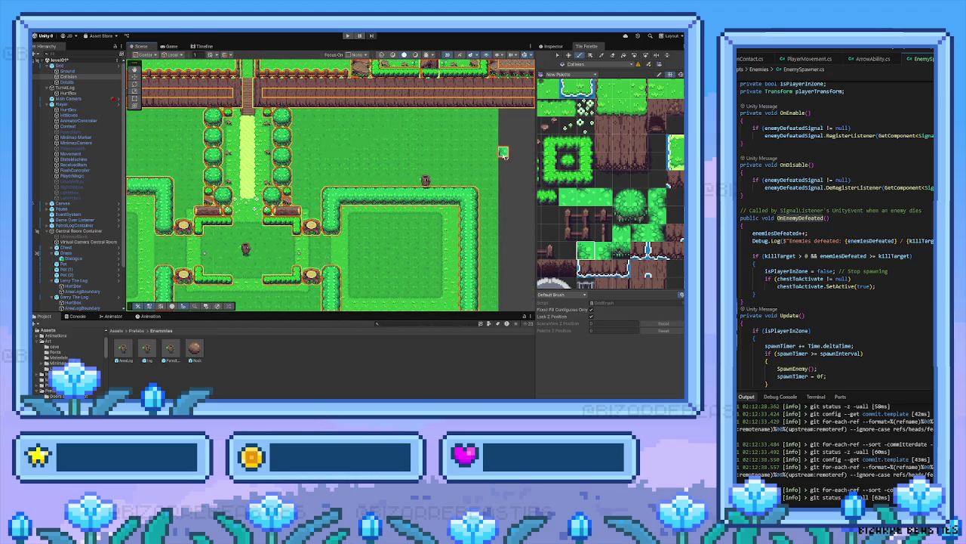
# Box-fill a block of hedge tiles inside the right room's enclosure
pyautogui.scroll(-1, 188, 182)
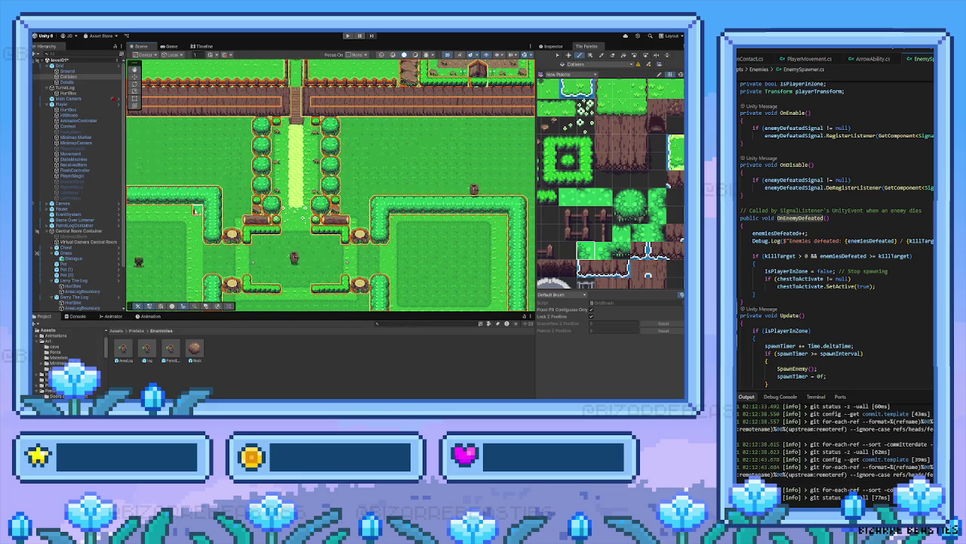
pyautogui.scroll(1, 317, 221)
pyautogui.scroll(2, 317, 220)
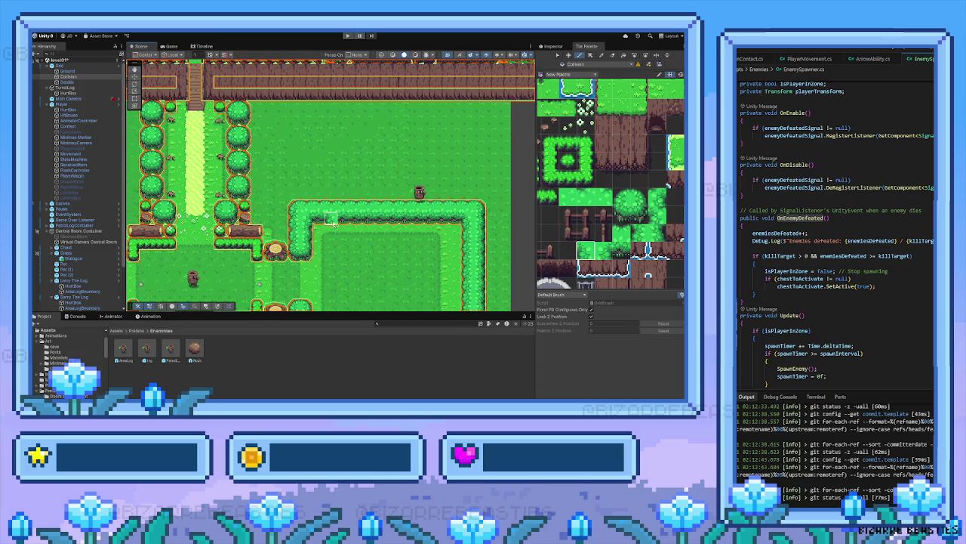
pyautogui.scroll(2, 335, 230)
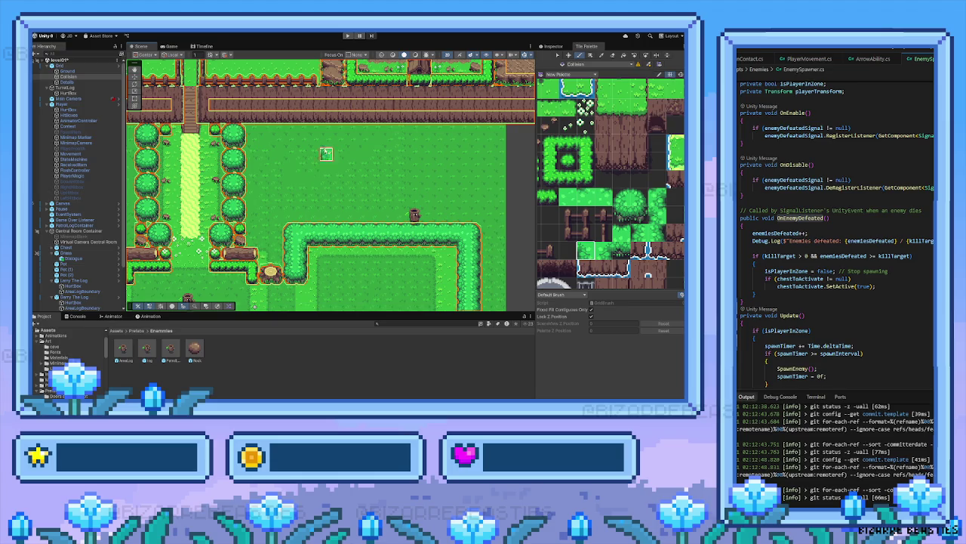
pyautogui.scroll(-3, 332, 201)
pyautogui.scroll(-3, 426, 208)
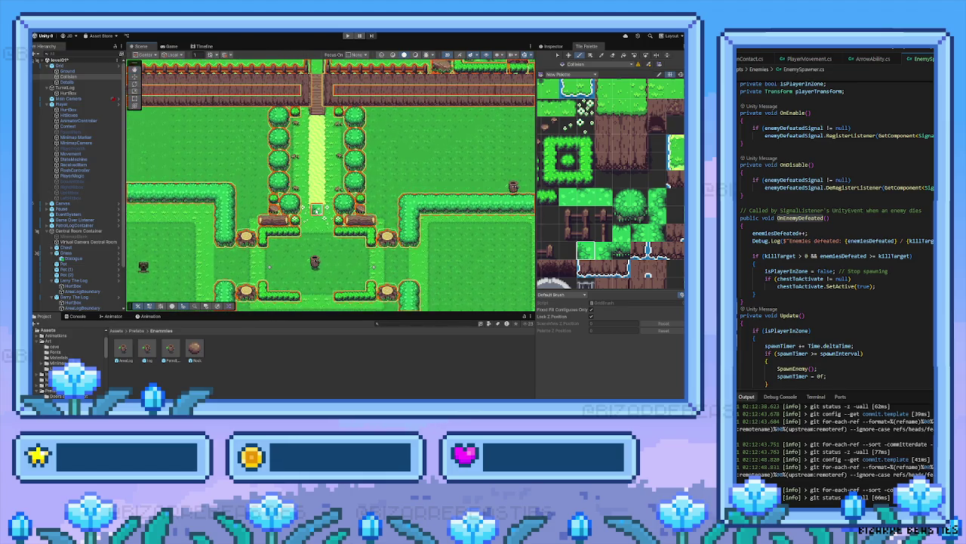
pyautogui.hscroll(3, 332, 228)
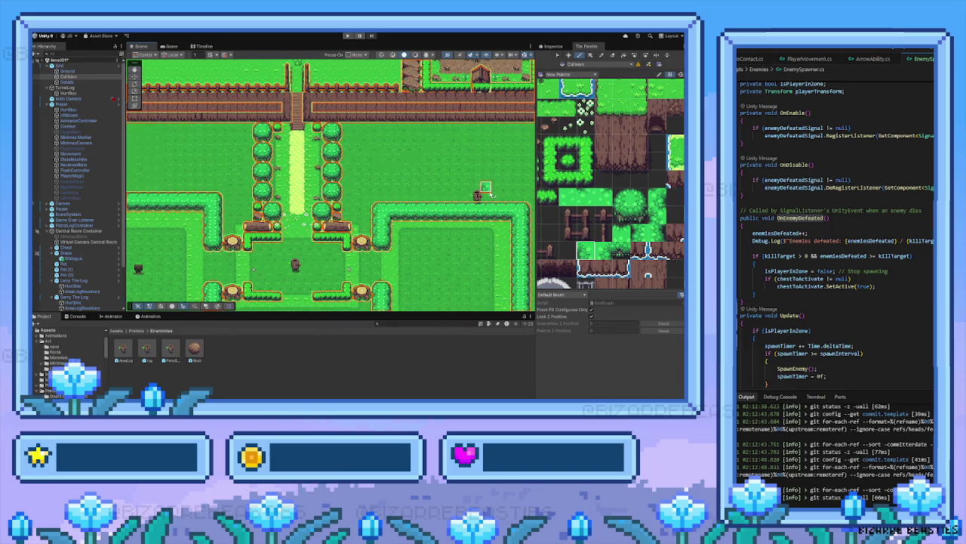
pyautogui.hscroll(3, 312, 214)
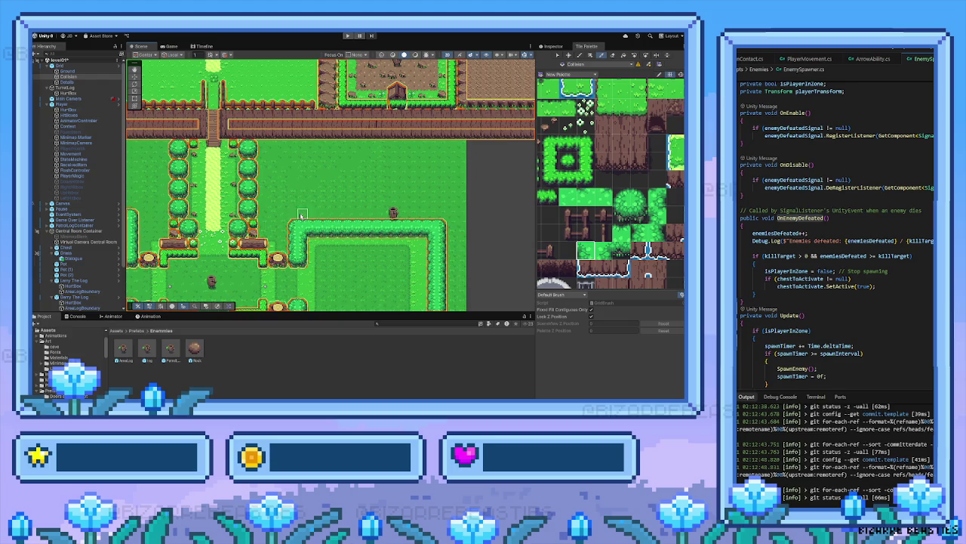
pyautogui.moveTo(288, 210)
pyautogui.mouseDown()
pyautogui.moveTo(368, 240)
pyautogui.moveTo(444, 240)
pyautogui.mouseUp()
pyautogui.click(445, 239)
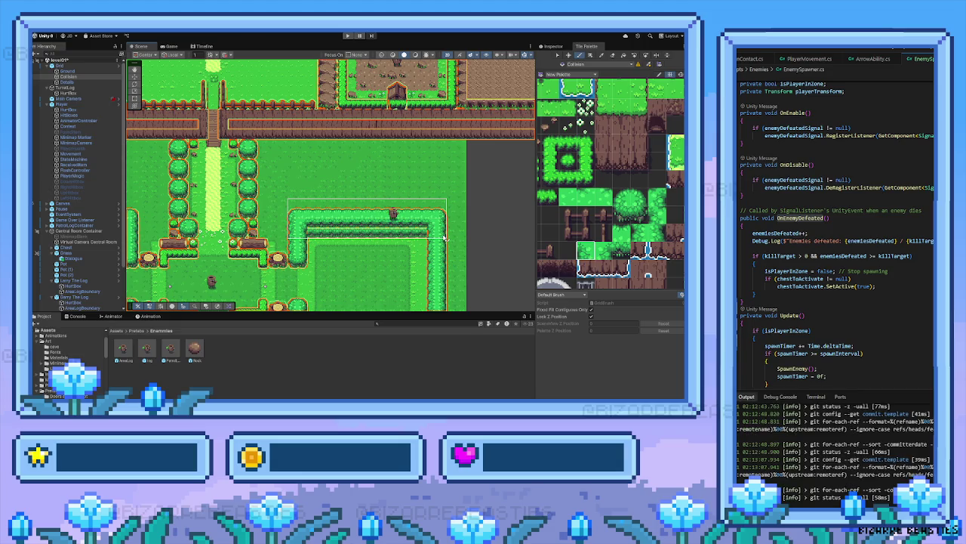
# Paint a row of the dark hedge tile inside the enclosure
pyautogui.click(613, 57)
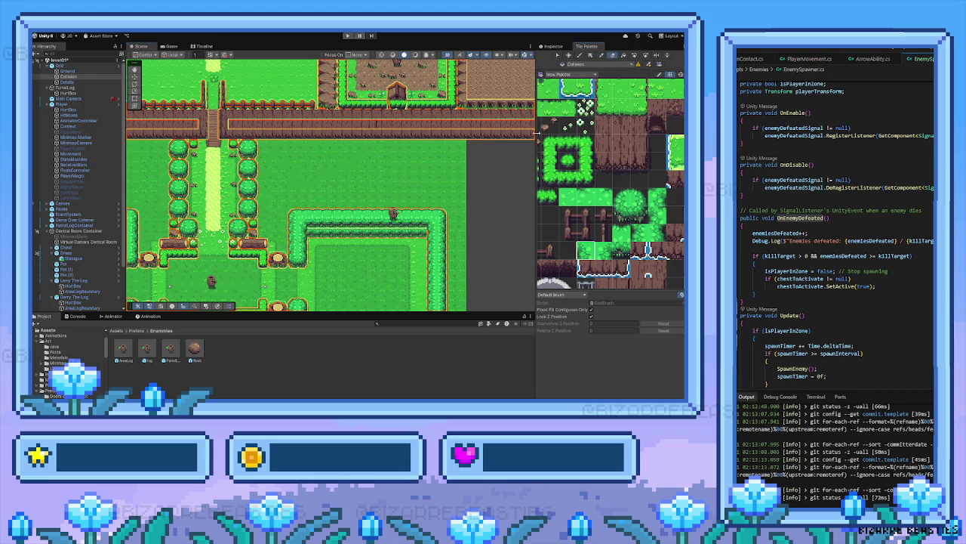
pyautogui.click(620, 140)
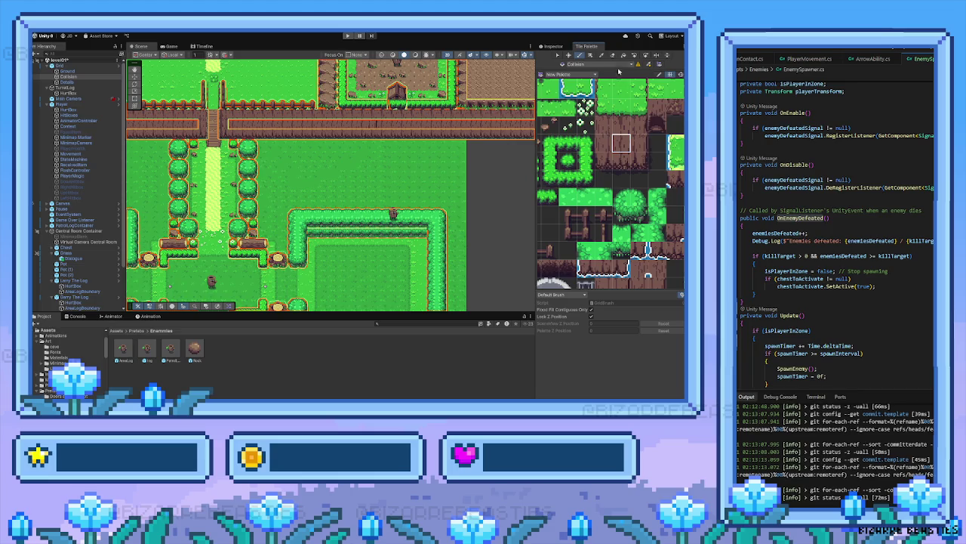
pyautogui.moveTo(428, 234)
pyautogui.mouseDown()
pyautogui.moveTo(312, 234)
pyautogui.moveTo(414, 235)
pyautogui.mouseUp()
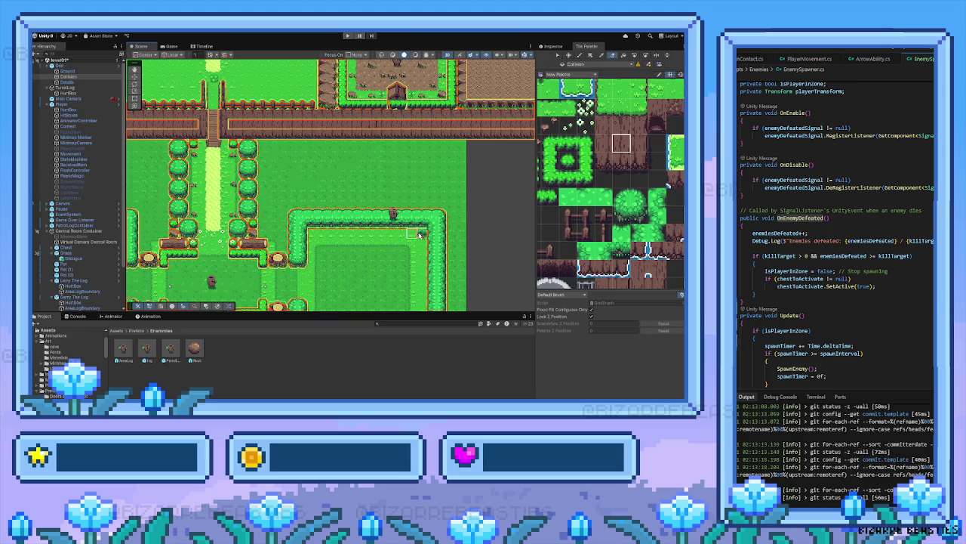
pyautogui.moveTo(354, 248)
pyautogui.mouseDown()
pyautogui.moveTo(340, 190)
pyautogui.moveTo(356, 183)
pyautogui.mouseUp()
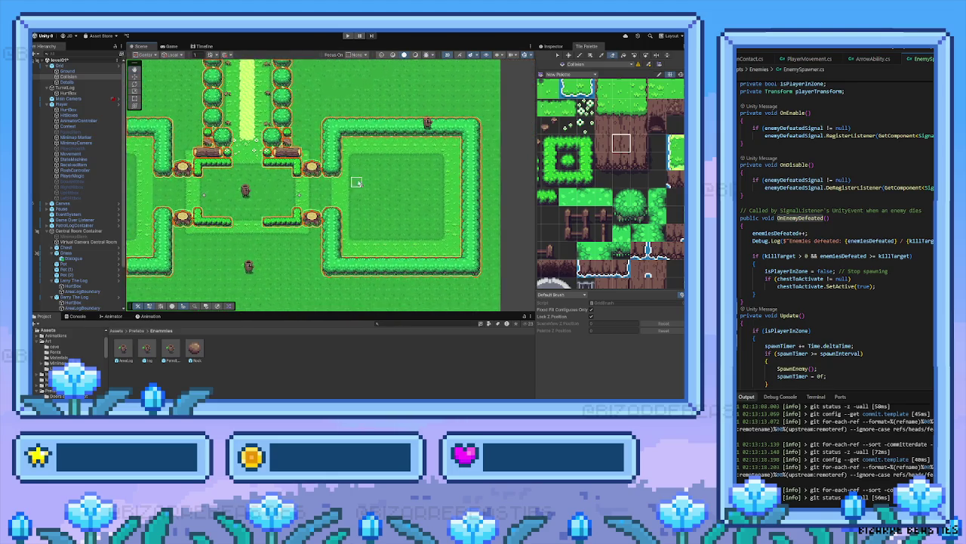
# Pan and zoom across both hedge rooms, the northern fence and the tile palette's water, log and house tiles
pyautogui.moveTo(290, 213); pyautogui.dragTo(379, 195)
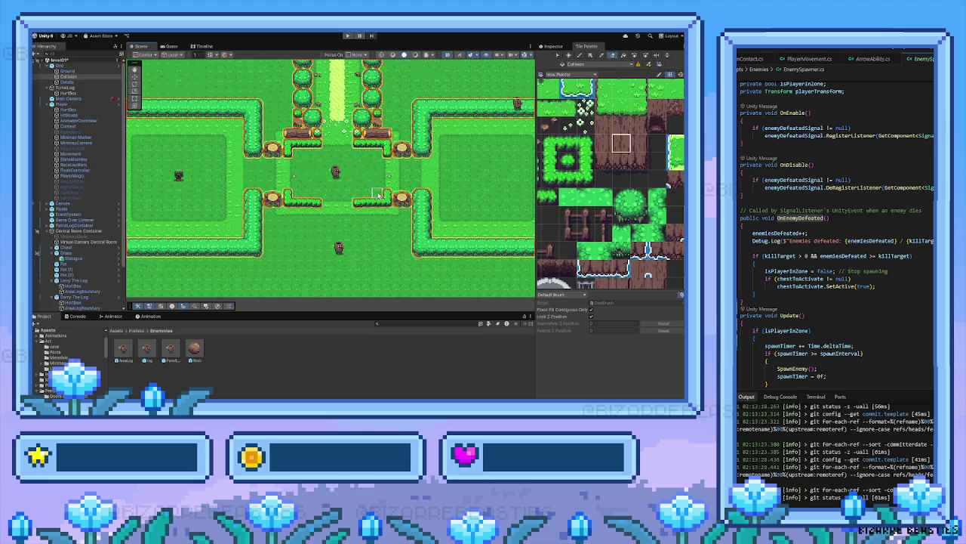
pyautogui.moveTo(367, 191)
pyautogui.mouseDown()
pyautogui.moveTo(392, 214)
pyautogui.moveTo(354, 232)
pyautogui.mouseUp()
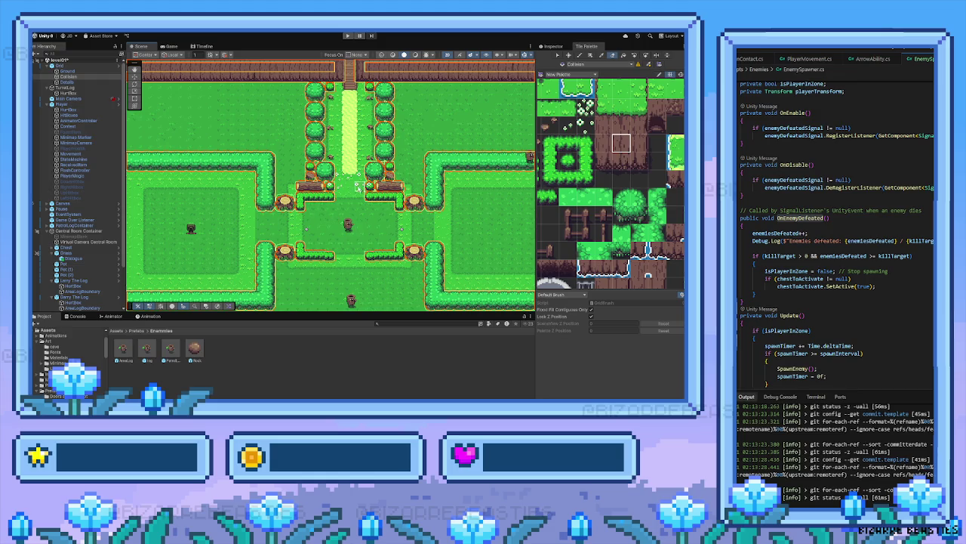
pyautogui.scroll(3, 350, 234)
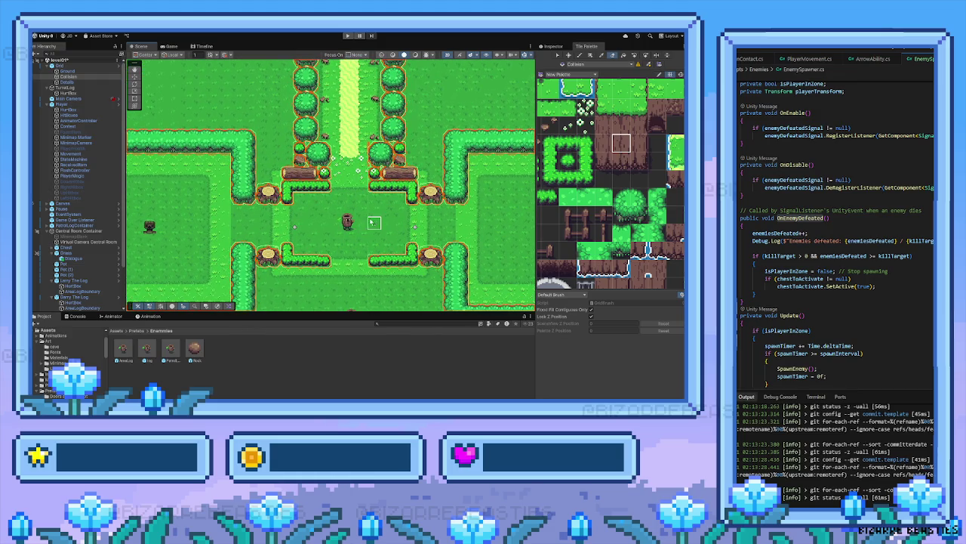
pyautogui.moveTo(374, 223); pyautogui.dragTo(366, 251)
pyautogui.scroll(1, 587, 184)
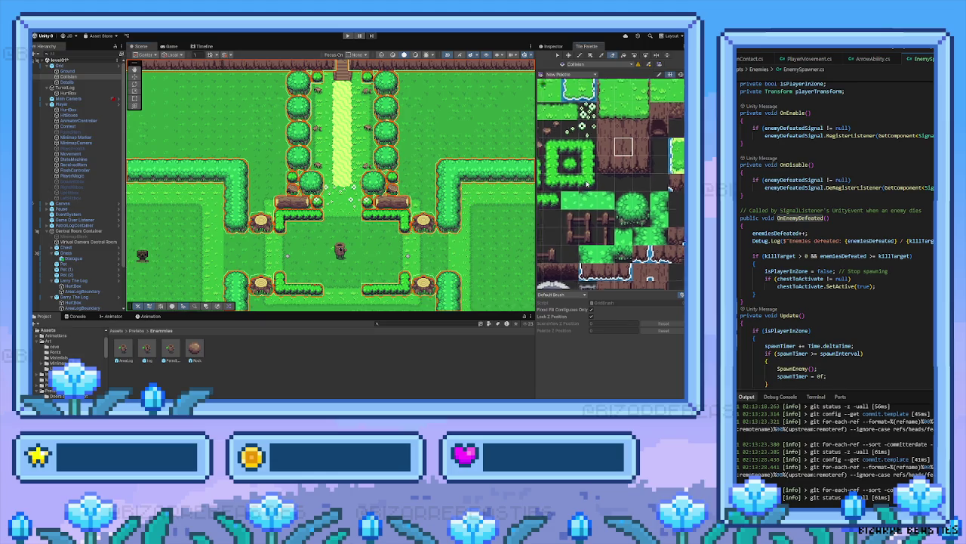
pyautogui.scroll(-5, 587, 183)
pyautogui.moveTo(616, 202); pyautogui.dragTo(617, 209)
pyautogui.moveTo(471, 217); pyautogui.dragTo(423, 217)
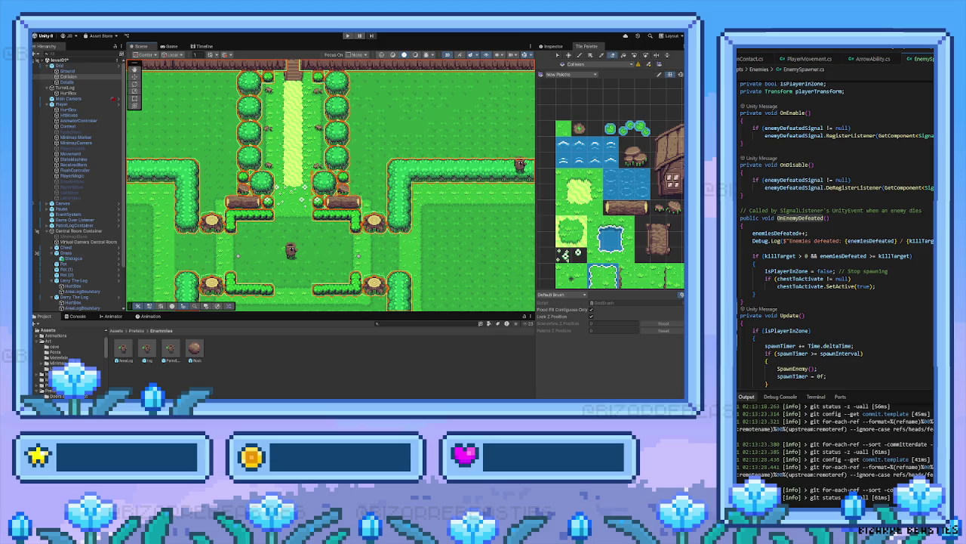
pyautogui.moveTo(293, 254); pyautogui.dragTo(319, 210)
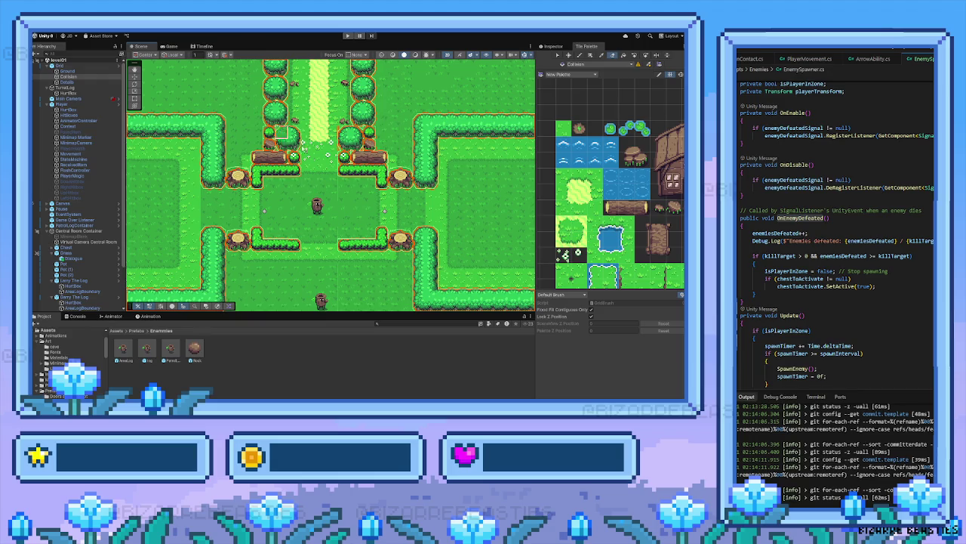
pyautogui.moveTo(319, 207); pyautogui.dragTo(238, 196)
pyautogui.scroll(-3, 240, 200)
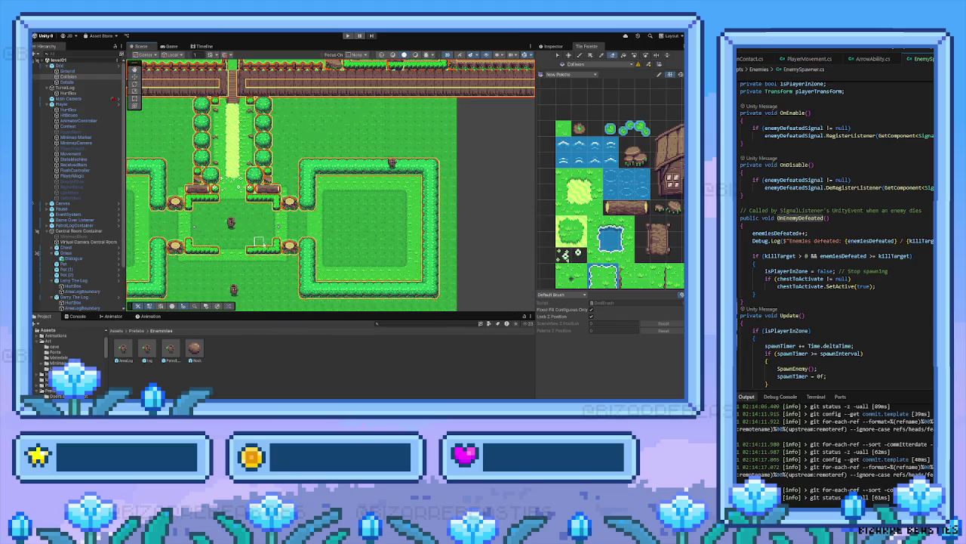
# Show the Inspector, pan to the left hedge room, and select its Spawner object
pyautogui.click(555, 46)
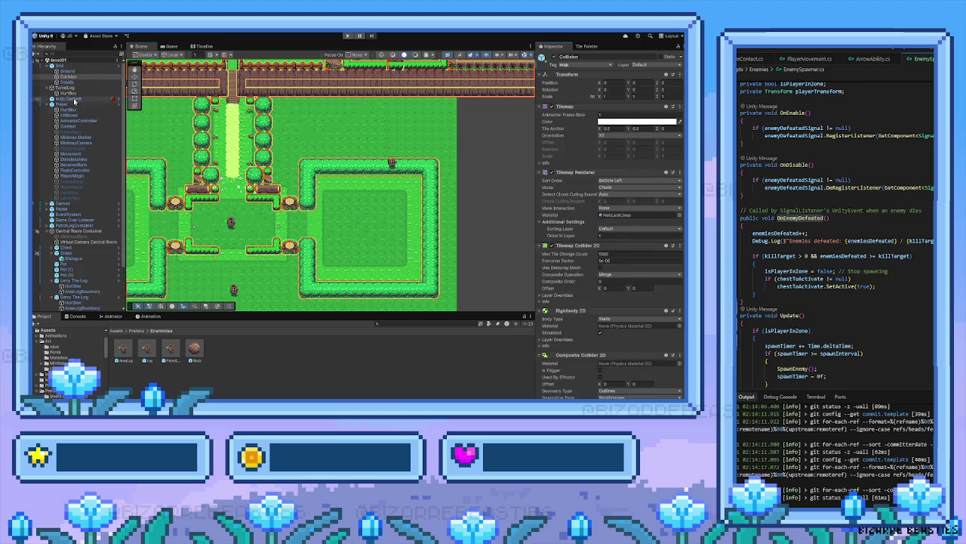
pyautogui.scroll(-3, 86, 195)
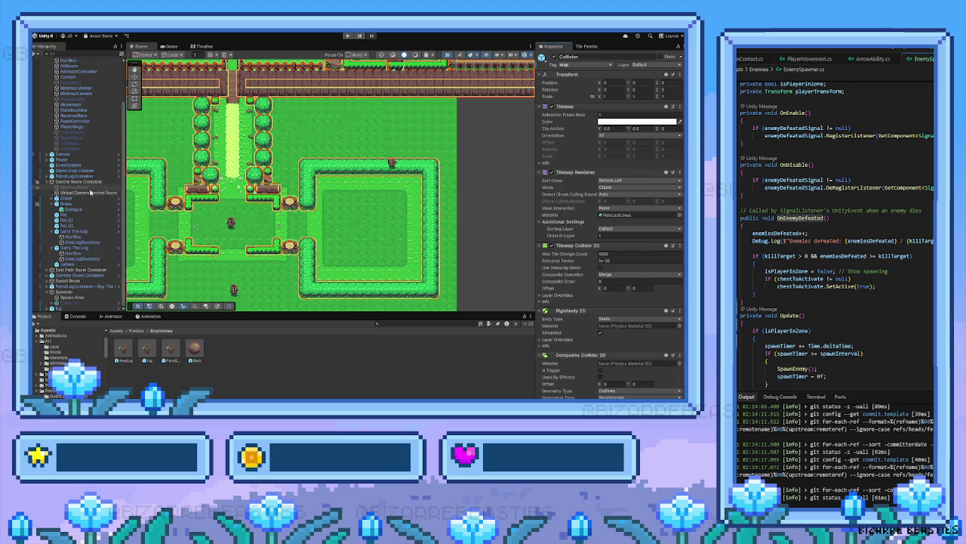
pyautogui.moveTo(228, 198); pyautogui.dragTo(264, 185)
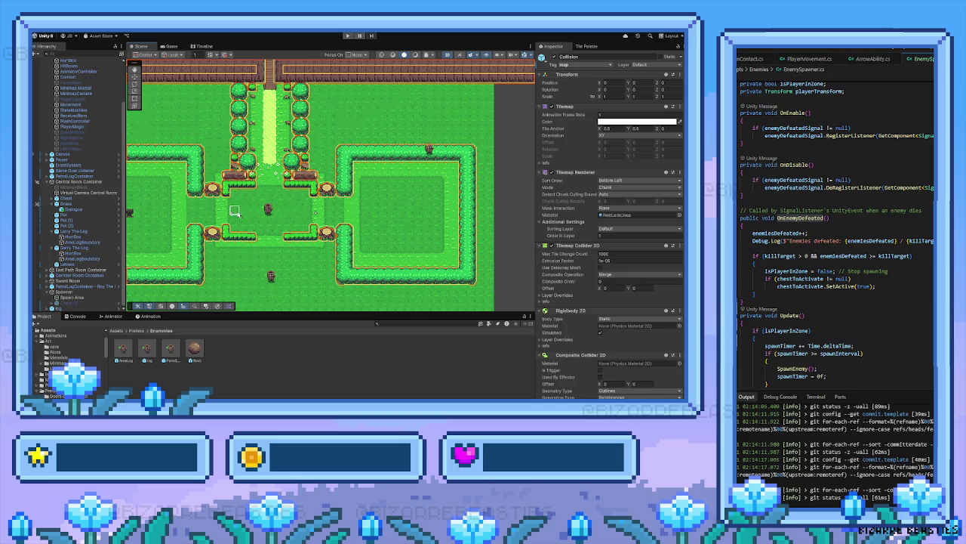
pyautogui.moveTo(253, 213)
pyautogui.mouseDown()
pyautogui.moveTo(353, 192)
pyautogui.moveTo(295, 210)
pyautogui.moveTo(316, 202)
pyautogui.mouseUp()
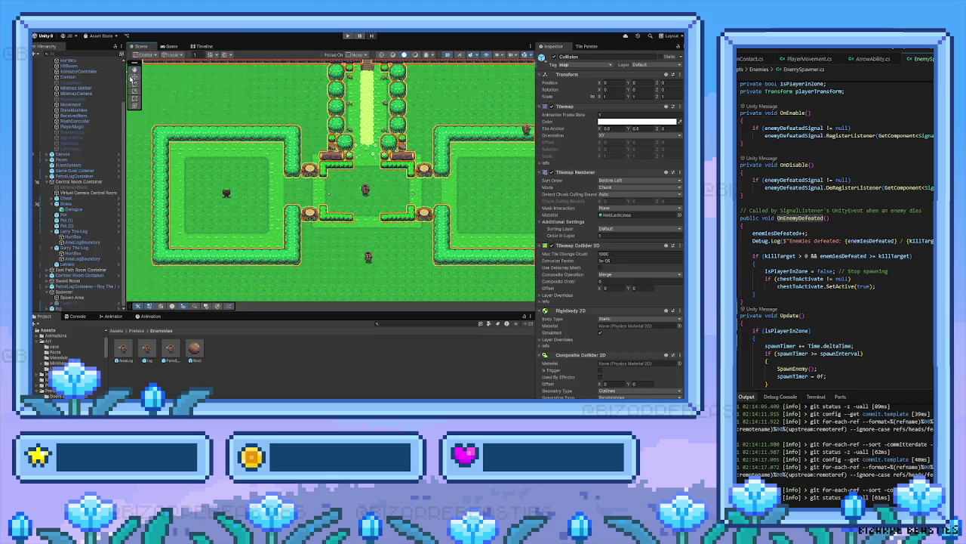
pyautogui.click(227, 193)
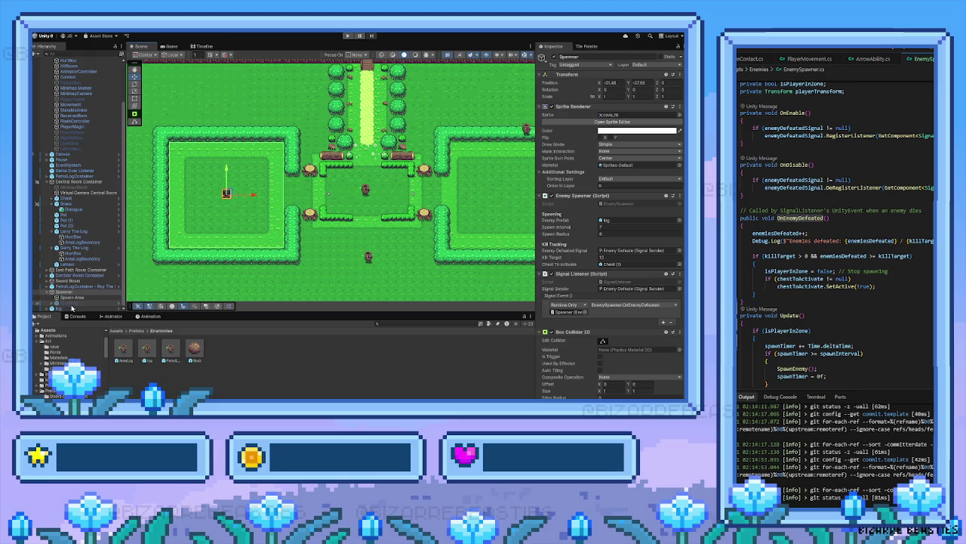
# Select the log enemy below the clearing, then scroll toward the dirt area at the lower edge
pyautogui.click(368, 258)
pyautogui.moveTo(370, 258)
pyautogui.mouseDown()
pyautogui.moveTo(344, 225)
pyautogui.moveTo(349, 202)
pyautogui.moveTo(337, 177)
pyautogui.moveTo(355, 209)
pyautogui.moveTo(317, 207)
pyautogui.moveTo(330, 227)
pyautogui.moveTo(322, 239)
pyautogui.moveTo(330, 209)
pyautogui.moveTo(258, 144)
pyautogui.moveTo(264, 118)
pyautogui.moveTo(227, 108)
pyautogui.moveTo(268, 118)
pyautogui.moveTo(330, 269)
pyautogui.moveTo(332, 228)
pyautogui.moveTo(258, 180)
pyautogui.moveTo(215, 166)
pyautogui.moveTo(355, 257)
pyautogui.mouseUp()
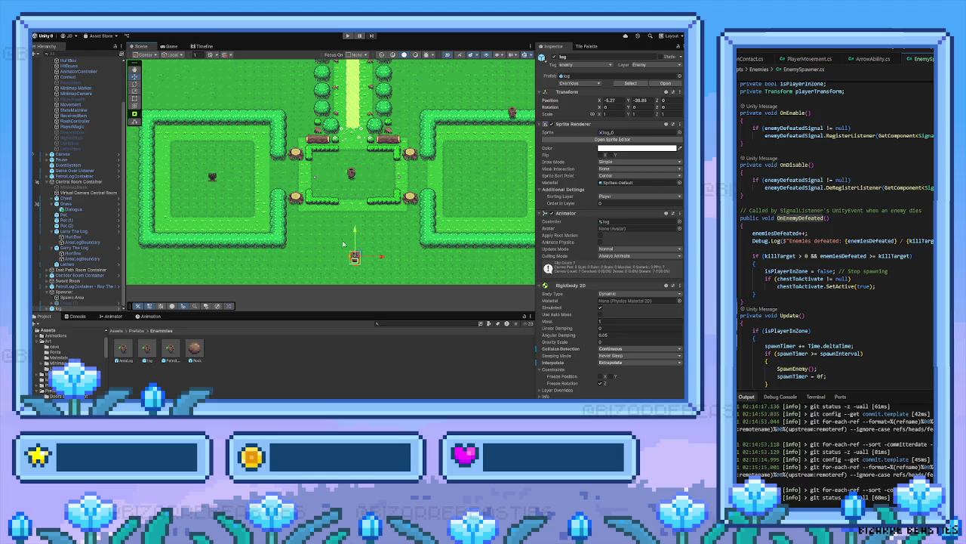
pyautogui.scroll(-15, 326, 165)
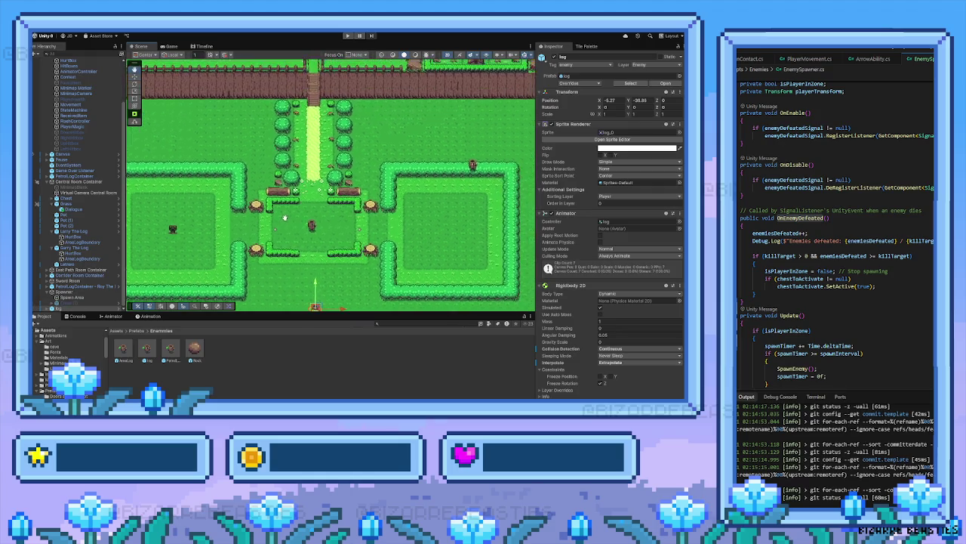
pyautogui.hscroll(5, 316, 182)
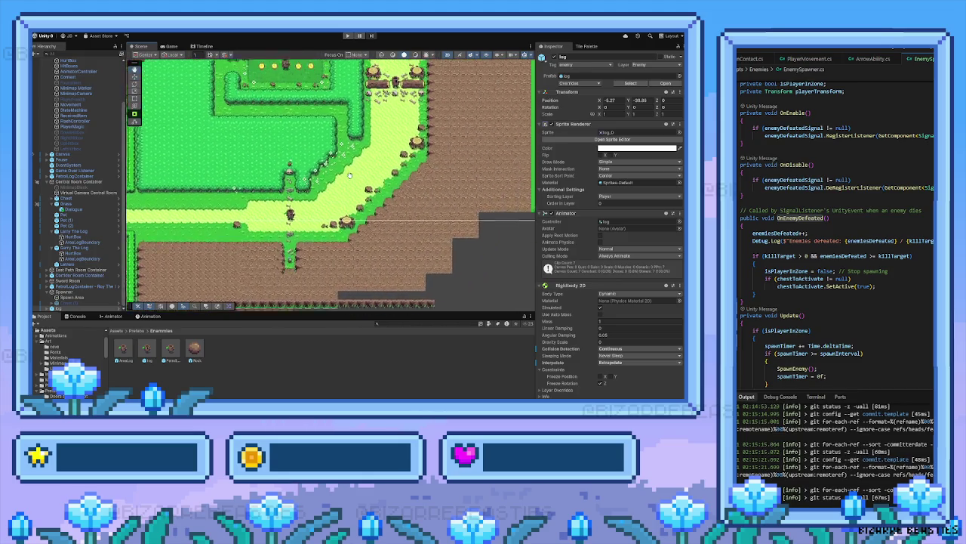
# Erase the stray row of fence tiles below the dirt area with the Tile Palette eraser
pyautogui.click(587, 47)
pyautogui.click(615, 57)
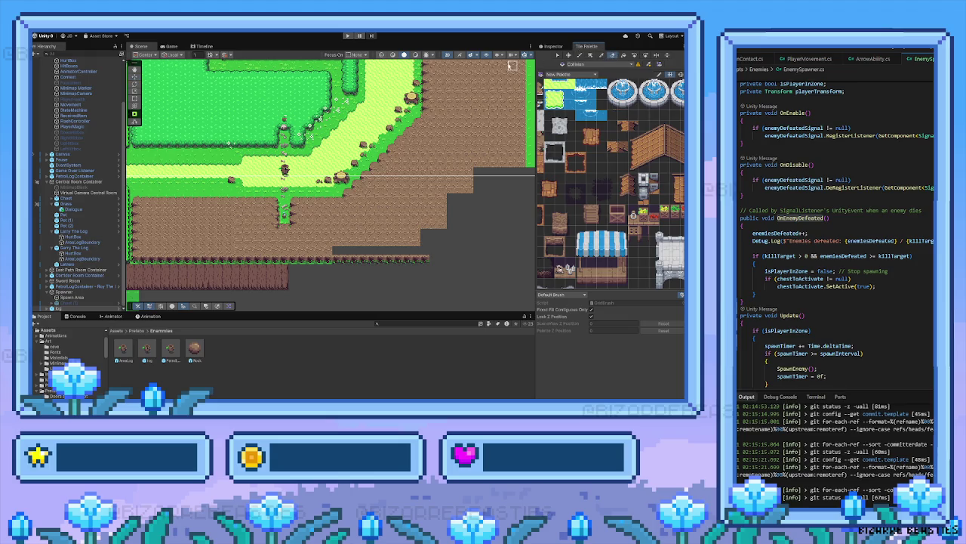
pyautogui.moveTo(336, 260); pyautogui.dragTo(425, 260)
# Pan the Scene view up over the upper garden to the water, buildings and cliffs
pyautogui.moveTo(426, 165); pyautogui.dragTo(419, 249)
pyautogui.moveTo(395, 167); pyautogui.dragTo(403, 234)
pyautogui.moveTo(398, 181); pyautogui.dragTo(393, 243)
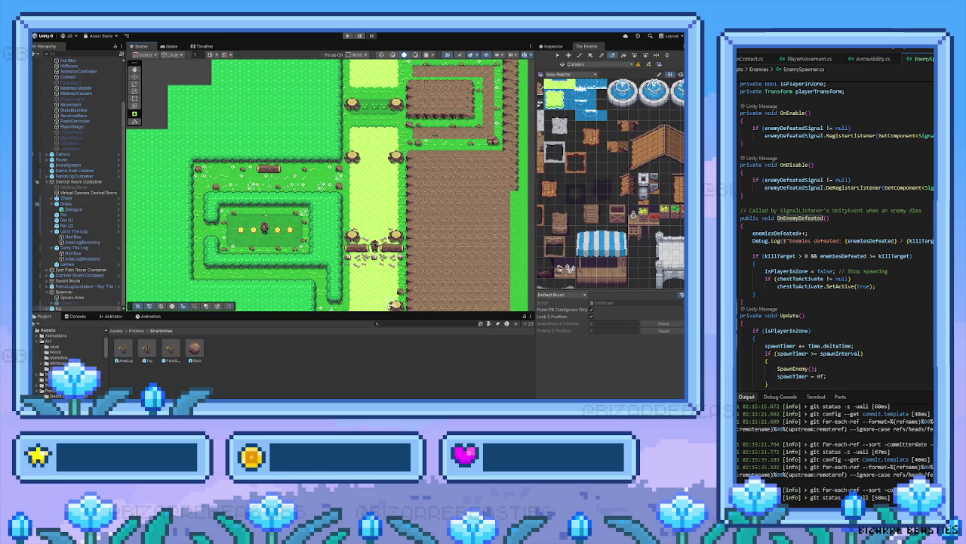
pyautogui.press('f')
pyautogui.moveTo(366, 194); pyautogui.dragTo(361, 232)
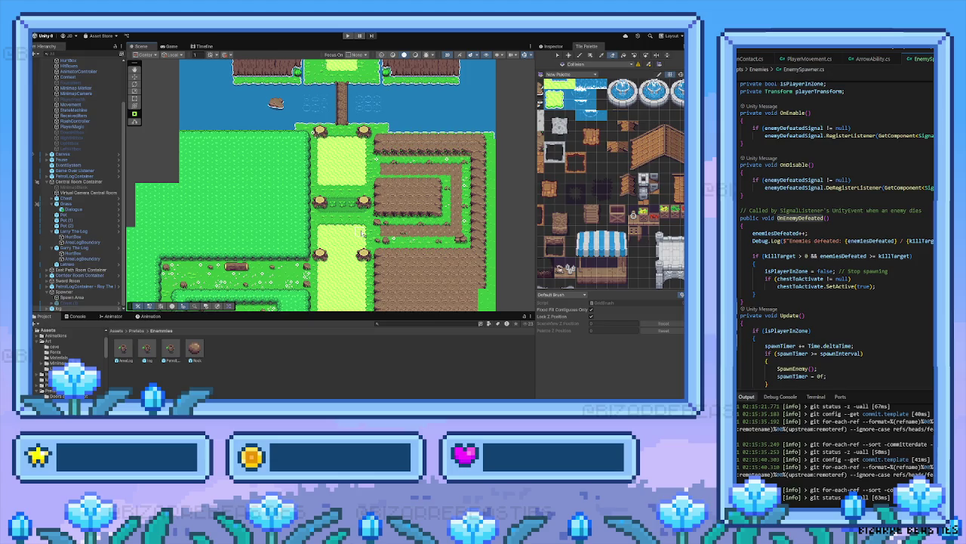
pyautogui.press('Up')
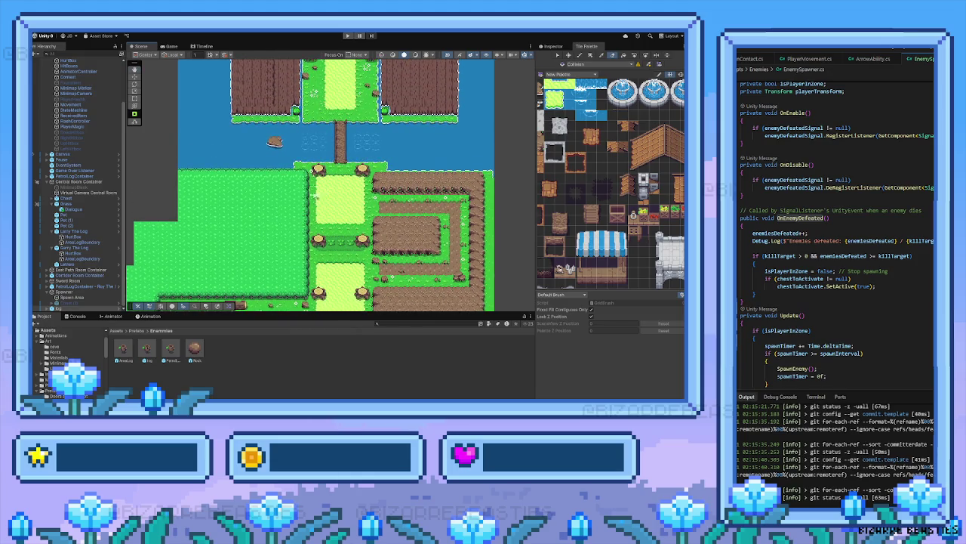
pyautogui.press('Left')
pyautogui.press('Up')
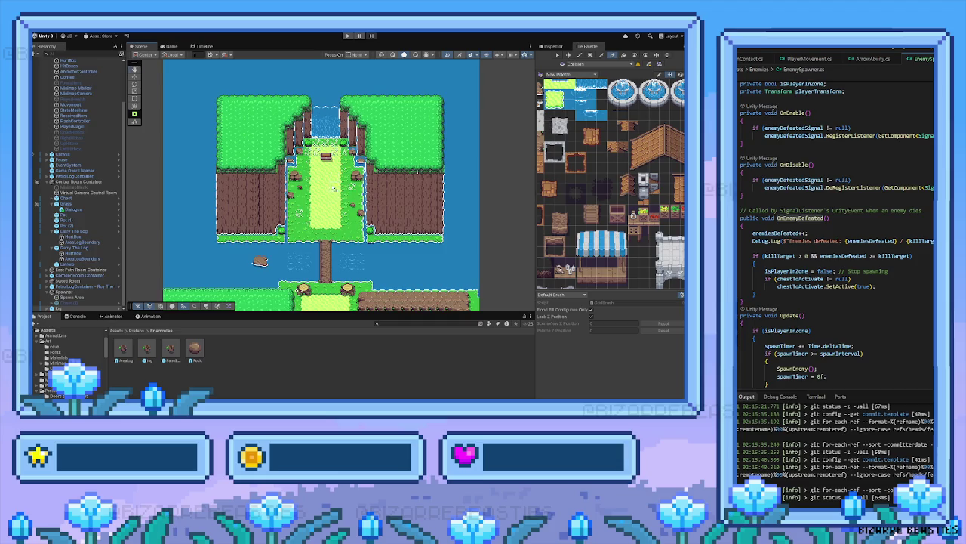
# Pan down-left to the hedge-walled rooms and select the left room's Spawner
pyautogui.press('Down')
pyautogui.press('Right')
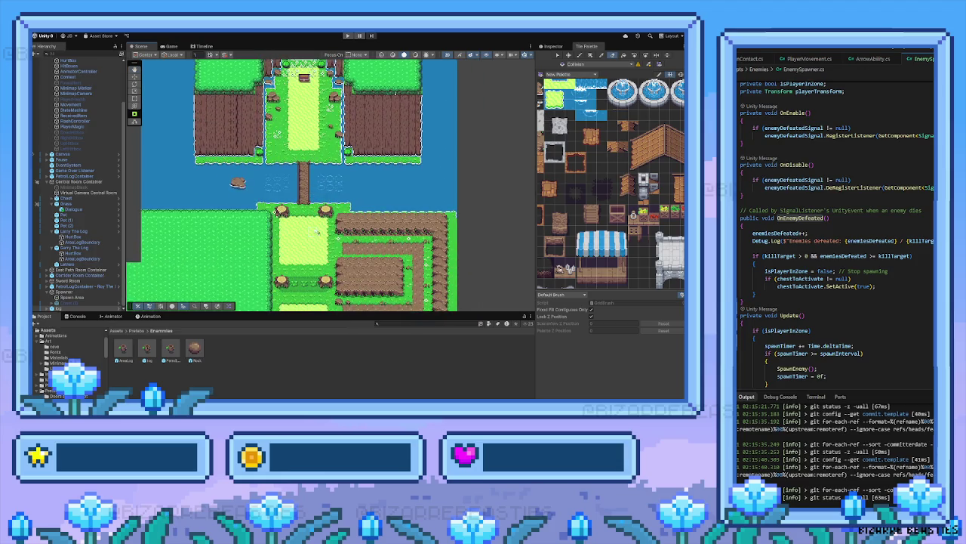
pyautogui.press('Down')
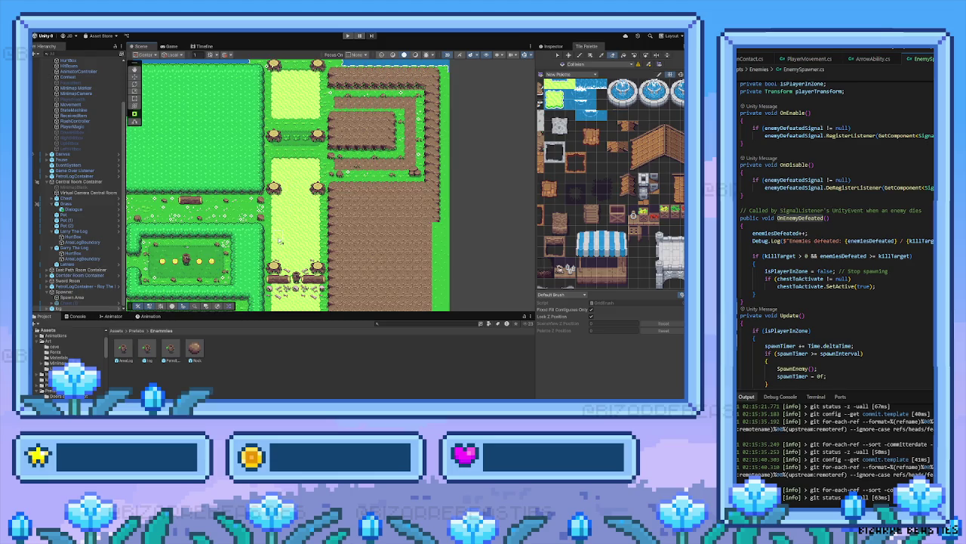
pyautogui.press('Left')
pyautogui.press('Down')
pyautogui.press('Left')
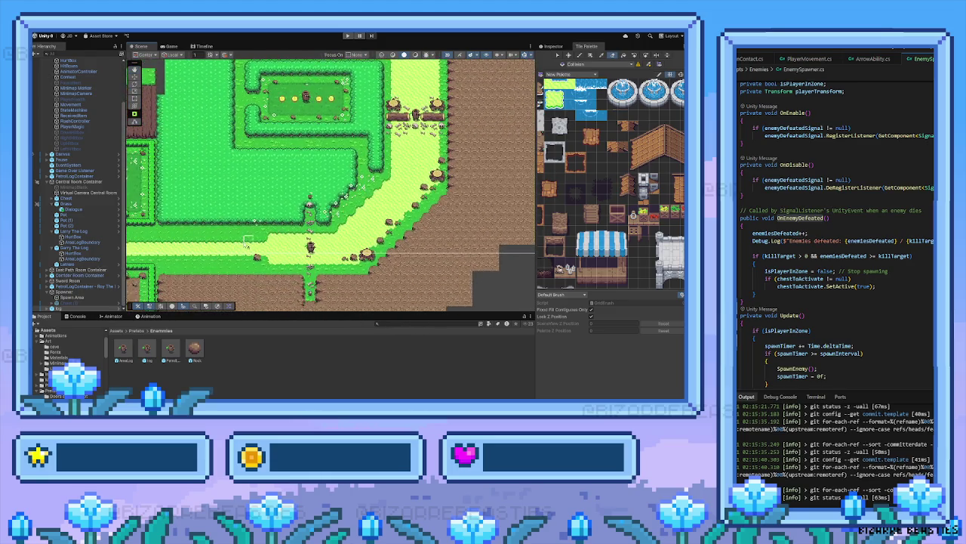
pyautogui.press('Down')
pyautogui.press('Left')
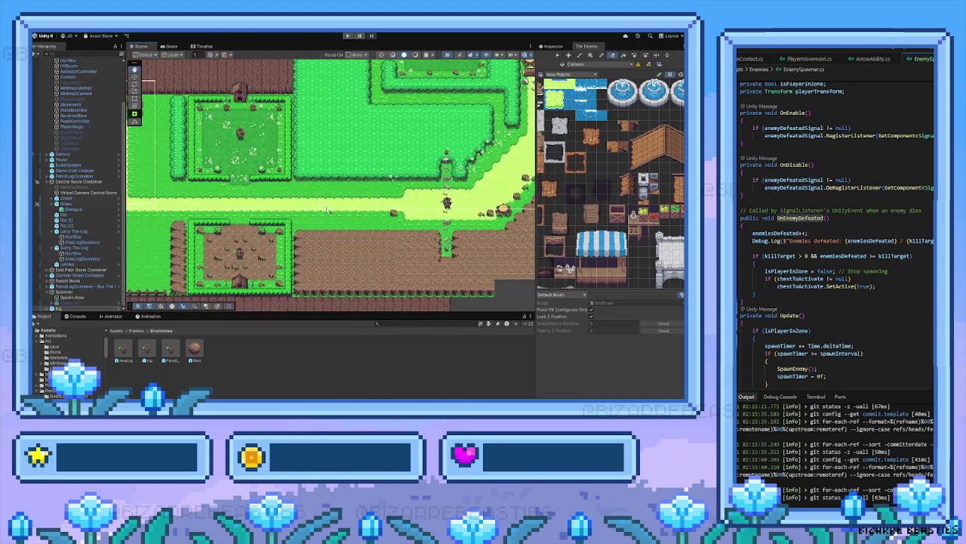
pyautogui.press('Down')
pyautogui.press('Left')
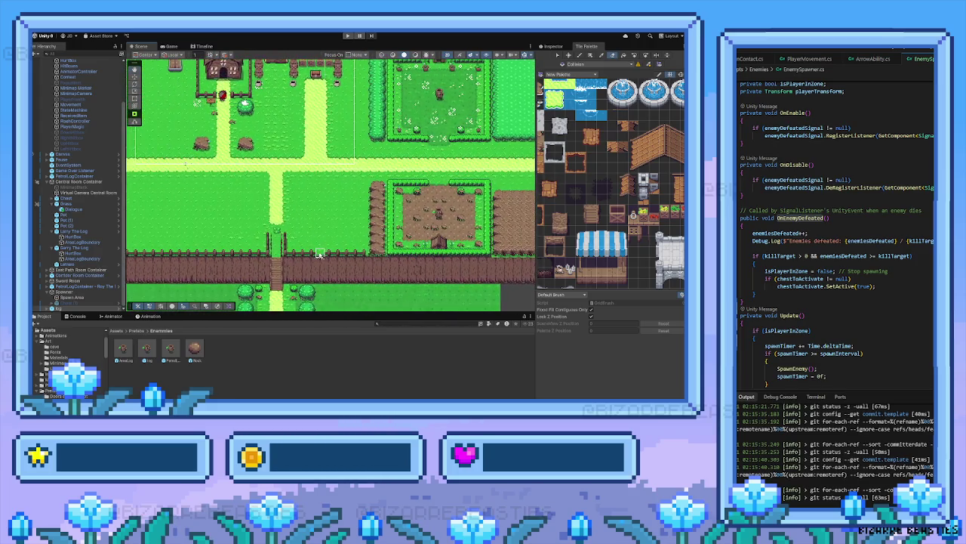
pyautogui.press('Down')
pyautogui.press('Left')
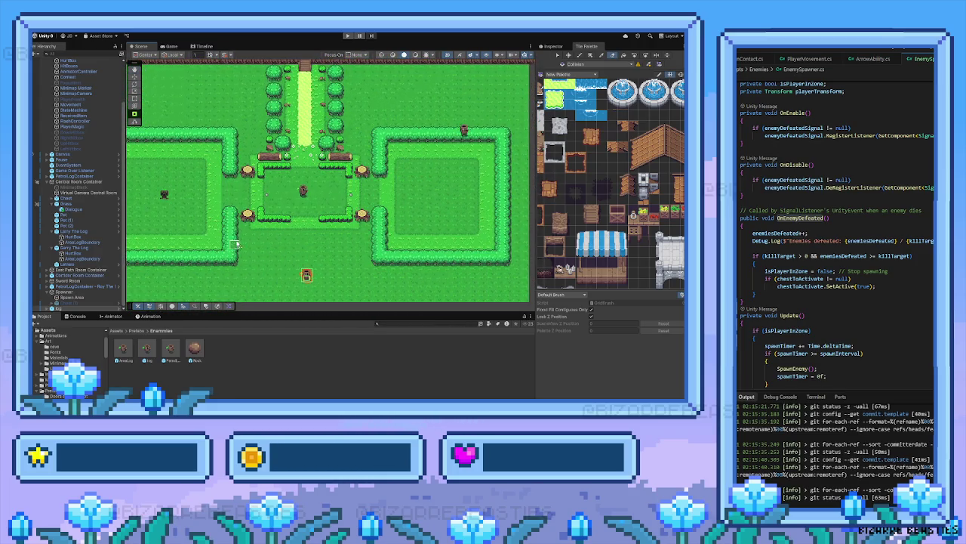
pyautogui.click(74, 293)
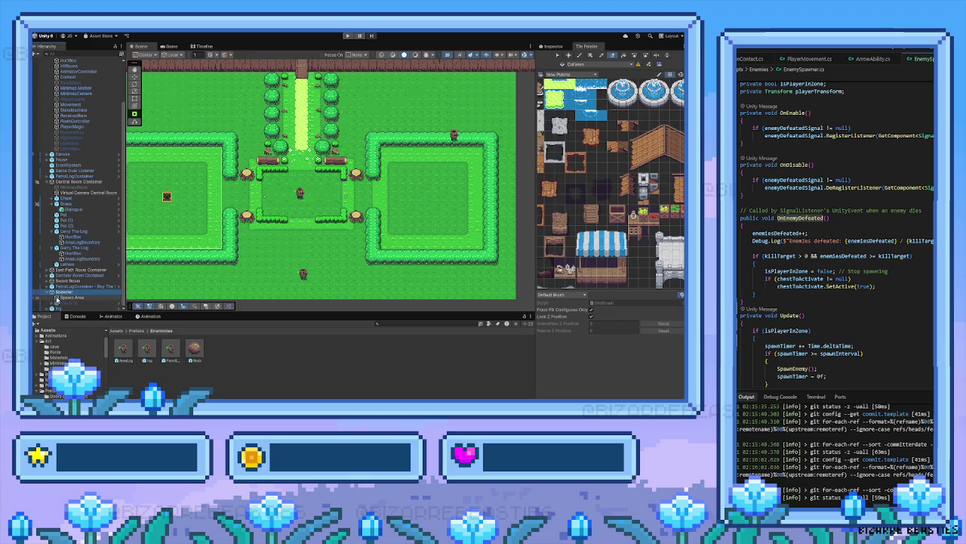
pyautogui.scroll(3, 61, 209)
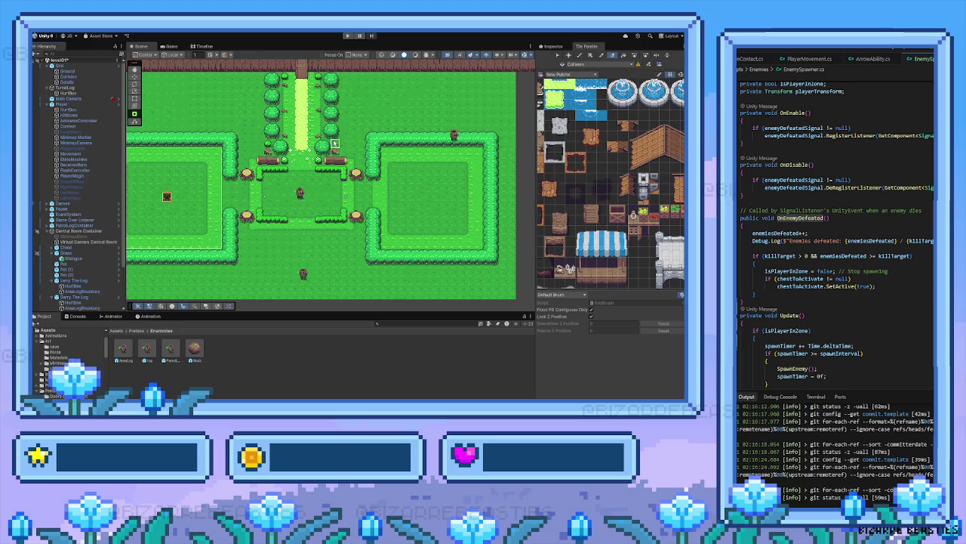
pyautogui.scroll(5, 335, 204)
pyautogui.moveTo(397, 171); pyautogui.dragTo(264, 229)
pyautogui.hscroll(3, 264, 229)
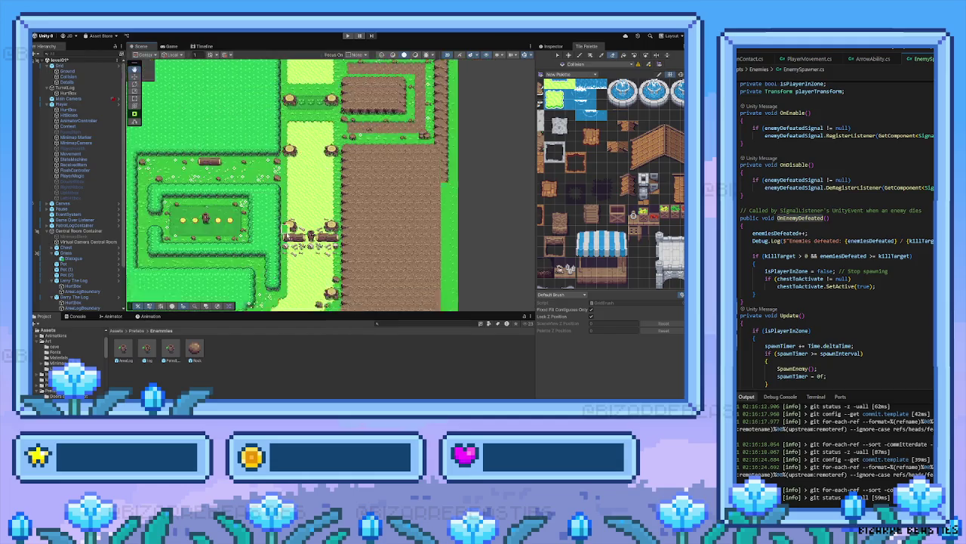
pyautogui.scroll(2, 268, 240)
pyautogui.hscroll(-3, 198, 249)
pyautogui.scroll(-5, 187, 255)
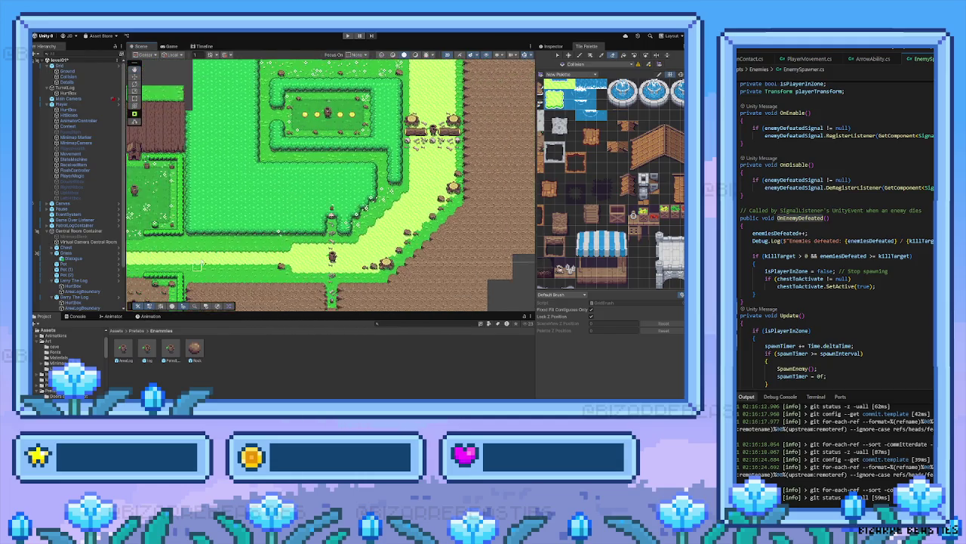
pyautogui.hscroll(-3, 226, 226)
pyautogui.scroll(5, 247, 212)
pyautogui.hscroll(-3, 249, 219)
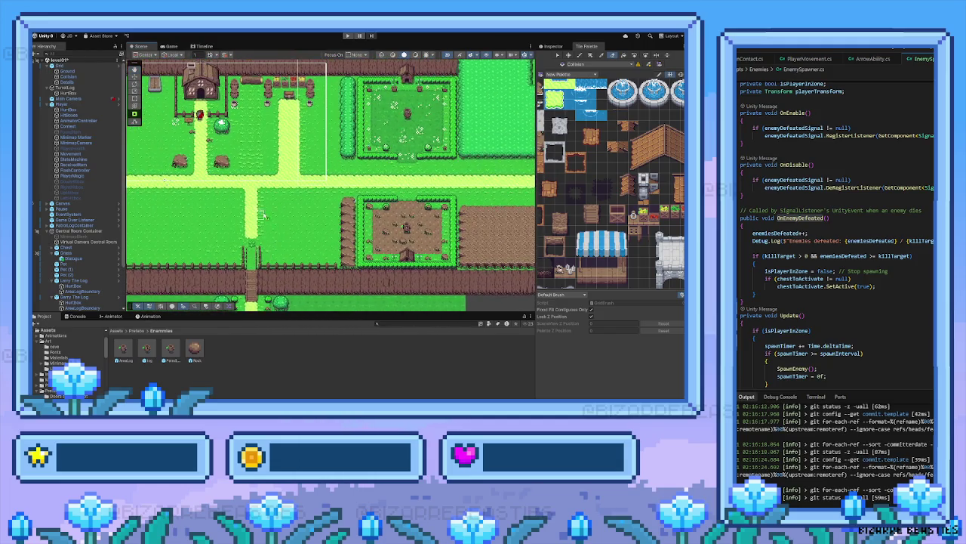
pyautogui.scroll(-3, 257, 249)
pyautogui.scroll(-3, 261, 257)
pyautogui.scroll(-3, 264, 255)
pyautogui.scroll(-3, 279, 223)
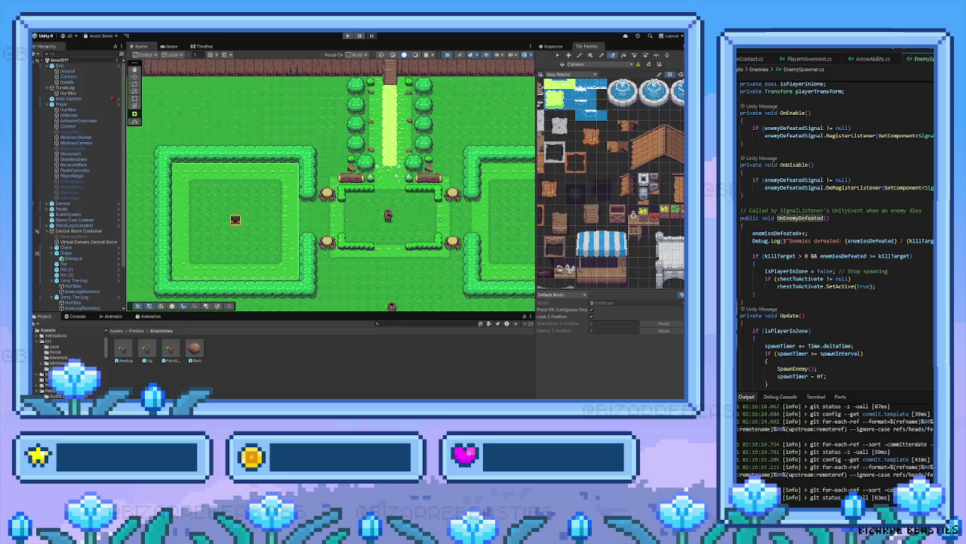
pyautogui.scroll(-1, 363, 257)
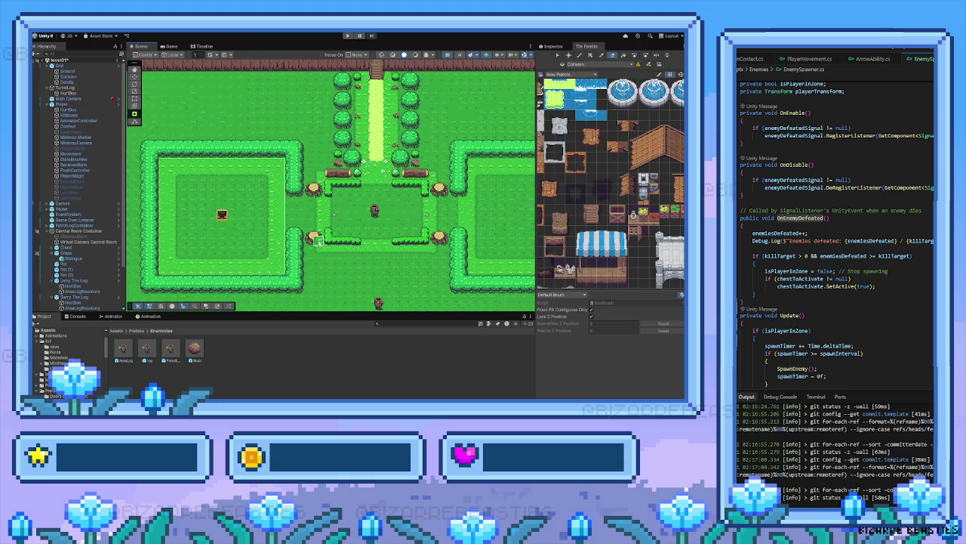
pyautogui.scroll(-3, 85, 263)
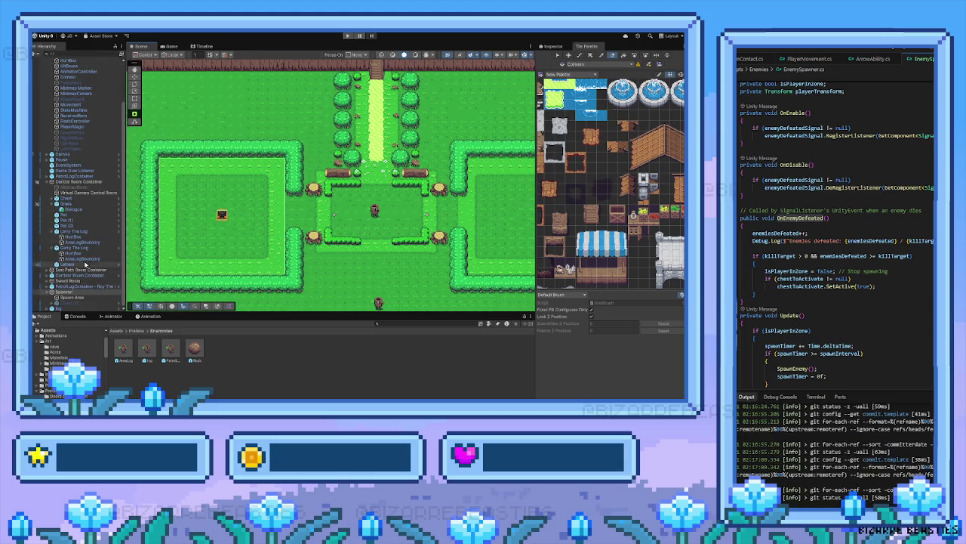
pyautogui.scroll(1, 80, 298)
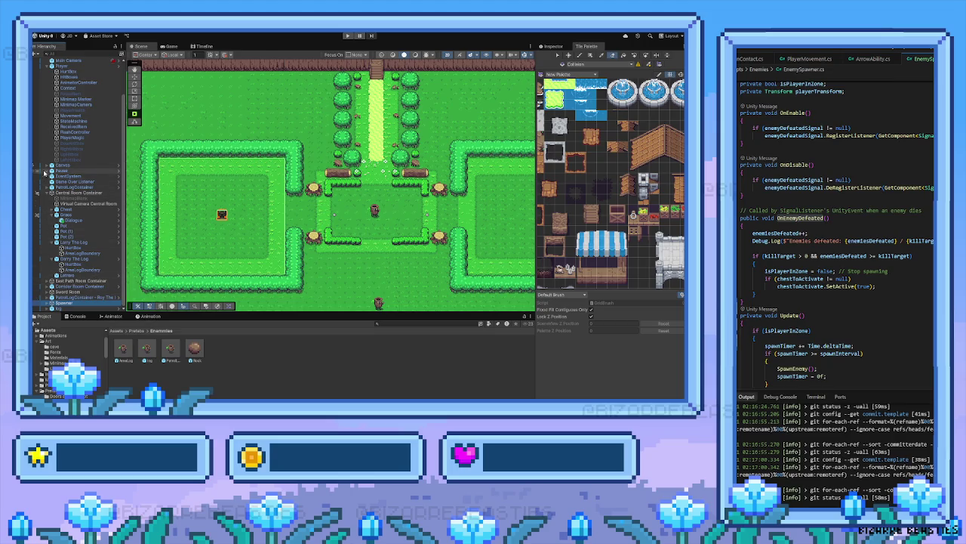
pyautogui.scroll(3, 45, 172)
pyautogui.click(47, 68)
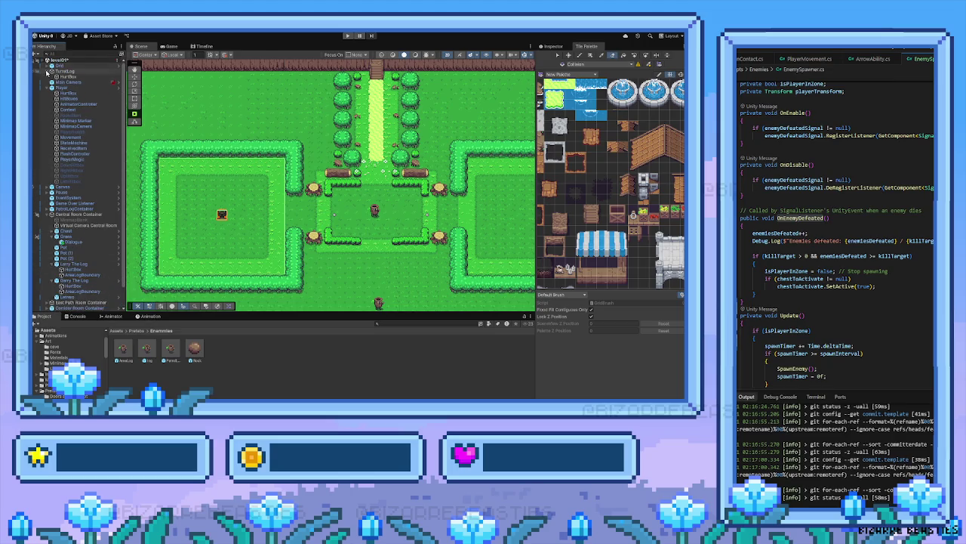
# Collapse Player in the Hierarchy and add an empty GameObject named Left Spawner Container
pyautogui.click(47, 87)
pyautogui.click(66, 256)
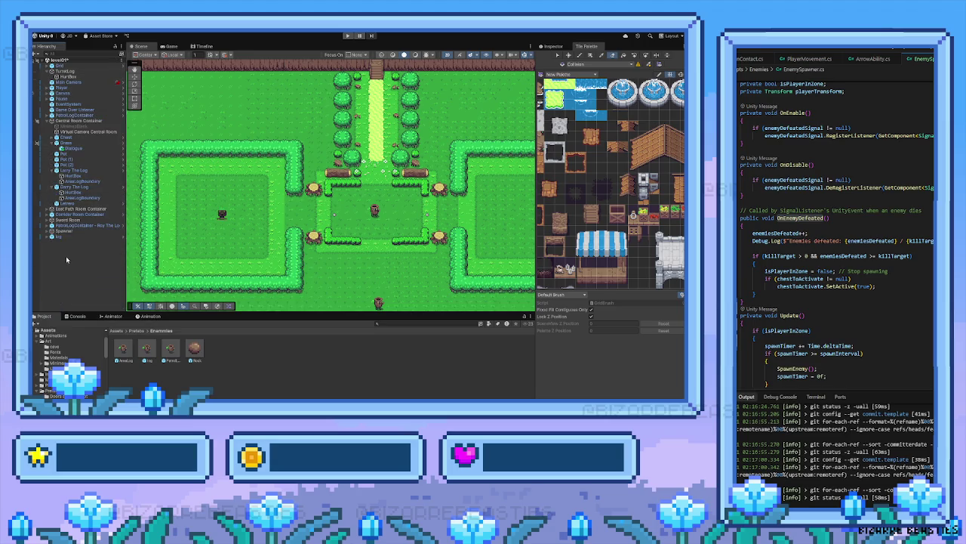
pyautogui.hotkey('ctrl', 'shift', 'n')
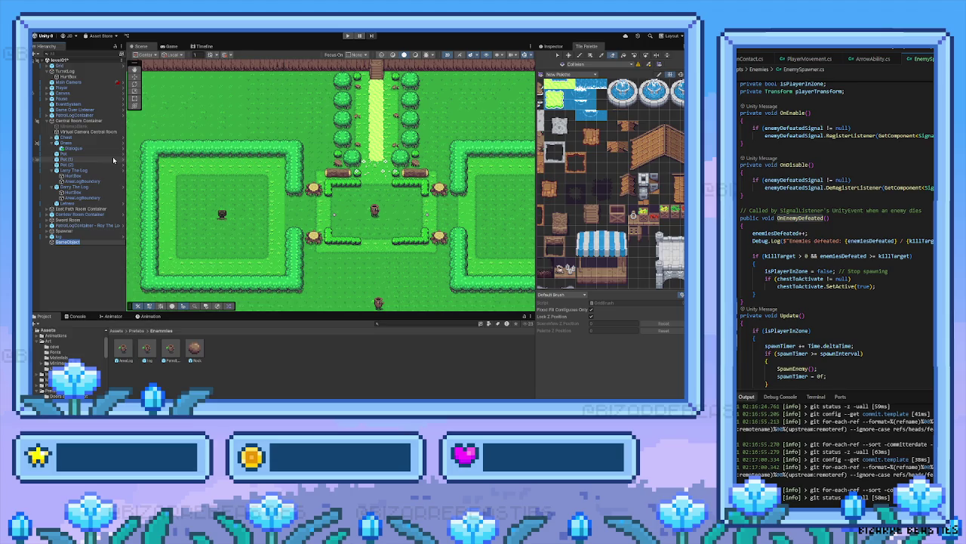
pyautogui.write('Log Spawner Container')
pyautogui.press('Return')
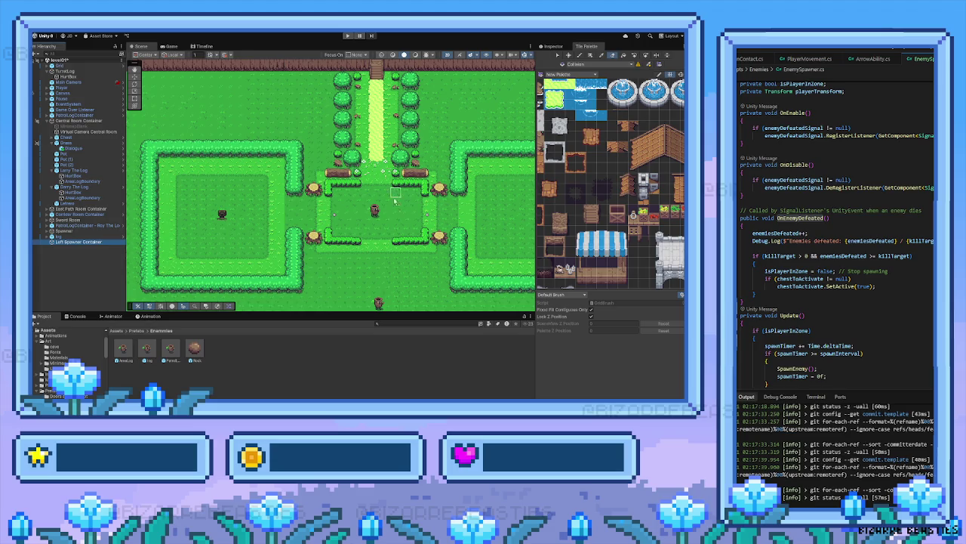
# Pan and zoom around the map to center the hedge-walled rooms in the Scene view
pyautogui.scroll(6, 384, 217)
pyautogui.scroll(3, 380, 213)
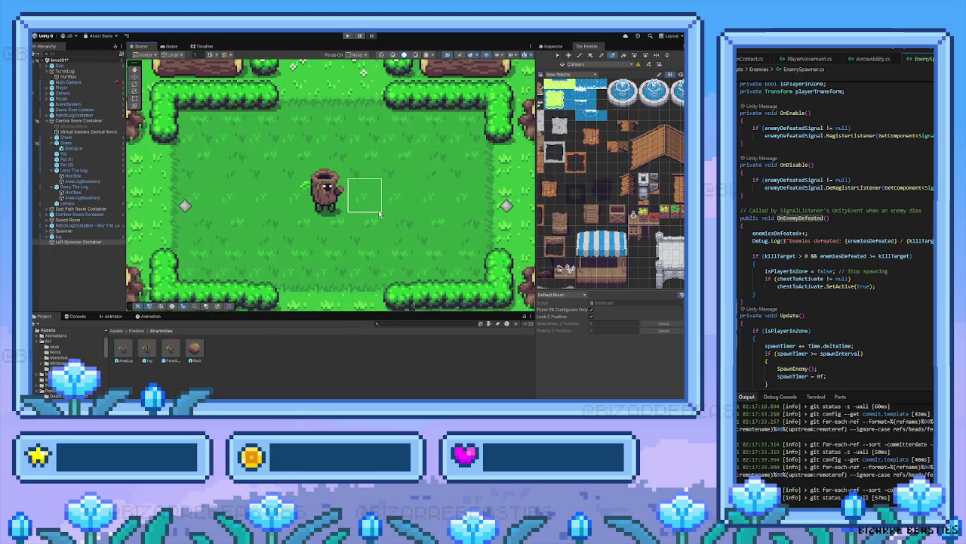
pyautogui.scroll(-8, 382, 214)
pyautogui.scroll(-5, 384, 217)
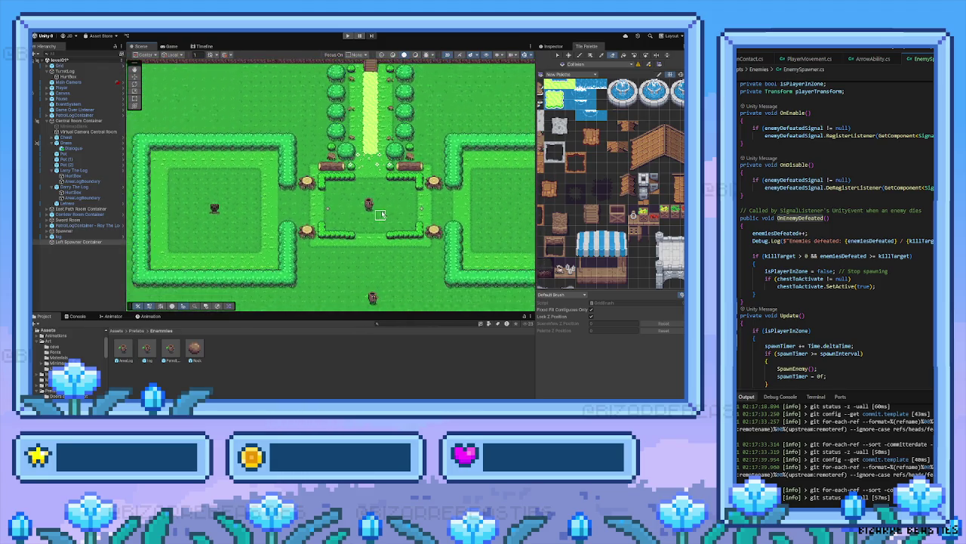
pyautogui.press('Up')
pyautogui.press('Right')
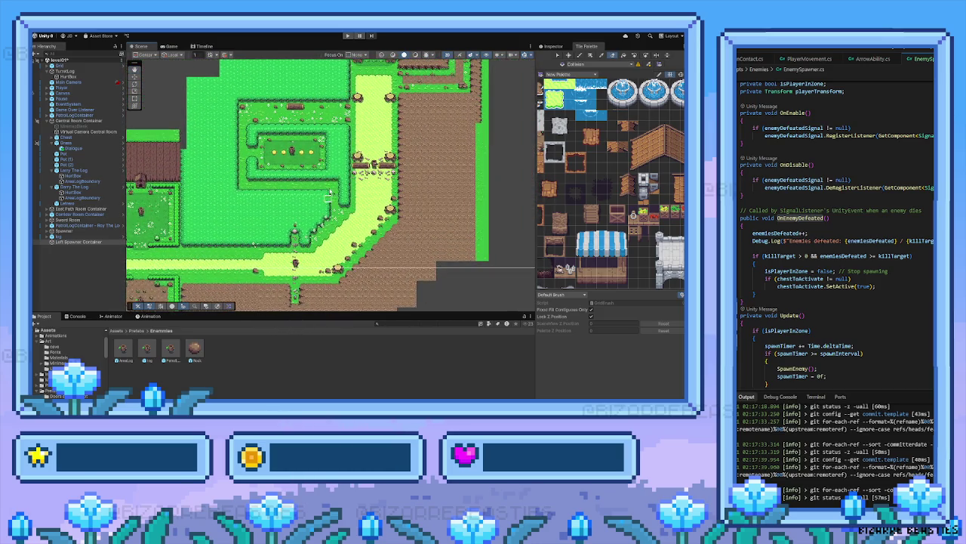
pyautogui.press('Left')
pyautogui.press('Down')
pyautogui.press('Left')
pyautogui.press('Down')
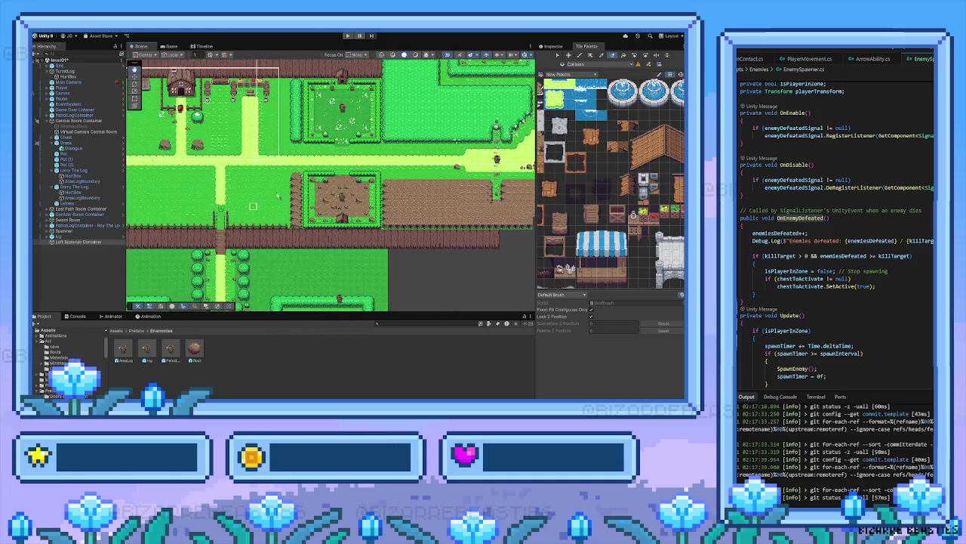
pyautogui.scroll(3, 331, 179)
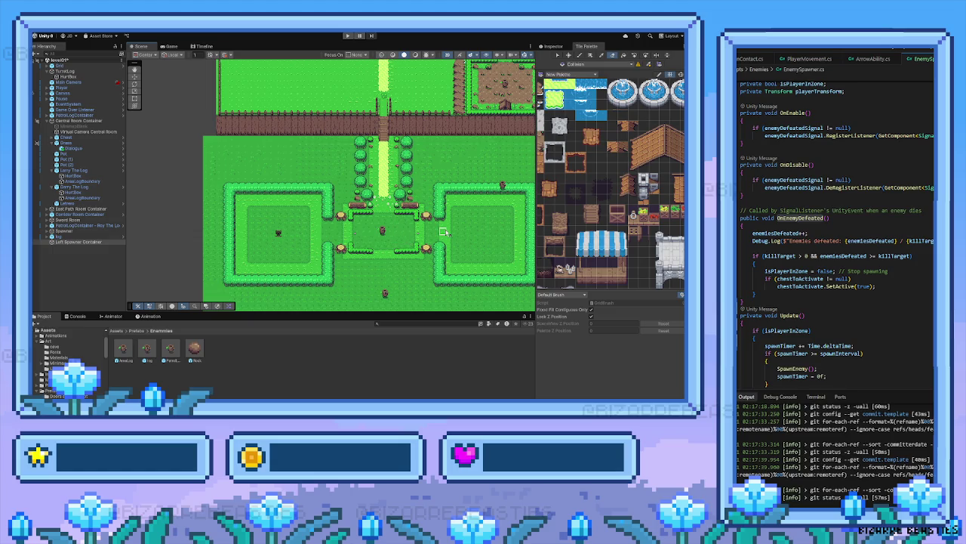
pyautogui.moveTo(446, 232); pyautogui.dragTo(405, 214)
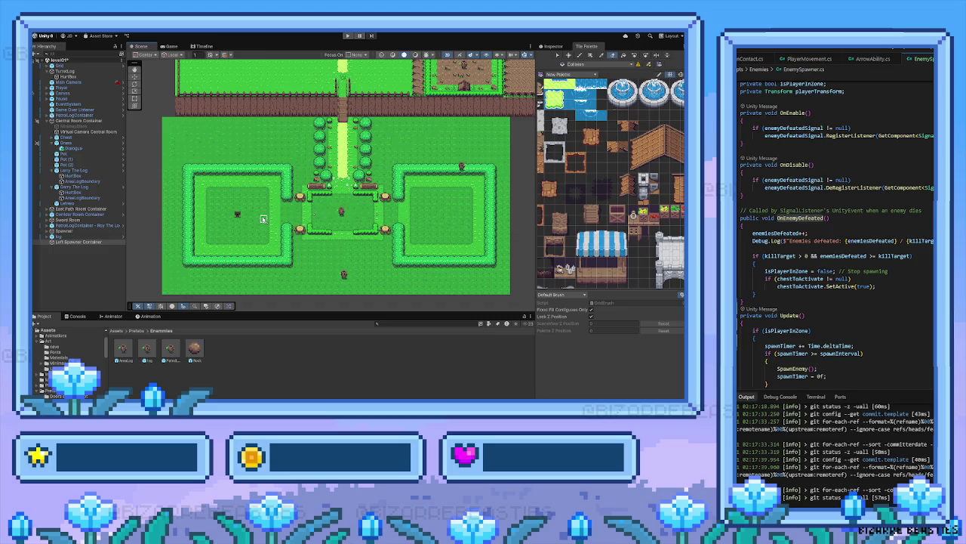
pyautogui.scroll(2, 262, 218)
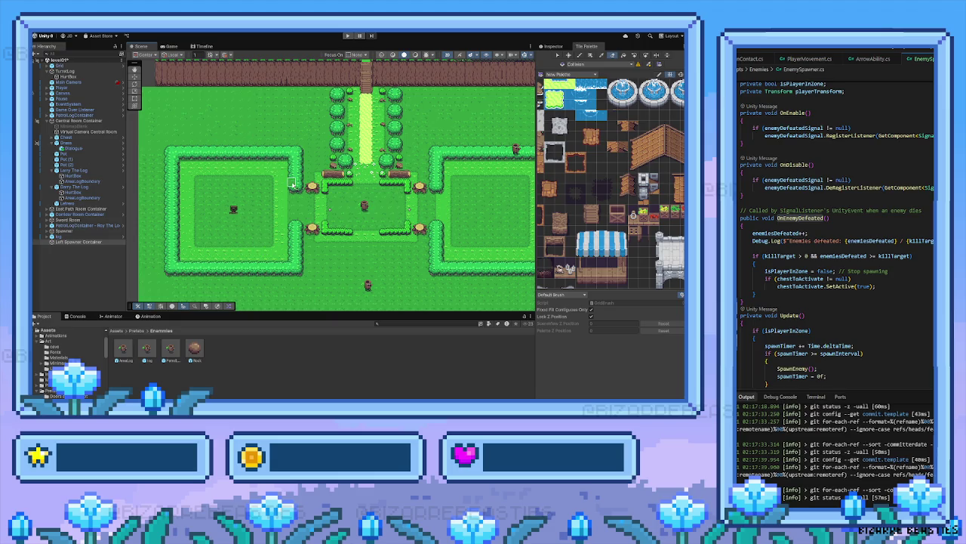
# Inspect Sword Room's Polygon Collider 2D and Over World Room component in the Inspector
pyautogui.hscroll(5, 299, 183)
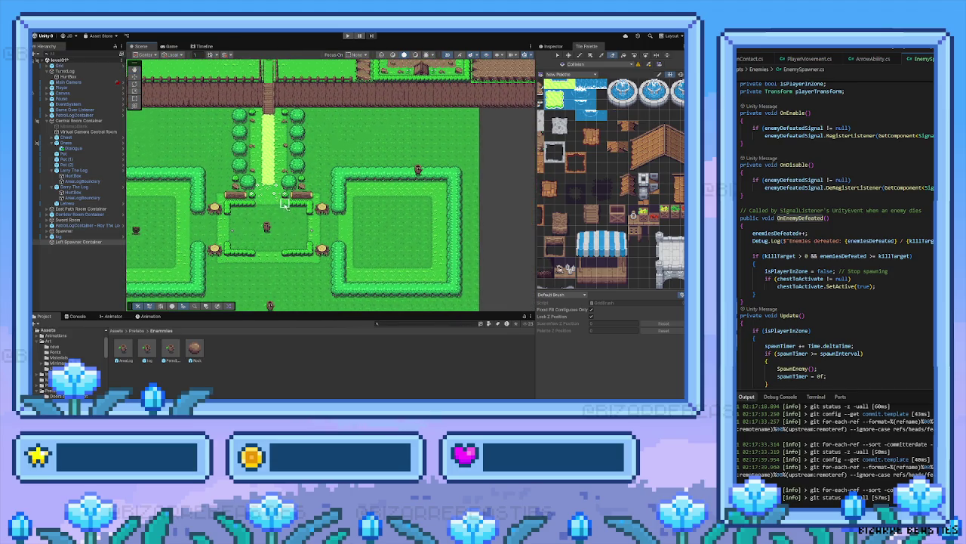
pyautogui.hscroll(-3, 272, 220)
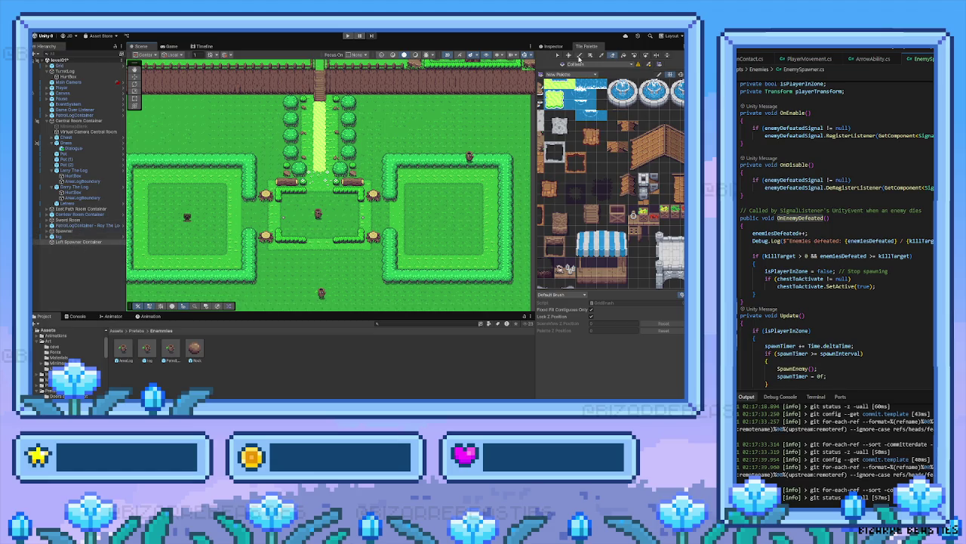
pyautogui.click(550, 46)
pyautogui.click(93, 219)
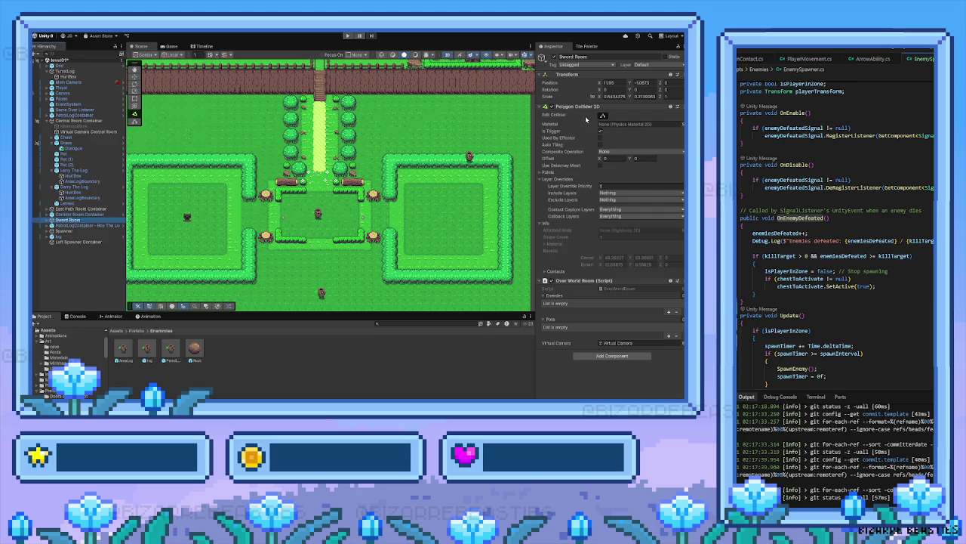
# Delete Left Spawner Container and drag the Room1 prefab from Prefabs/Rooms into the scene
pyautogui.click(76, 243)
pyautogui.press('Delete')
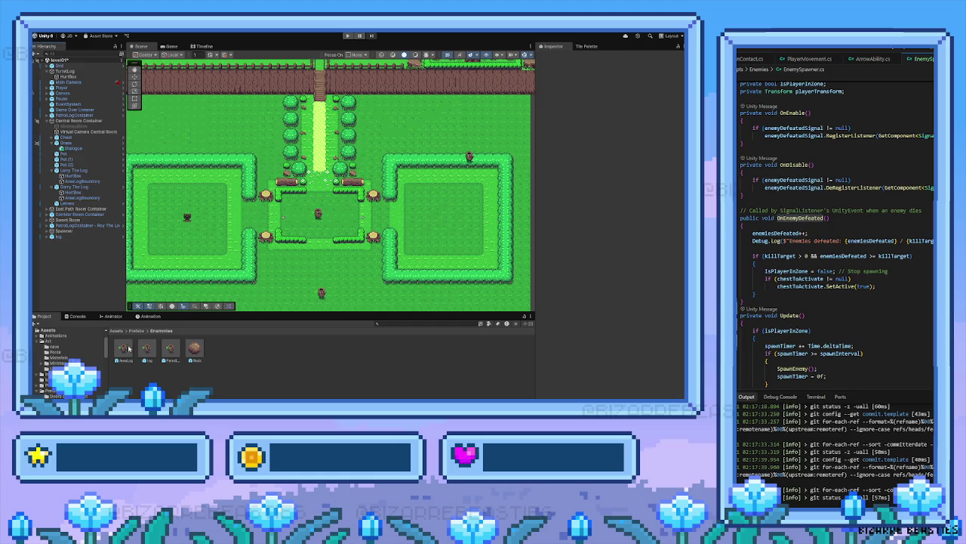
pyautogui.click(137, 331)
pyautogui.click(242, 352)
pyautogui.doubleClick(263, 353)
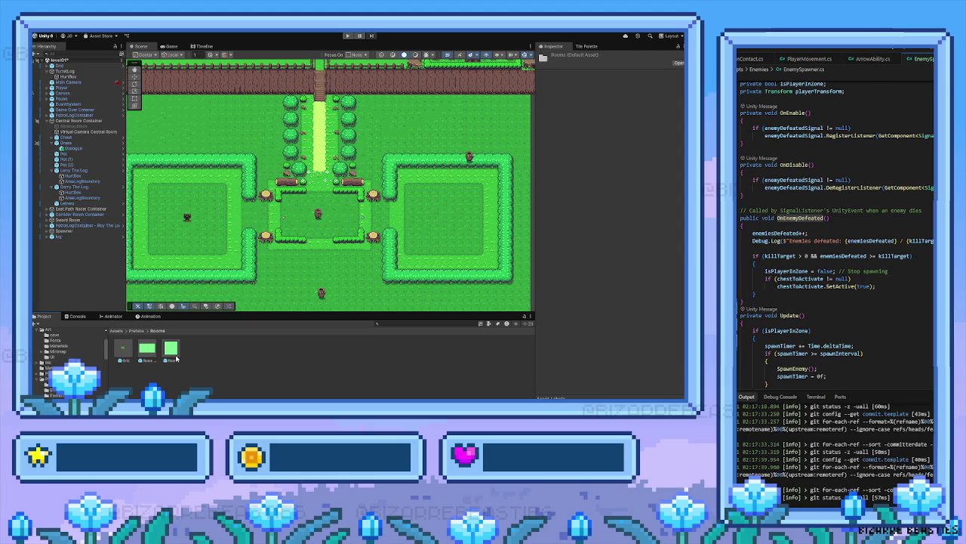
pyautogui.moveTo(175, 354)
pyautogui.mouseDown()
pyautogui.moveTo(117, 293)
pyautogui.moveTo(131, 240)
pyautogui.moveTo(189, 217)
pyautogui.moveTo(231, 242)
pyautogui.moveTo(281, 246)
pyautogui.mouseUp()
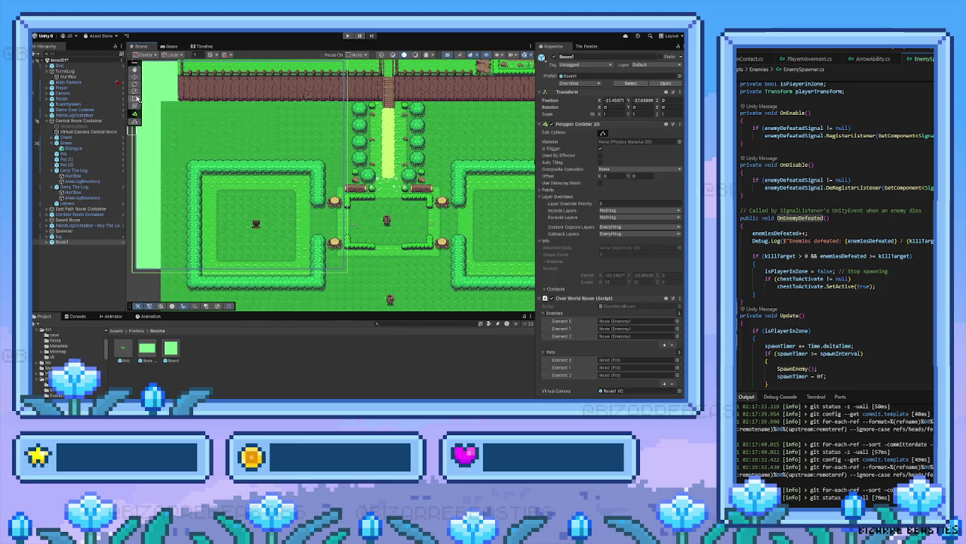
pyautogui.moveTo(211, 141)
pyautogui.mouseDown()
pyautogui.moveTo(231, 175)
pyautogui.moveTo(261, 156)
pyautogui.moveTo(257, 146)
pyautogui.mouseUp()
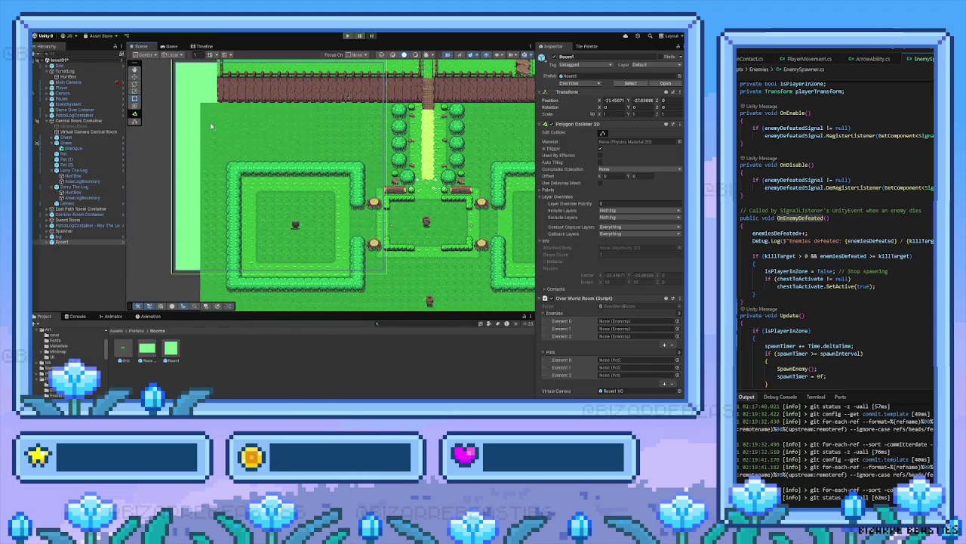
# Move Room1 over the left hedge room, scale its X to 0.8, and nudge it into alignment
pyautogui.click(134, 77)
pyautogui.moveTo(285, 164)
pyautogui.mouseDown()
pyautogui.moveTo(308, 188)
pyautogui.moveTo(309, 215)
pyautogui.moveTo(284, 181)
pyautogui.moveTo(289, 188)
pyautogui.mouseUp()
pyautogui.press('t')
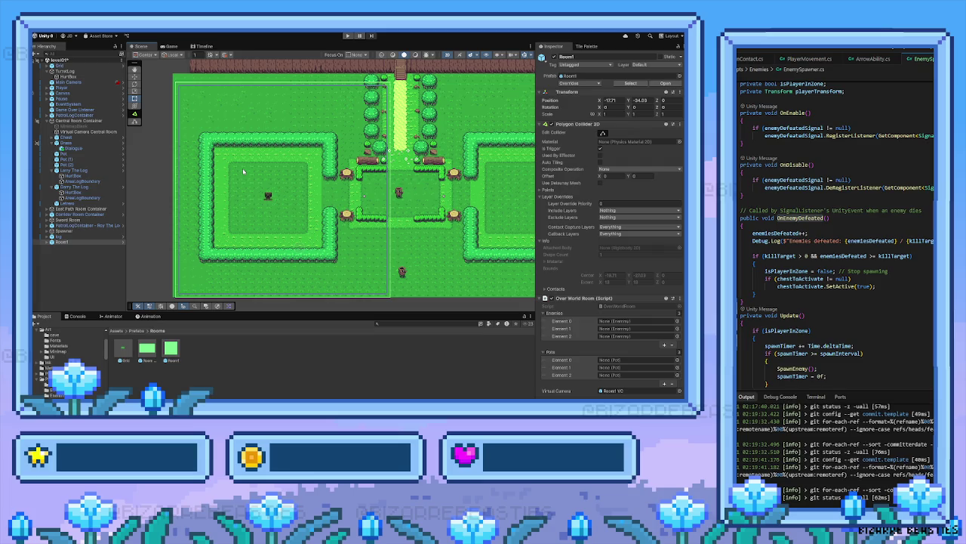
pyautogui.click(135, 92)
pyautogui.moveTo(310, 190)
pyautogui.mouseDown()
pyautogui.moveTo(285, 174)
pyautogui.moveTo(287, 181)
pyautogui.mouseUp()
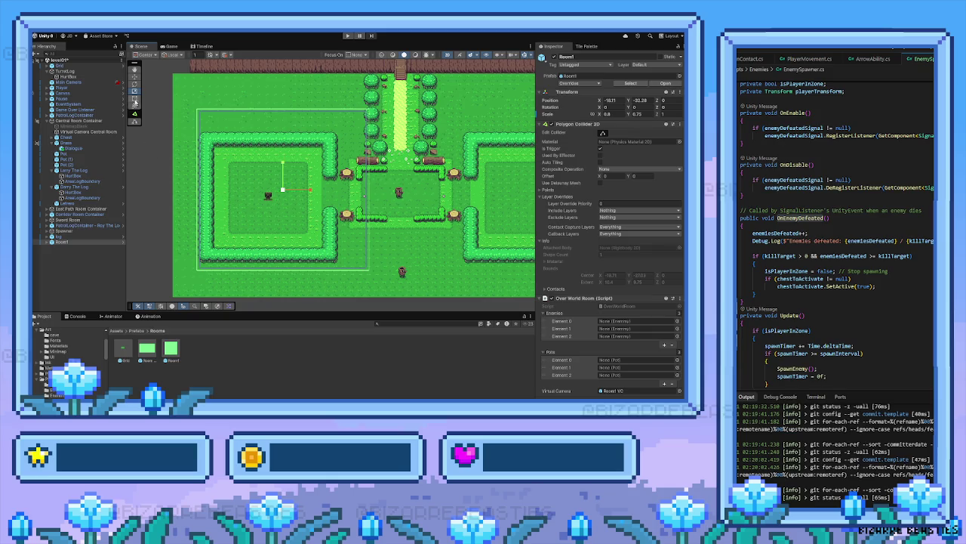
pyautogui.click(135, 77)
pyautogui.moveTo(283, 190); pyautogui.dragTo(277, 193)
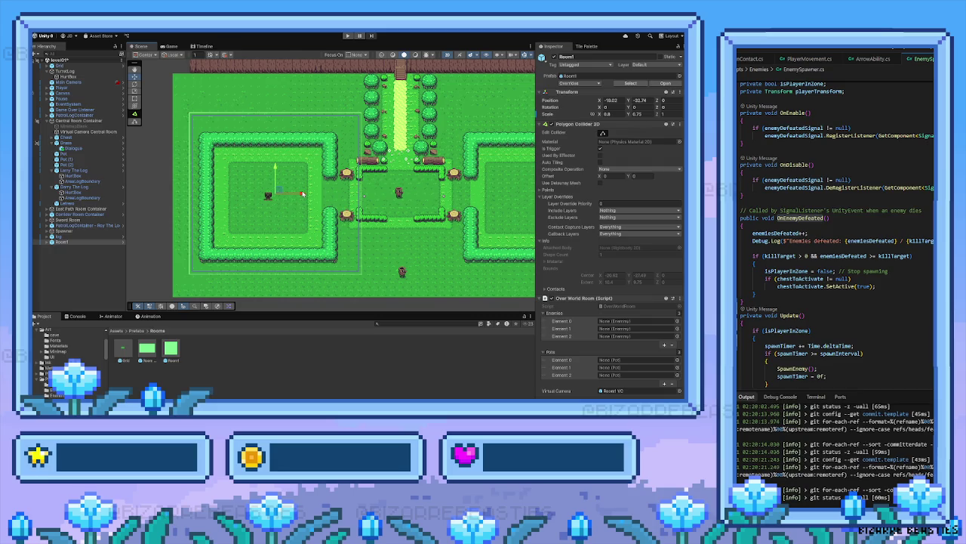
# Start Play mode and walk the player around the starting area near the house
pyautogui.click(347, 36)
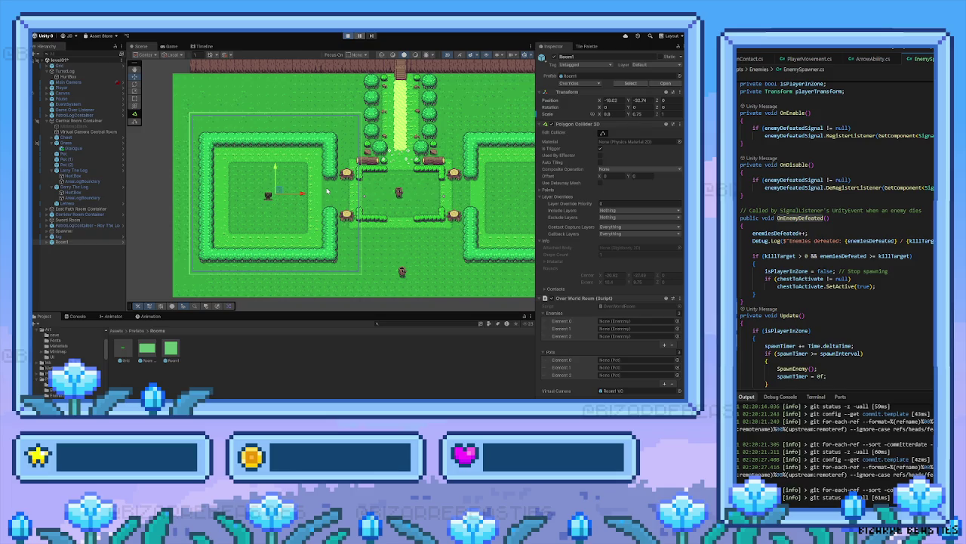
pyautogui.press('w')
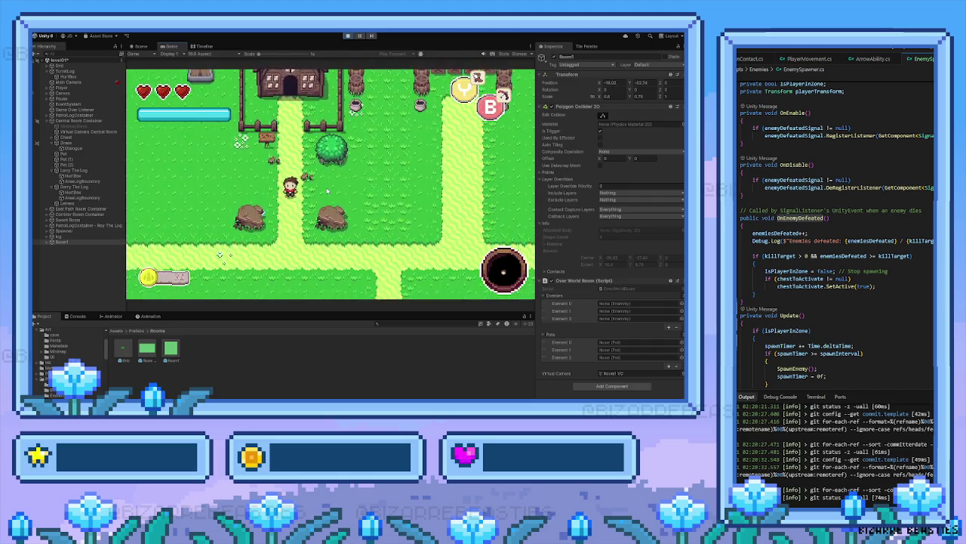
pyautogui.press('a')
pyautogui.press('w')
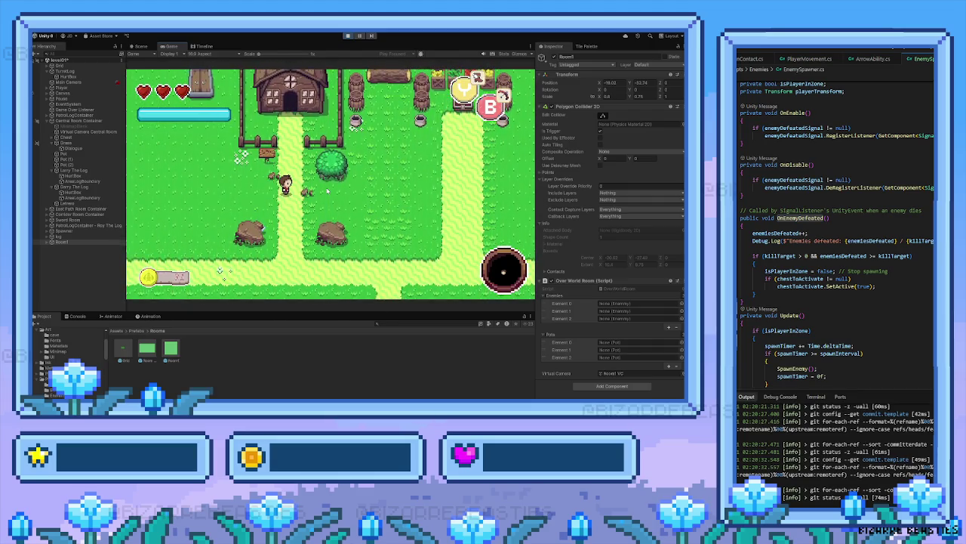
pyautogui.press('s')
pyautogui.press('w')
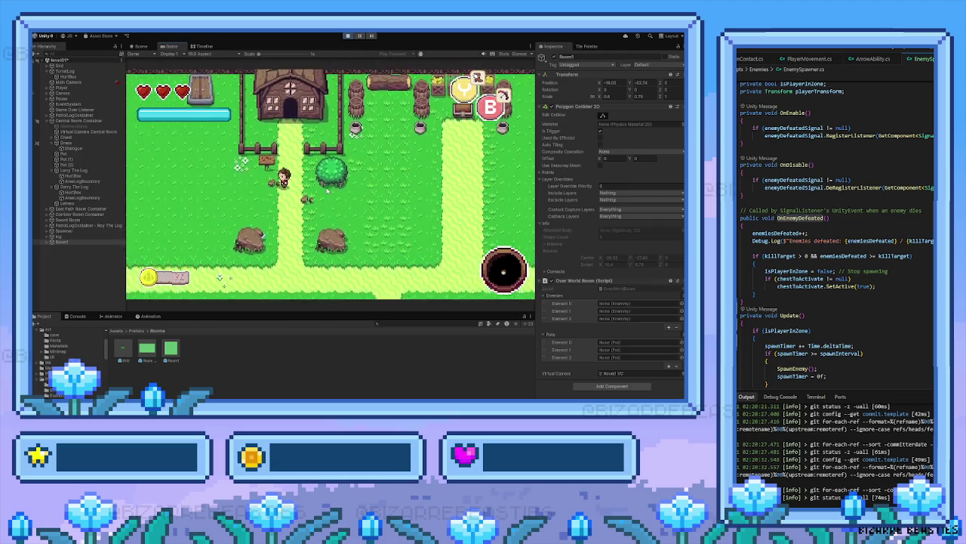
pyautogui.press('a')
pyautogui.press('w')
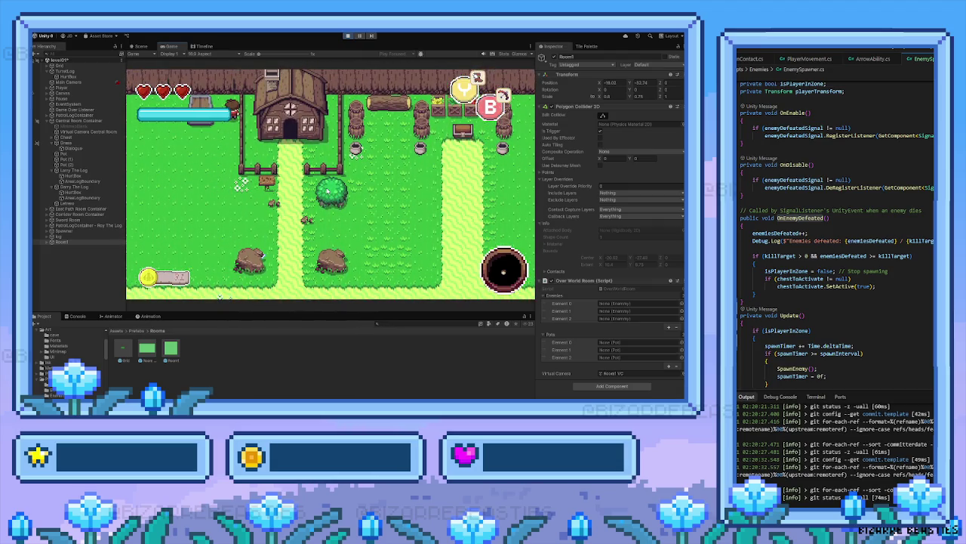
pyautogui.press('s')
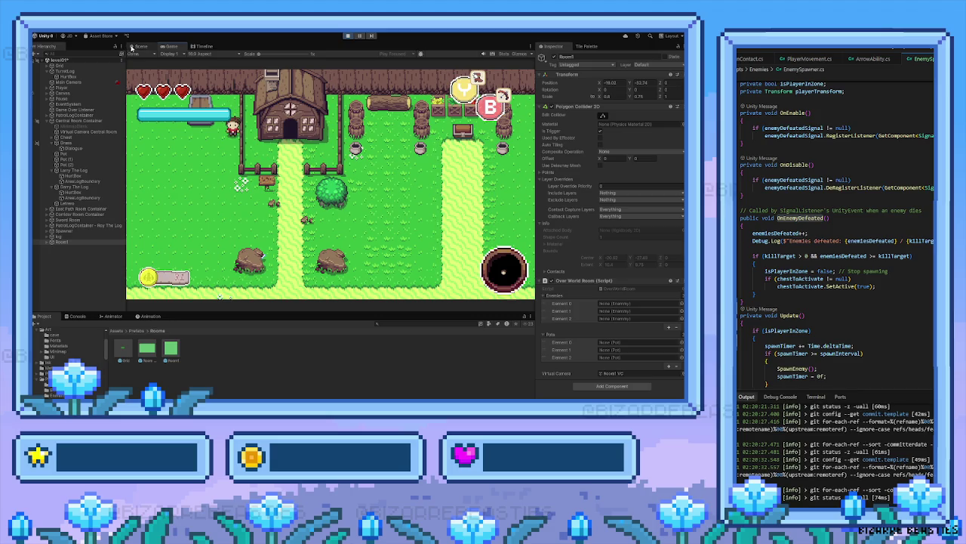
# Check Room1's framing in the Scene view, then walk the player down and right along the path
pyautogui.click(140, 46)
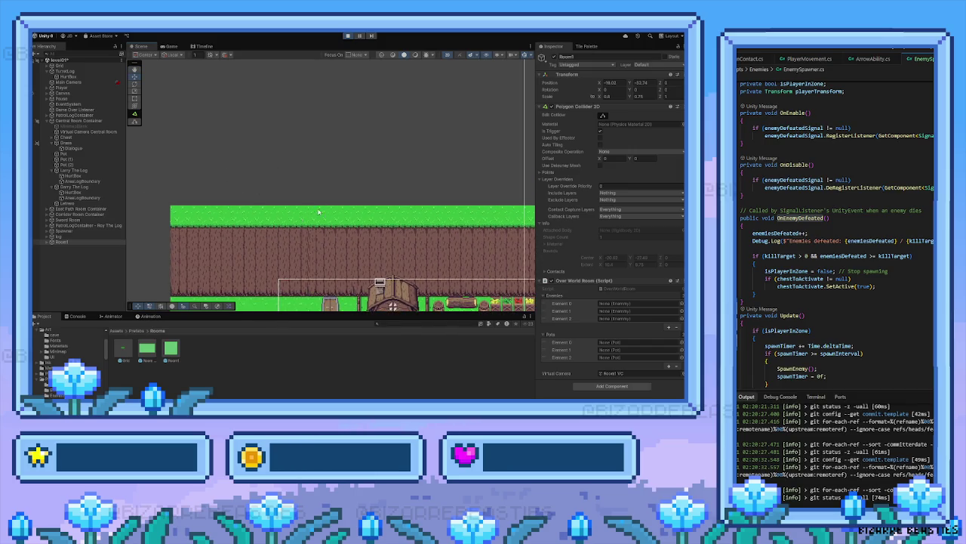
pyautogui.press('f')
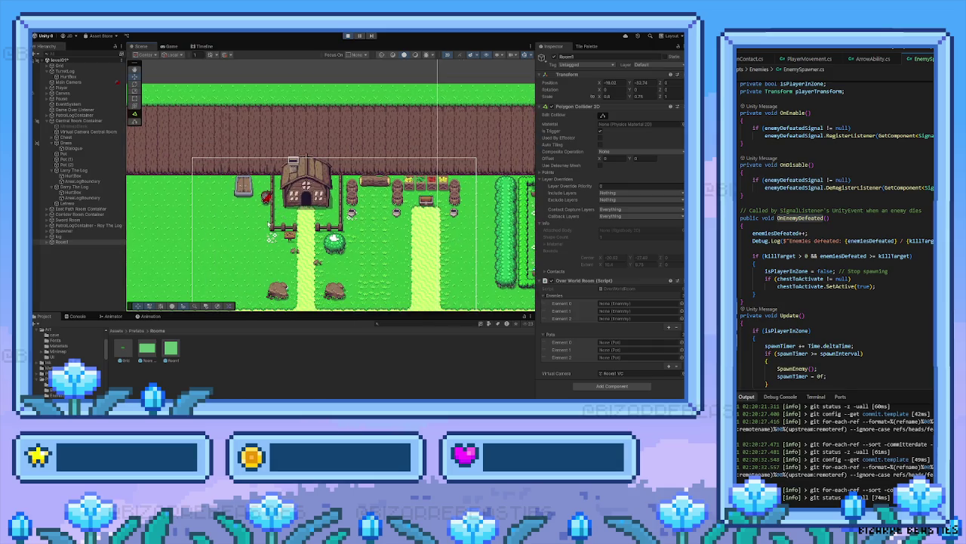
pyautogui.hotkey('ctrl', 'p')
pyautogui.press('Down')
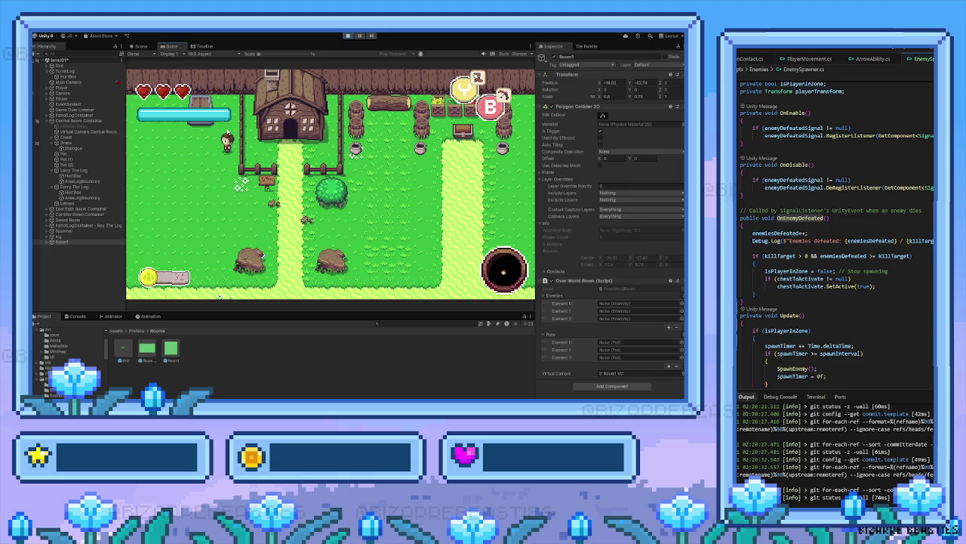
pyautogui.press('Up')
pyautogui.press('Down')
pyautogui.press('Down')
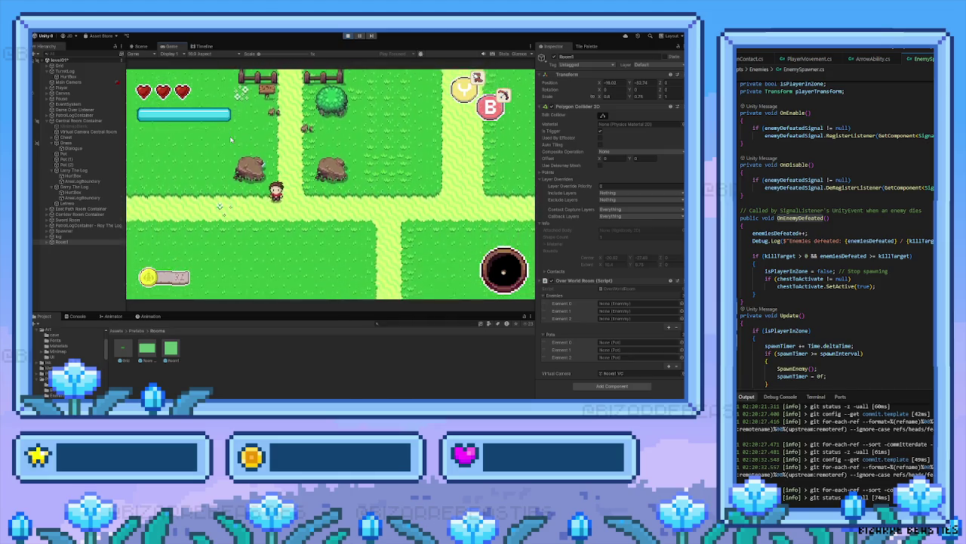
pyautogui.press('Right')
pyautogui.press('Right')
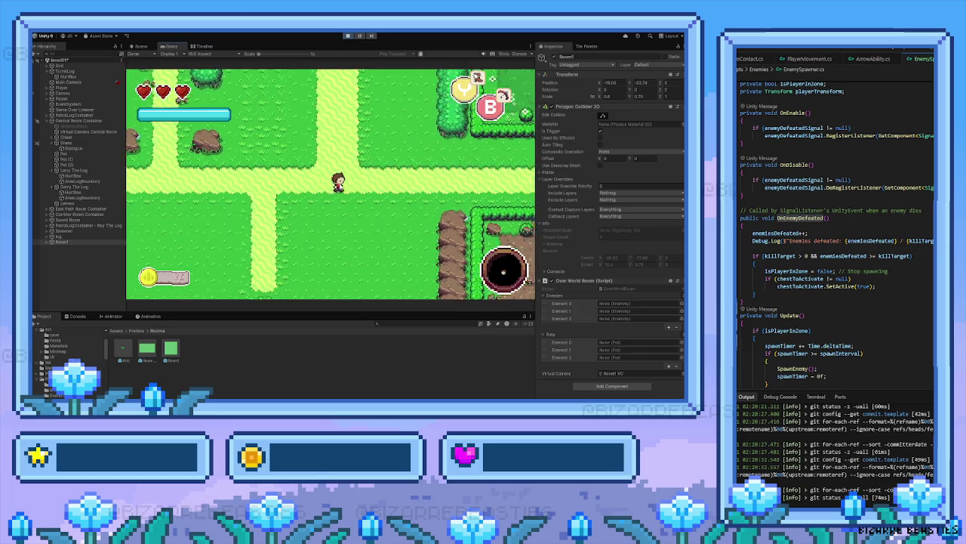
pyautogui.press('Right')
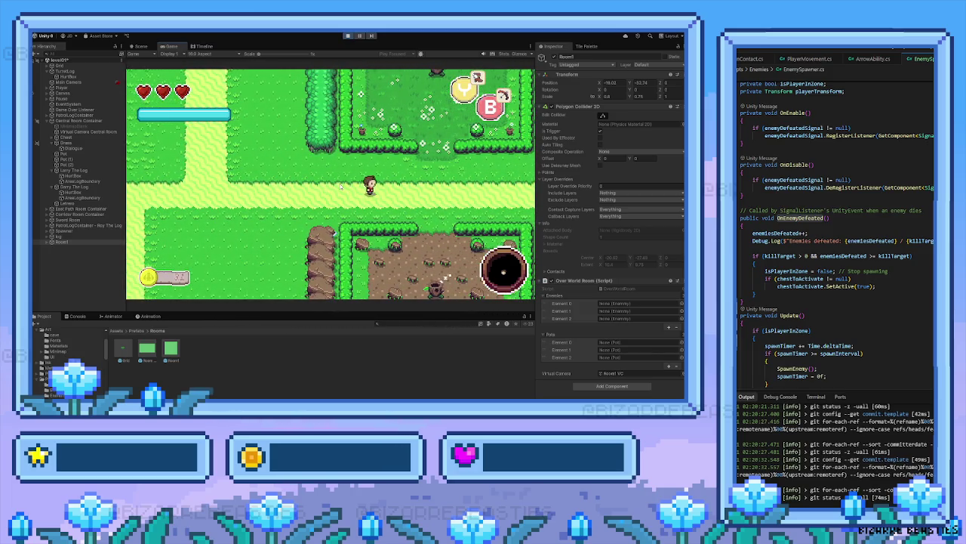
# Walk and dash the player between the left and right rooms and into the room above
pyautogui.press('Right')
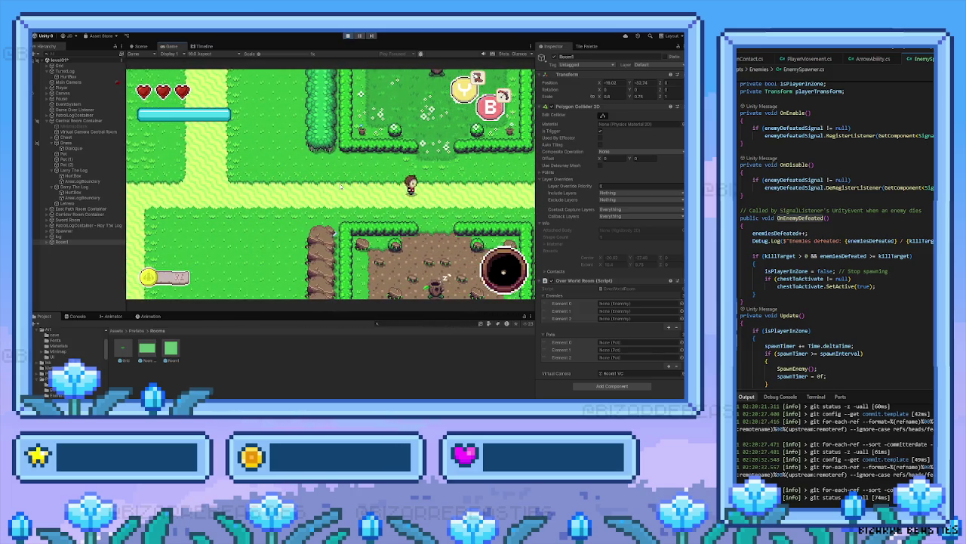
pyautogui.press('Right')
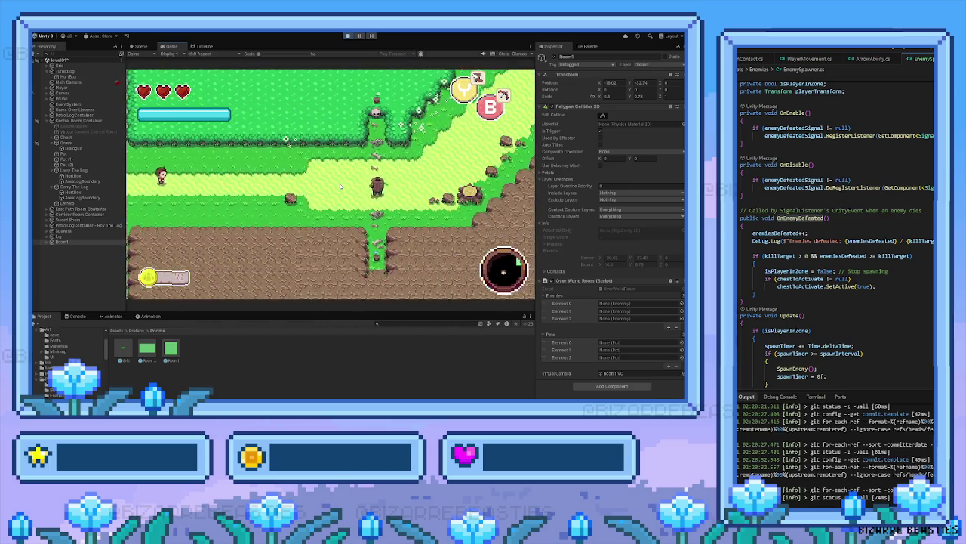
pyautogui.press('Left')
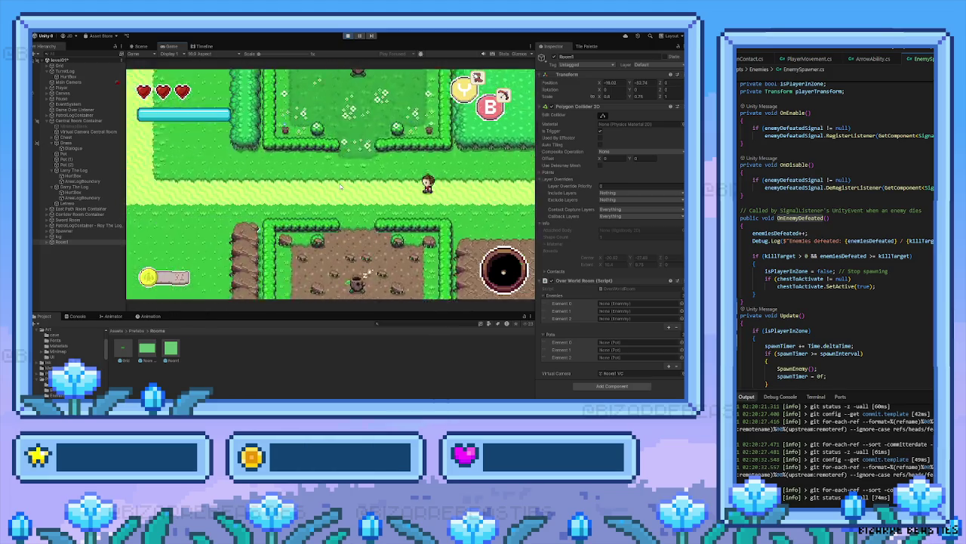
pyautogui.press('Right')
pyautogui.press('Left')
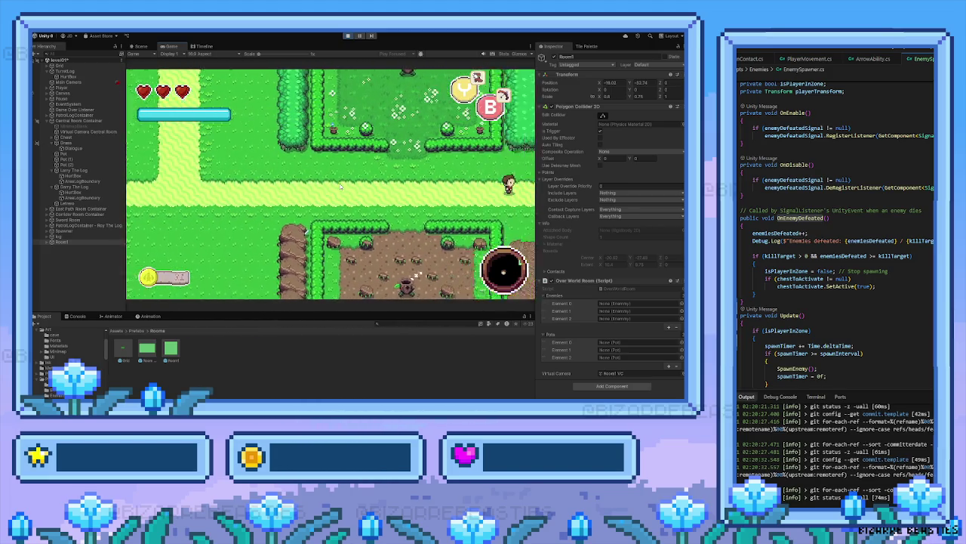
pyautogui.press('Right')
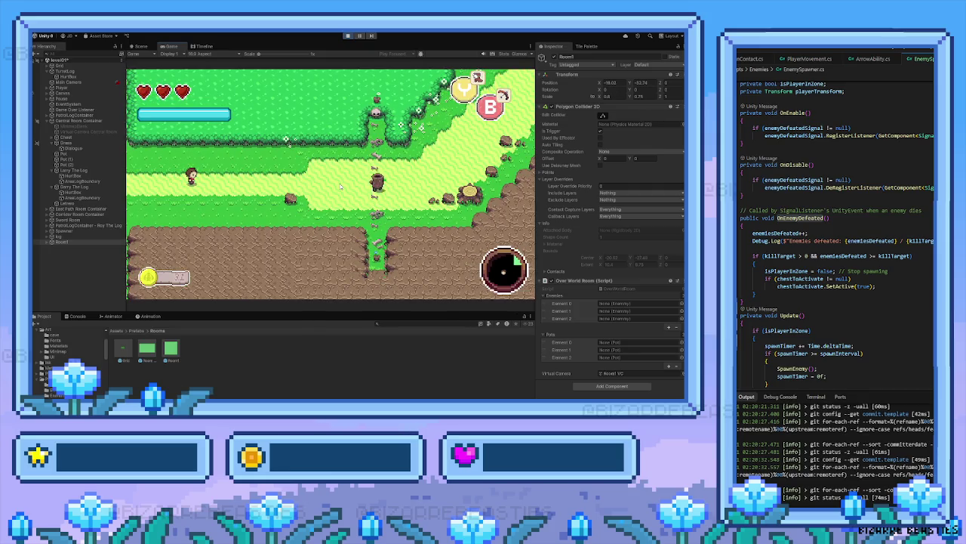
pyautogui.press('Right')
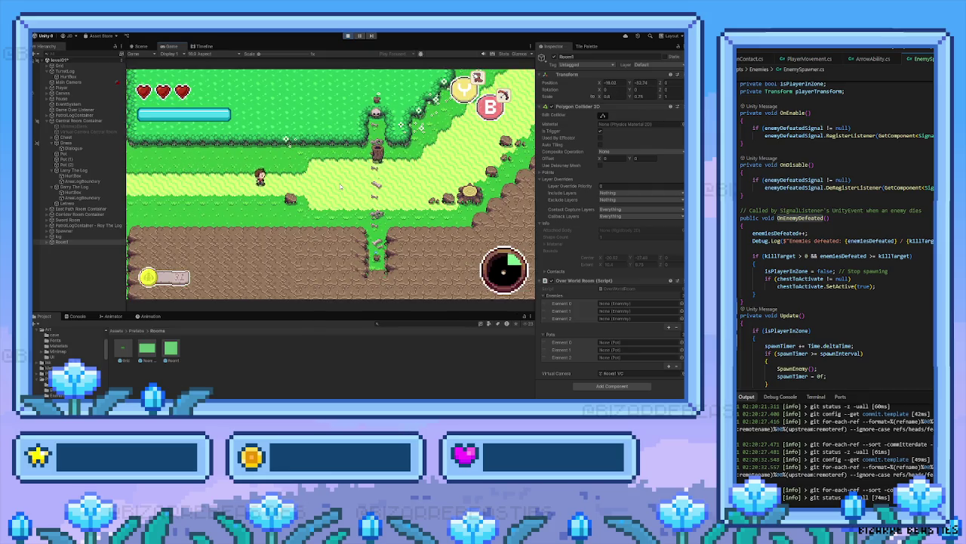
pyautogui.press('shift')
pyautogui.press('Up')
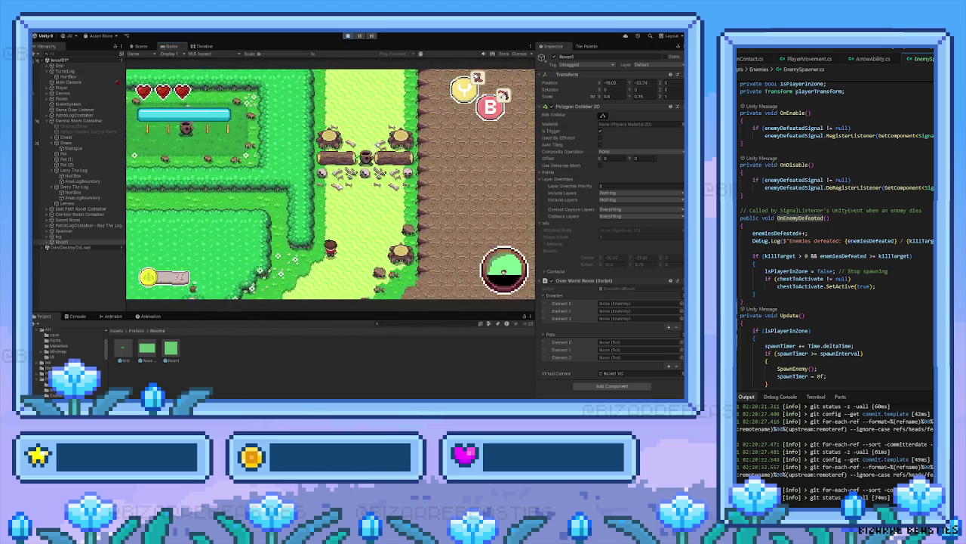
pyautogui.press('Down')
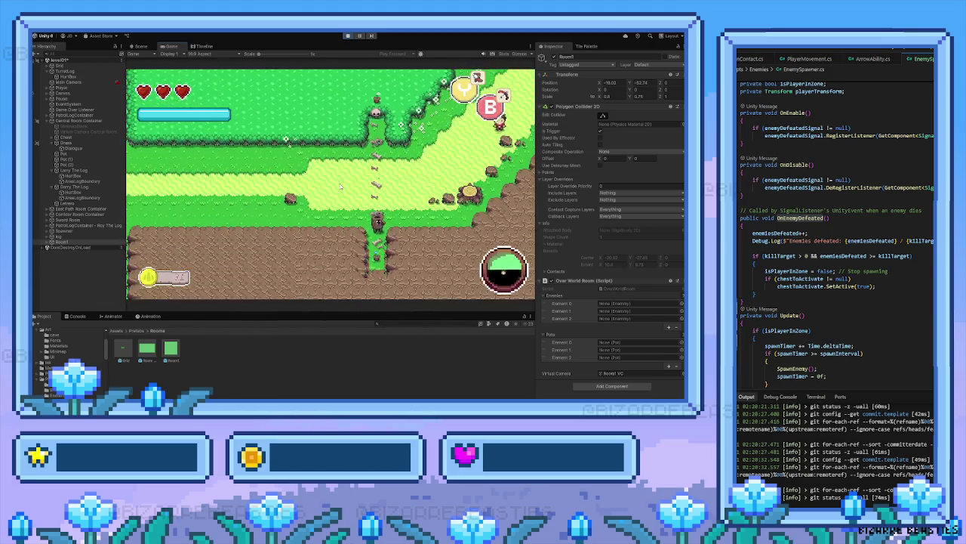
pyautogui.press('Left')
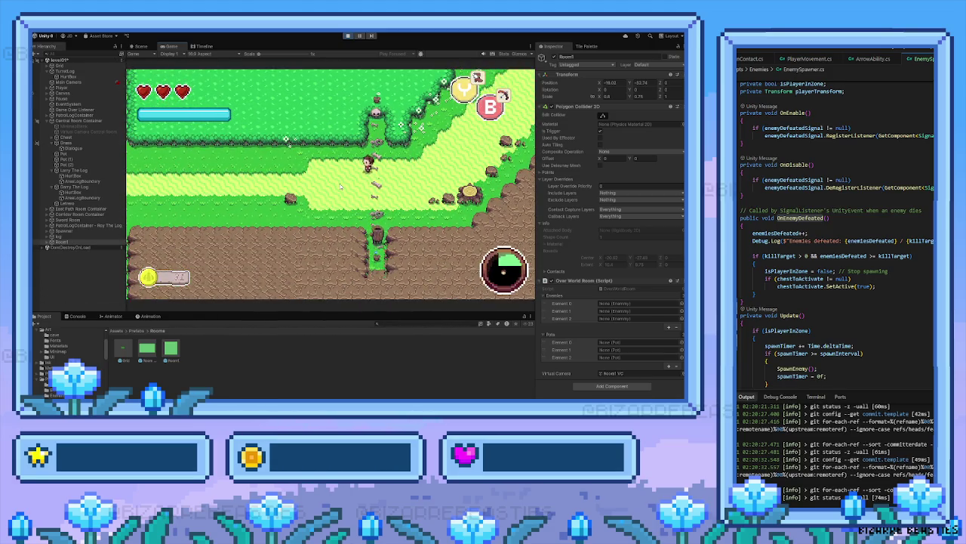
pyautogui.press('Left')
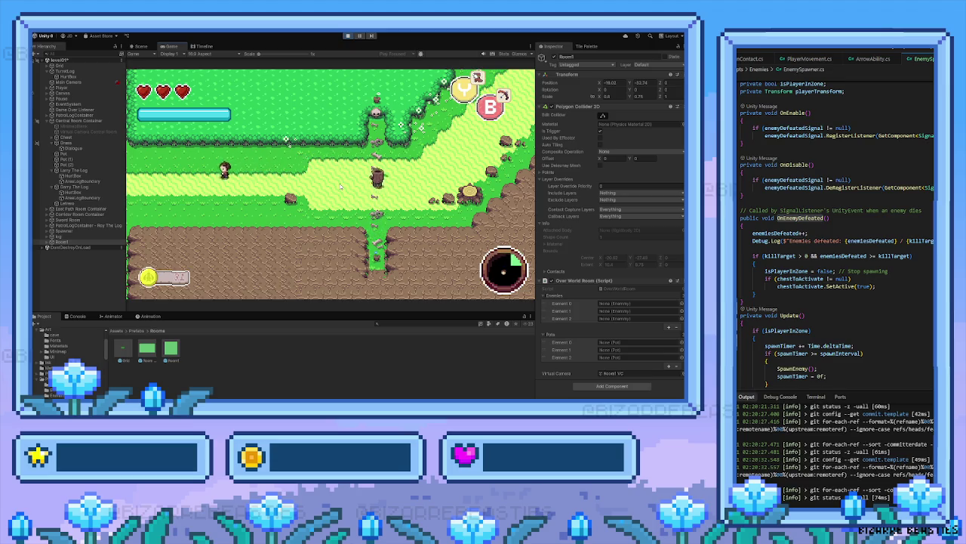
# Glance at the level map, then walk the player right and up in the Game view
pyautogui.click(141, 47)
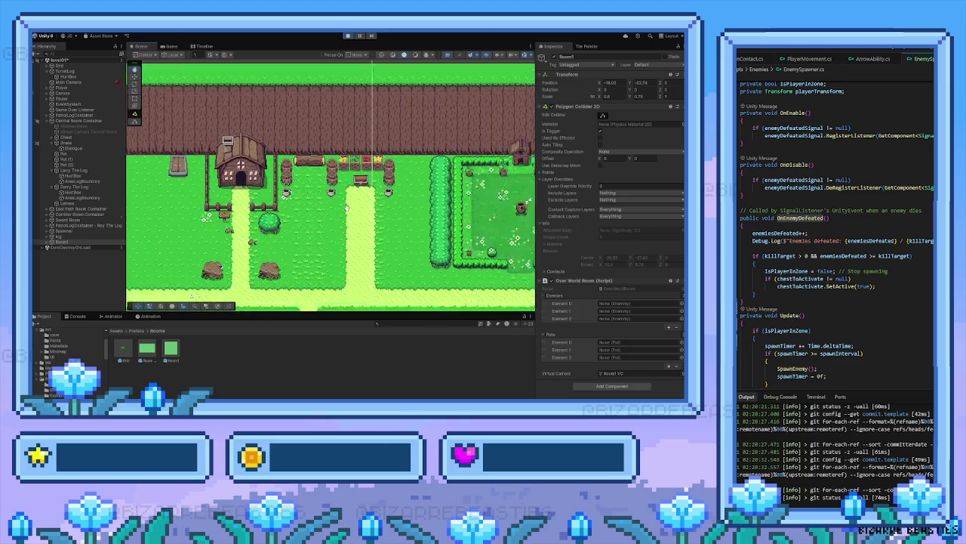
pyautogui.press('Right')
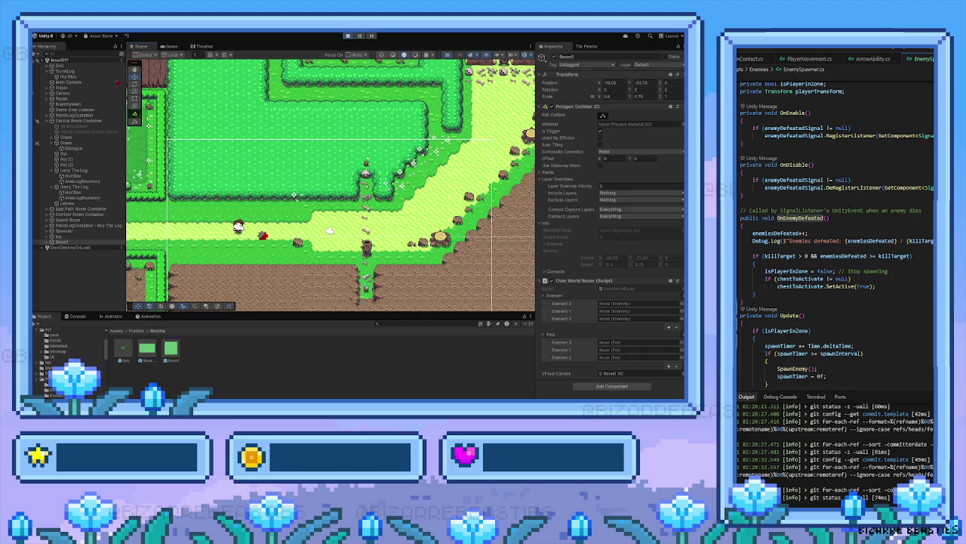
pyautogui.click(169, 46)
pyautogui.press('Right')
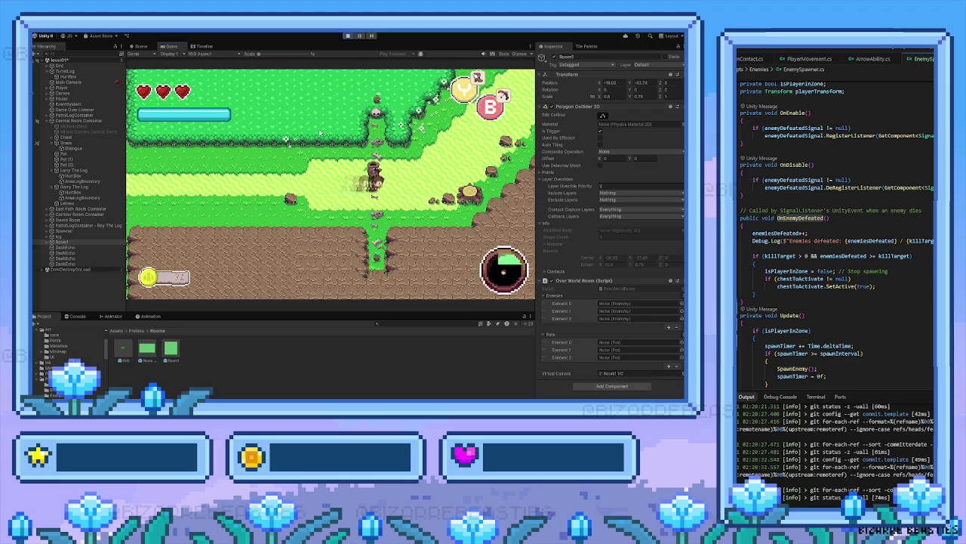
pyautogui.press('Up')
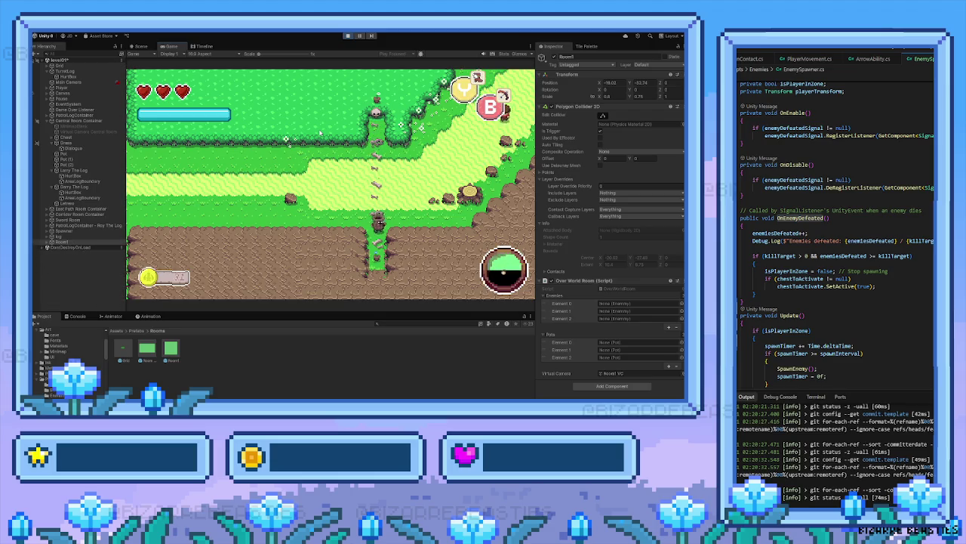
pyautogui.press('Down')
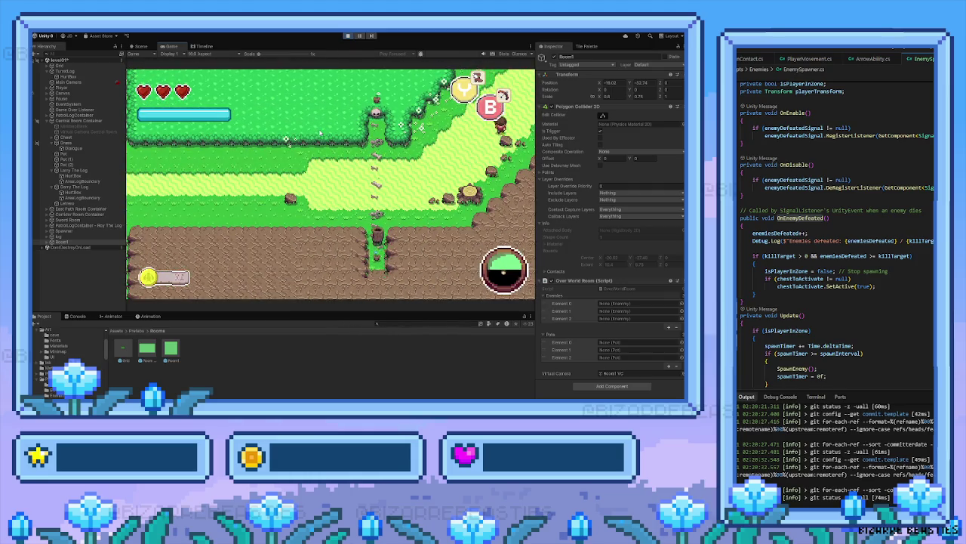
# Pan the Scene view across the map between brief walks in the Game view
pyautogui.click(140, 47)
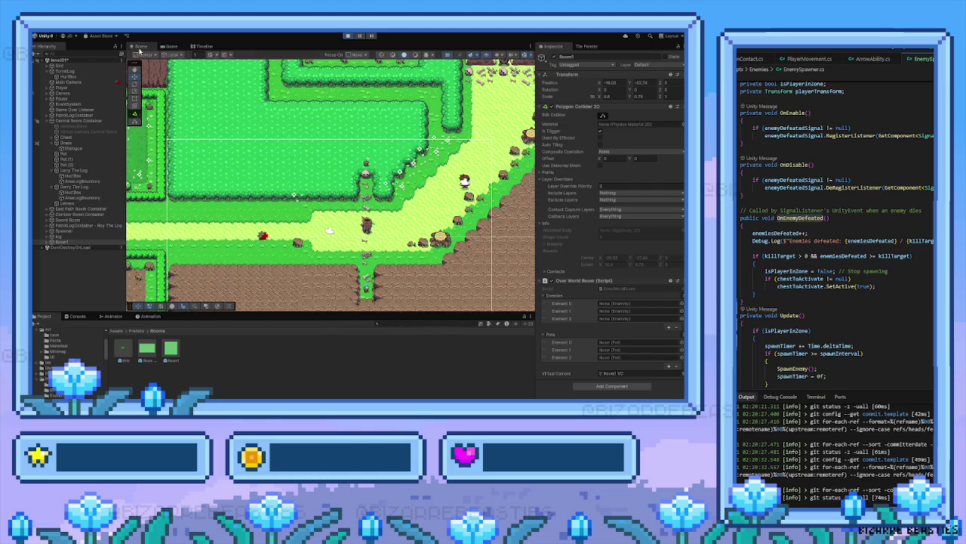
pyautogui.moveTo(456, 158); pyautogui.dragTo(394, 158)
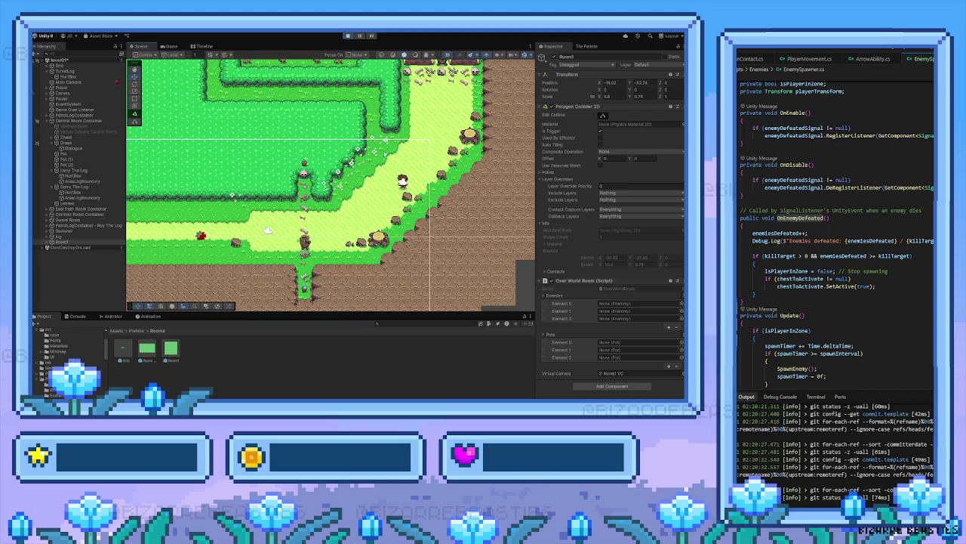
pyautogui.click(171, 47)
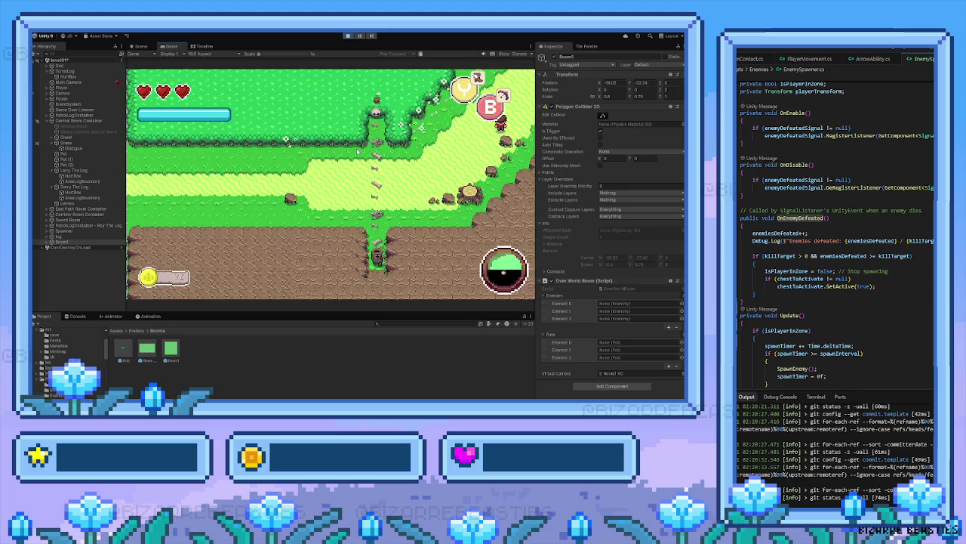
pyautogui.press('Up')
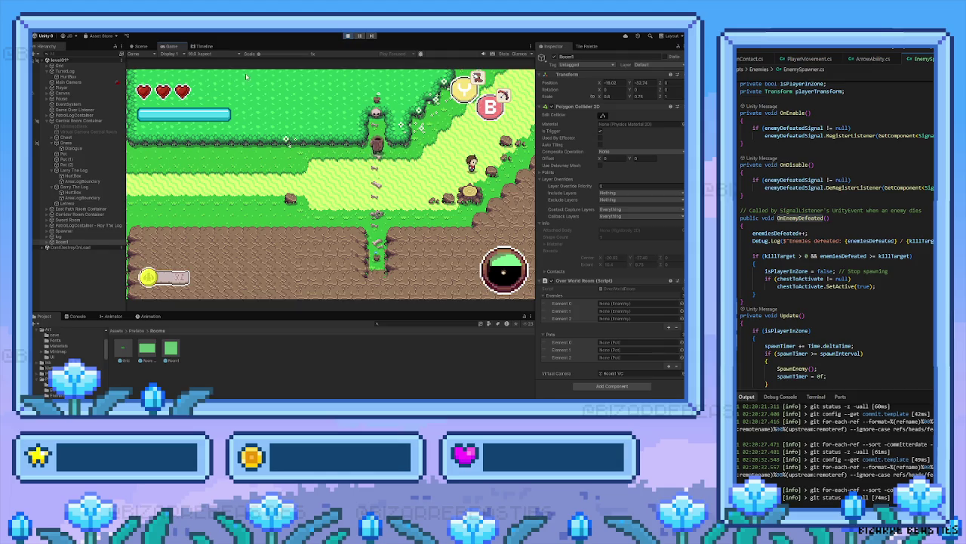
pyautogui.click(140, 46)
pyautogui.press('Down')
pyautogui.press('Right')
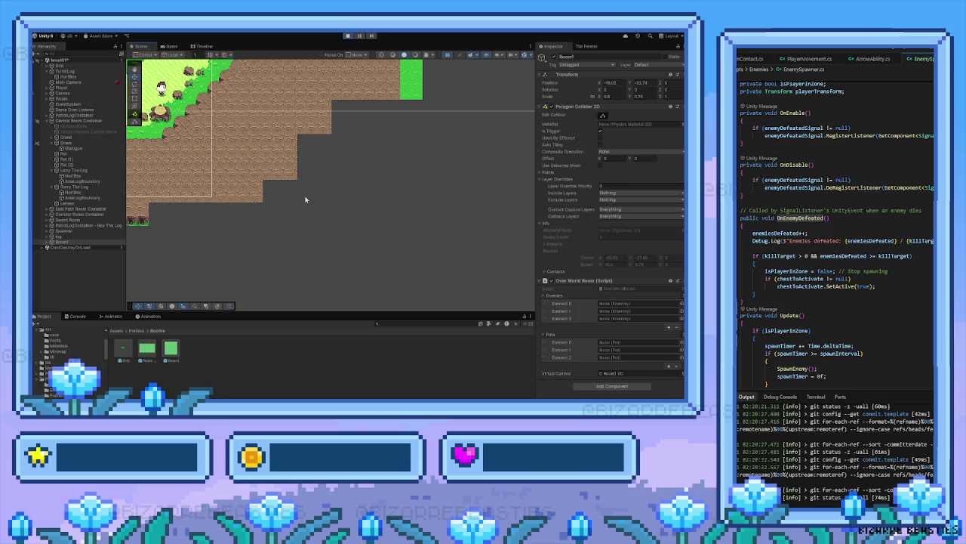
pyautogui.press('Up')
pyautogui.press('Left')
pyautogui.click(171, 46)
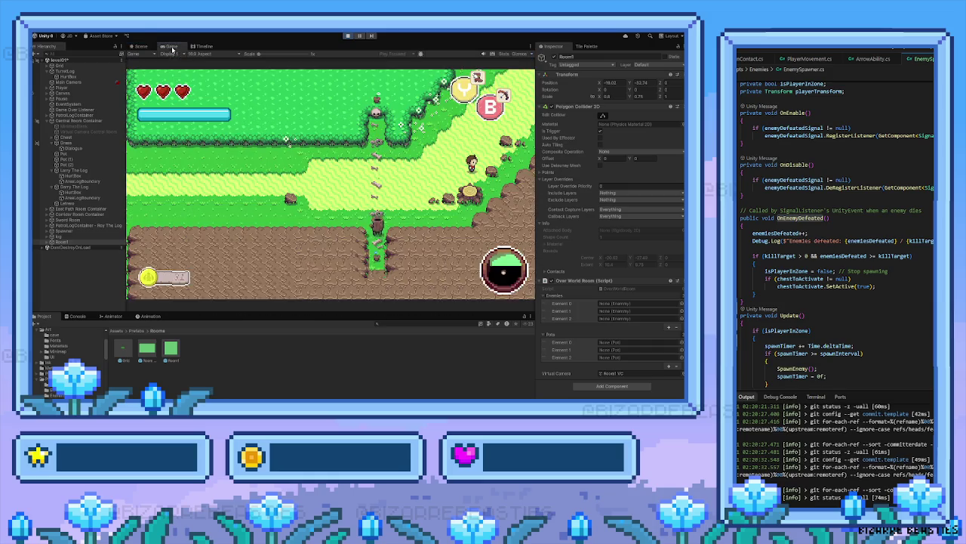
# Walk the player left across the field into the fenced room and dash back
pyautogui.press('Left')
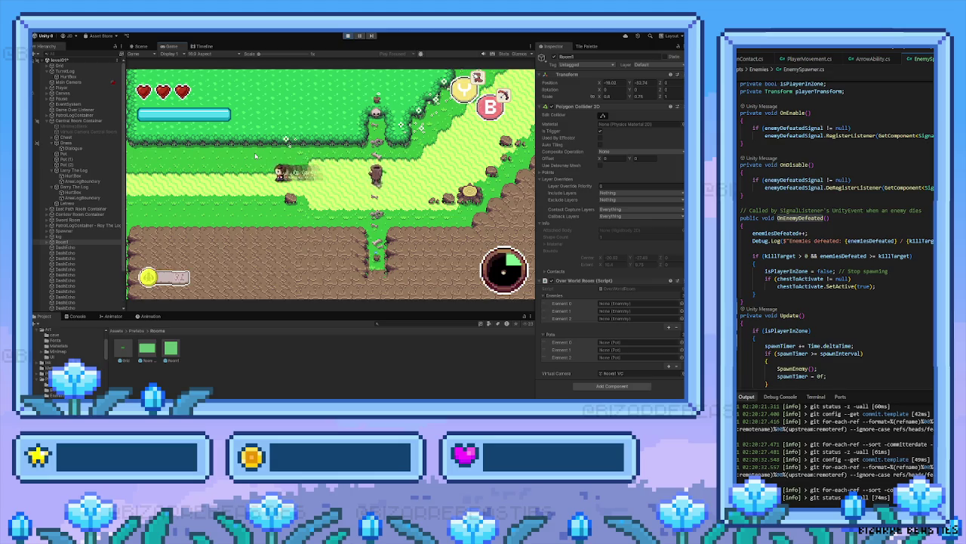
pyautogui.press('Left')
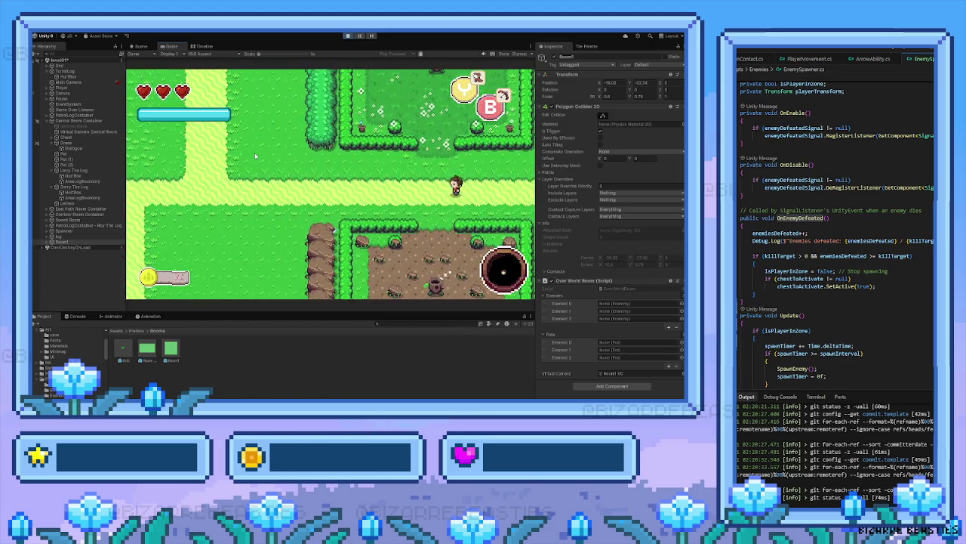
pyautogui.press('Left')
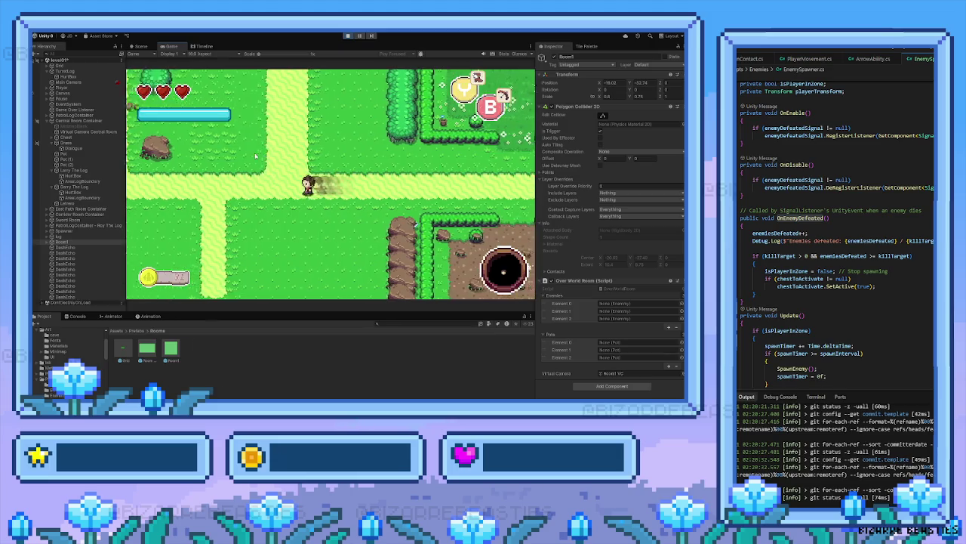
pyautogui.press('Left')
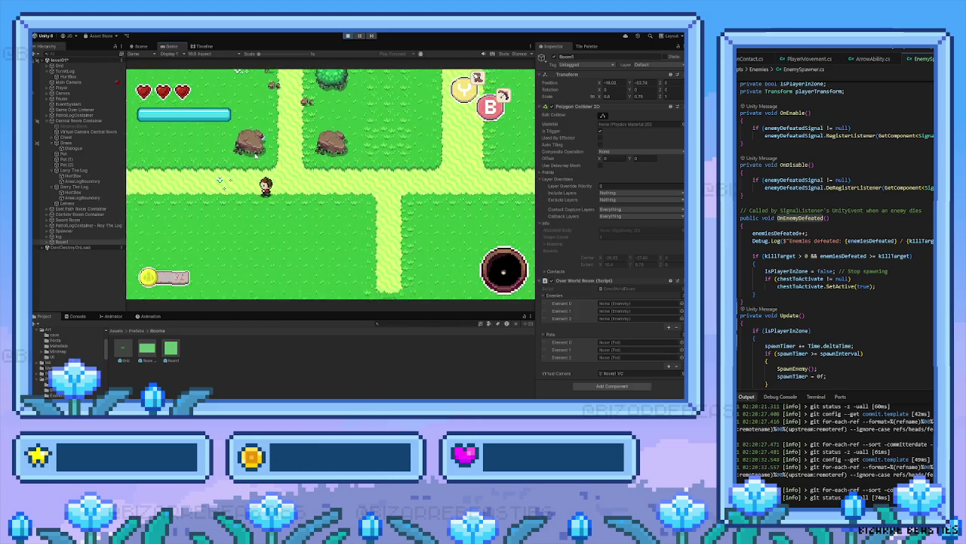
pyautogui.press('Down')
pyautogui.press('Left')
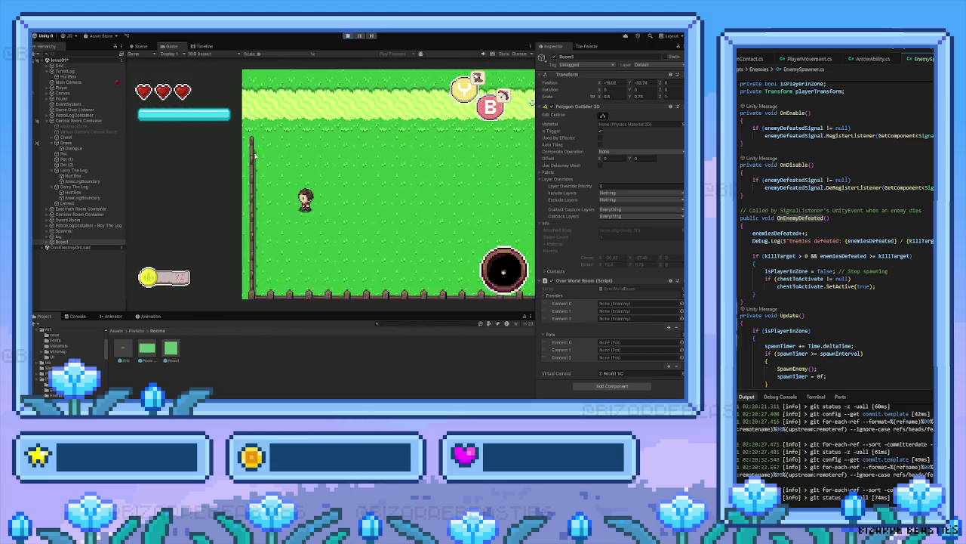
pyautogui.press('Left')
pyautogui.press('Up')
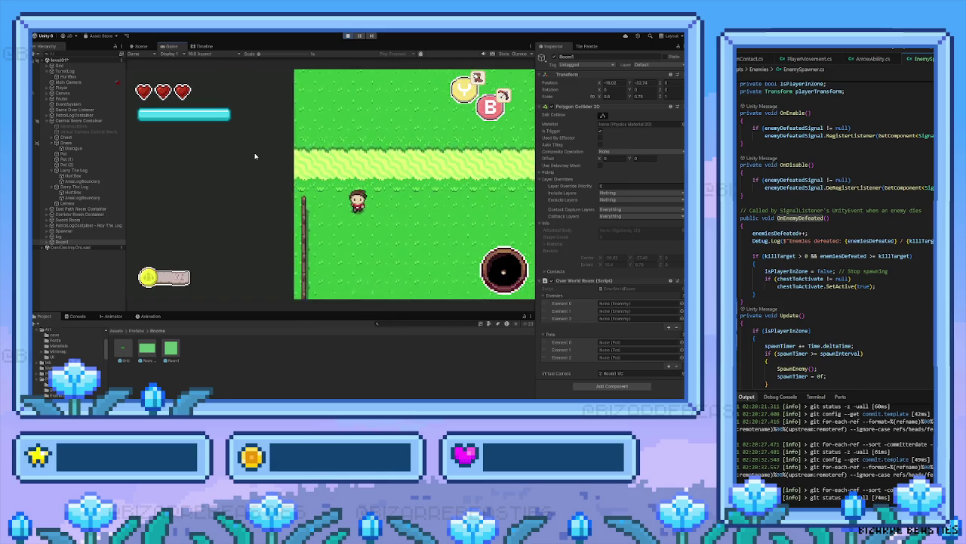
pyautogui.press('Left')
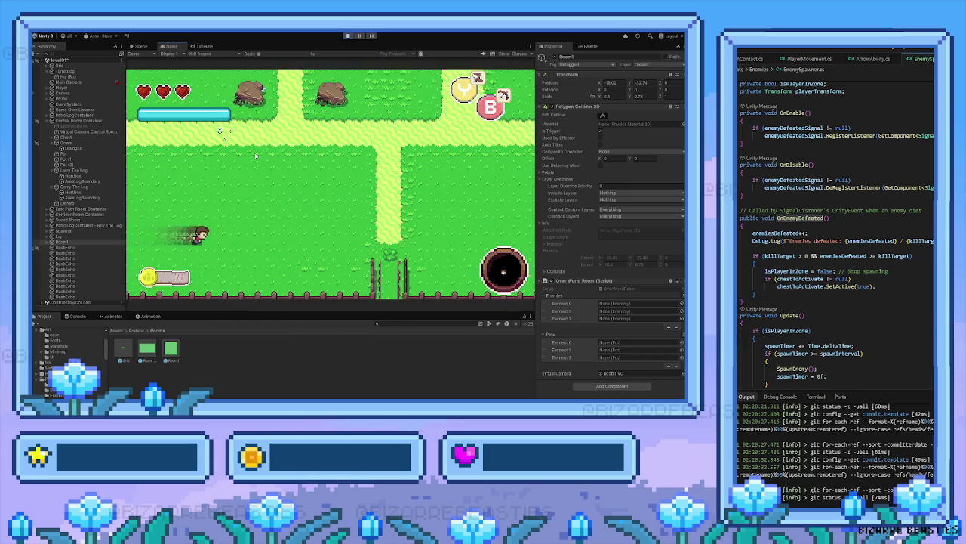
pyautogui.press('Down')
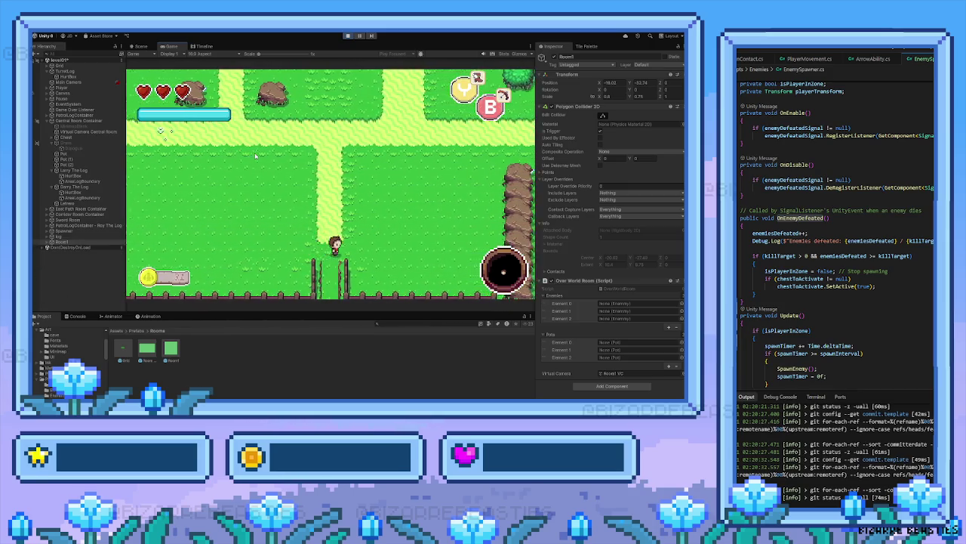
# Walk the player down through the log room into the hedge room among log enemies, then stop playing
pyautogui.press('Down')
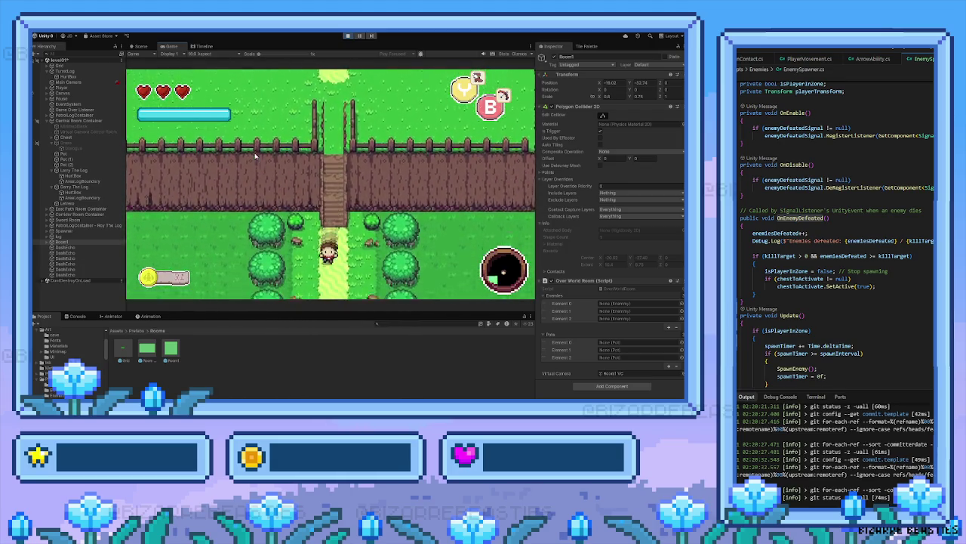
pyautogui.press('Down')
pyautogui.press('Left')
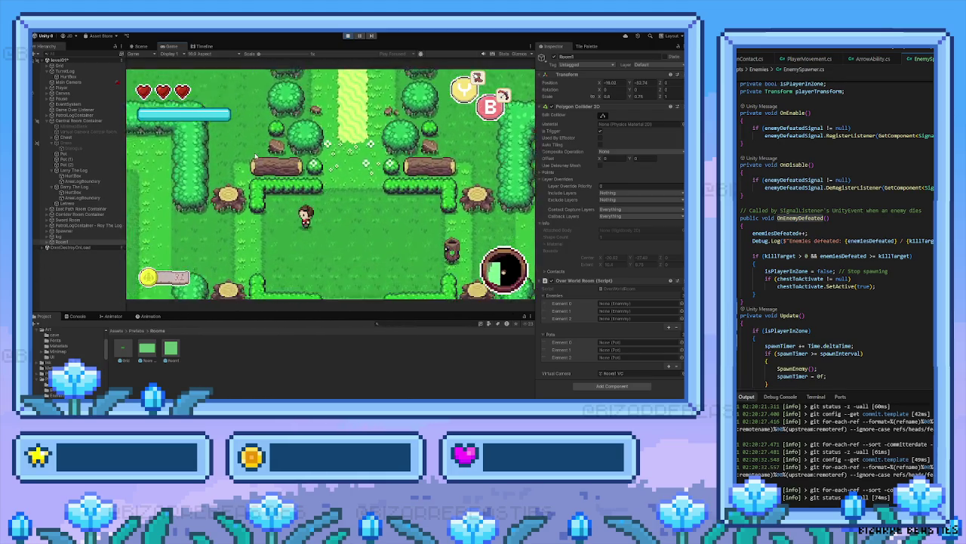
pyautogui.press('Left')
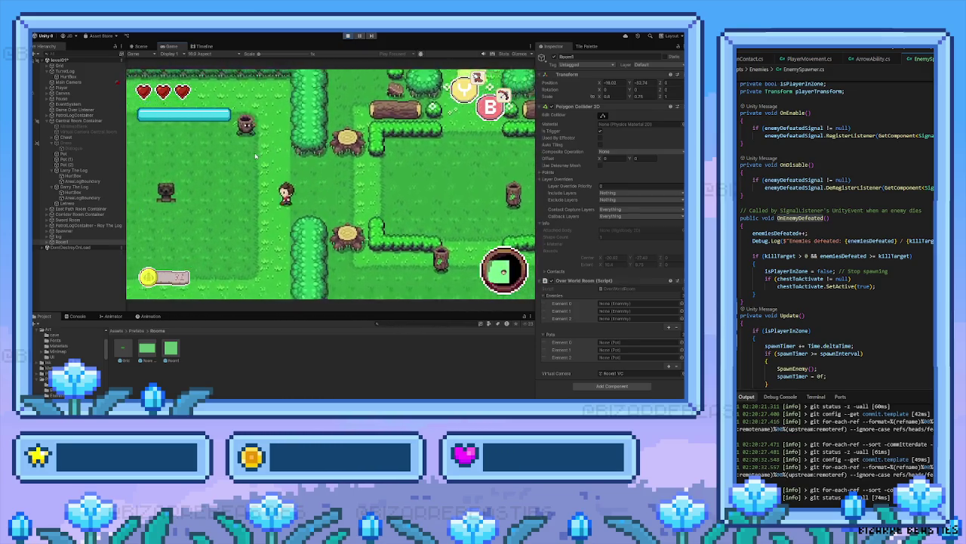
pyautogui.press('Left')
pyautogui.press('Up')
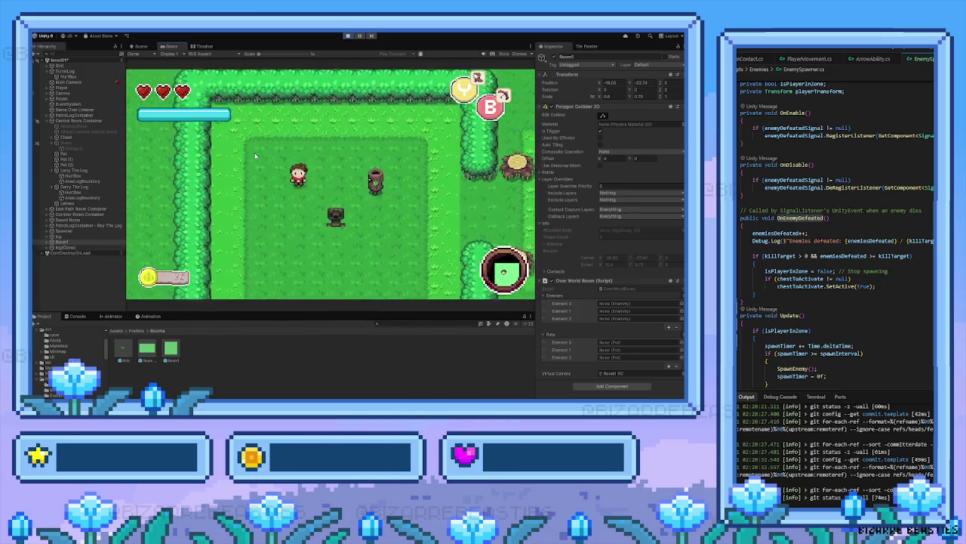
pyautogui.press('Right')
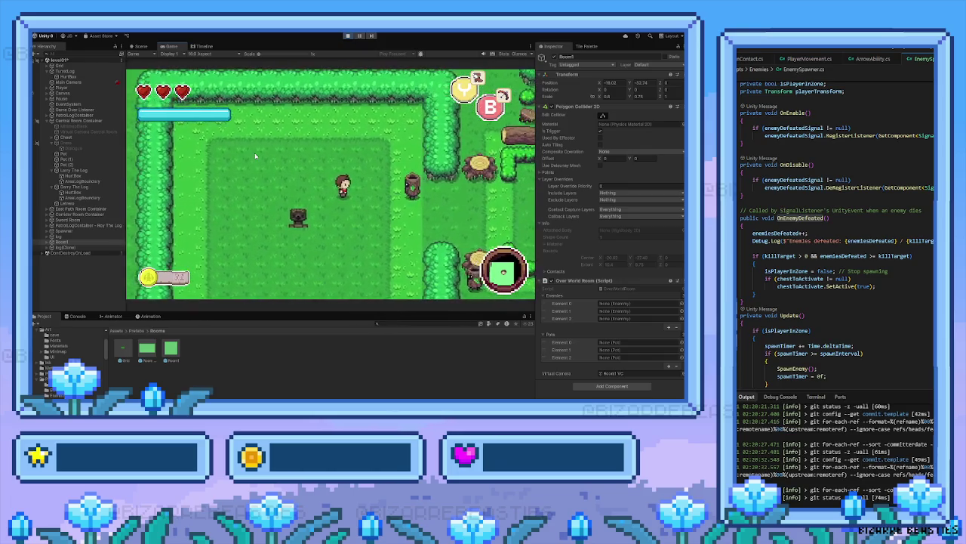
pyautogui.press('Right')
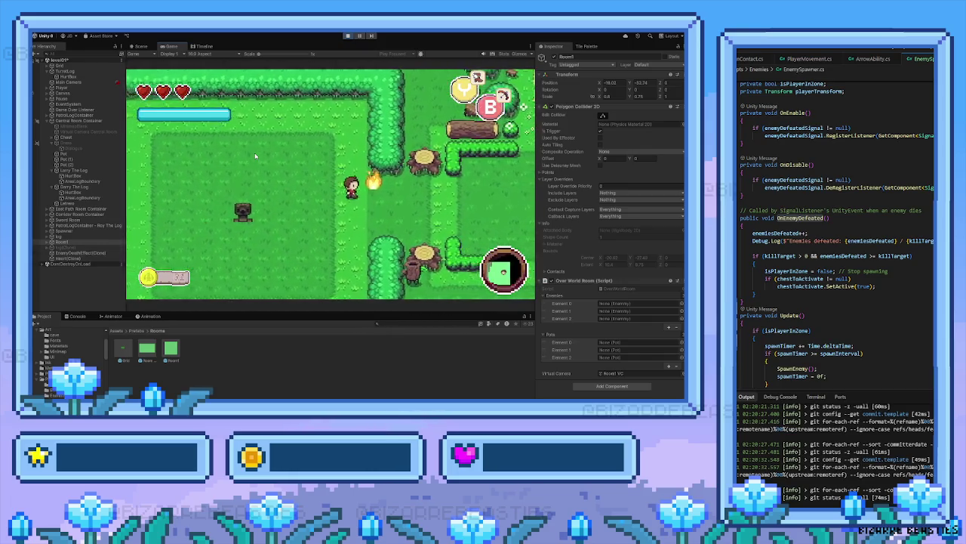
pyautogui.press('Left')
pyautogui.press('Down')
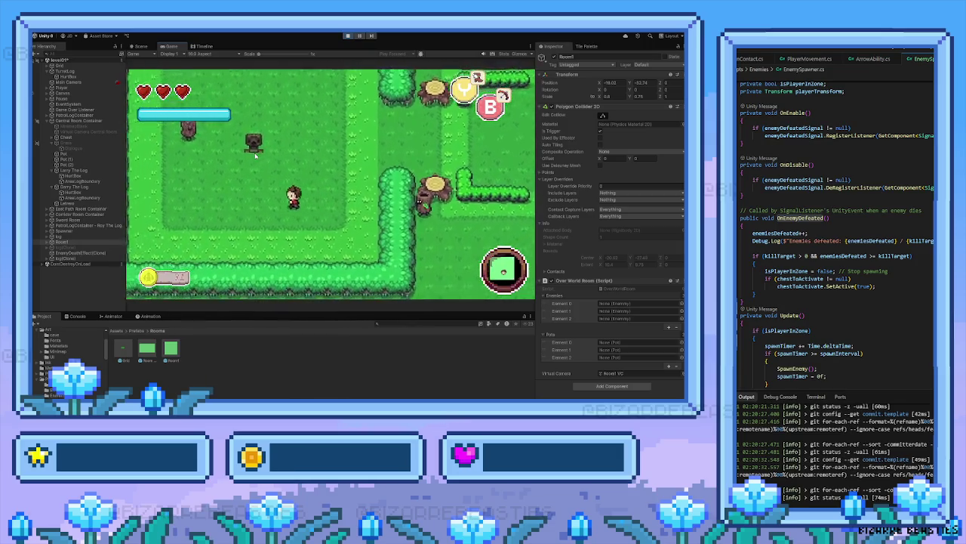
pyautogui.press('Right')
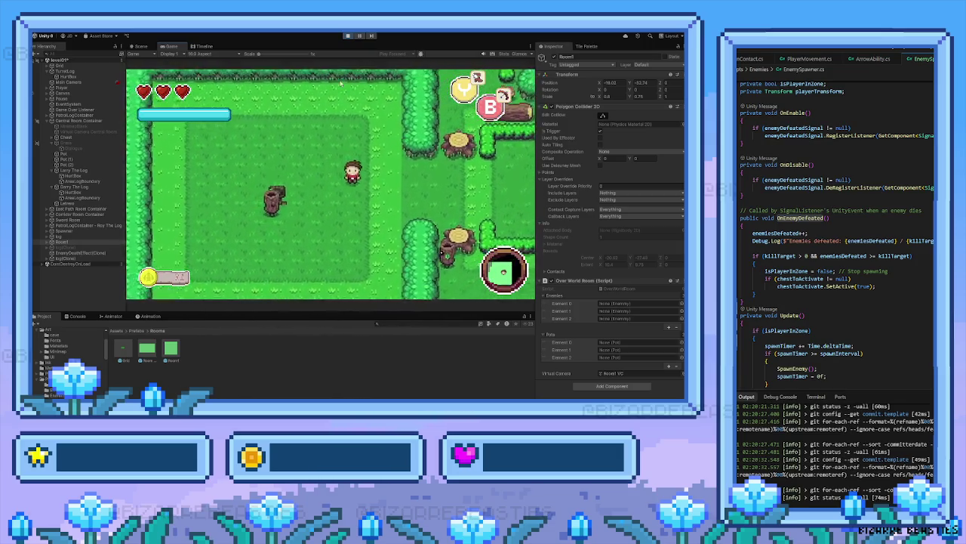
pyautogui.press('Down')
pyautogui.click(348, 36)
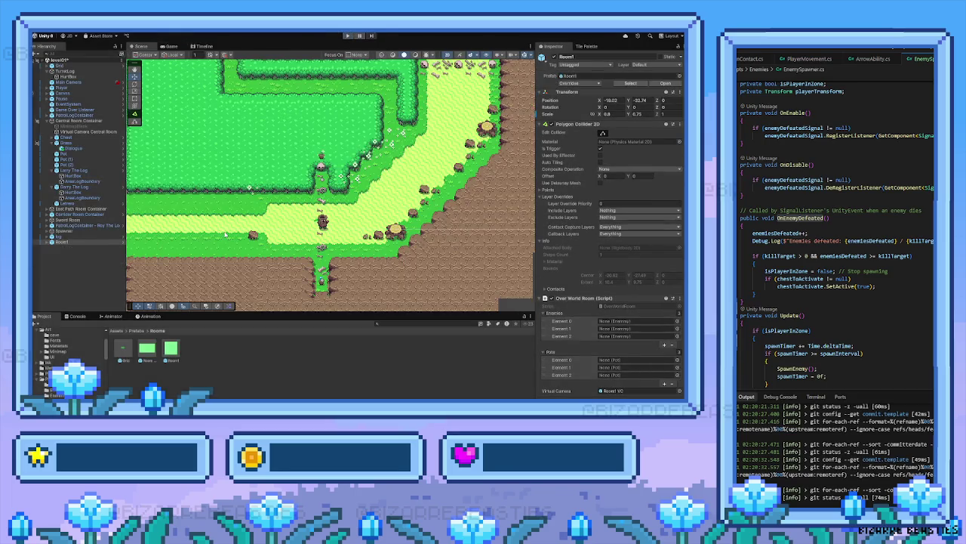
# Frame Room1 in the Scene view and clear its Over World Room Enemies list
pyautogui.moveTo(225, 235)
pyautogui.mouseDown()
pyautogui.moveTo(287, 173)
pyautogui.moveTo(379, 154)
pyautogui.mouseUp()
pyautogui.press('f')
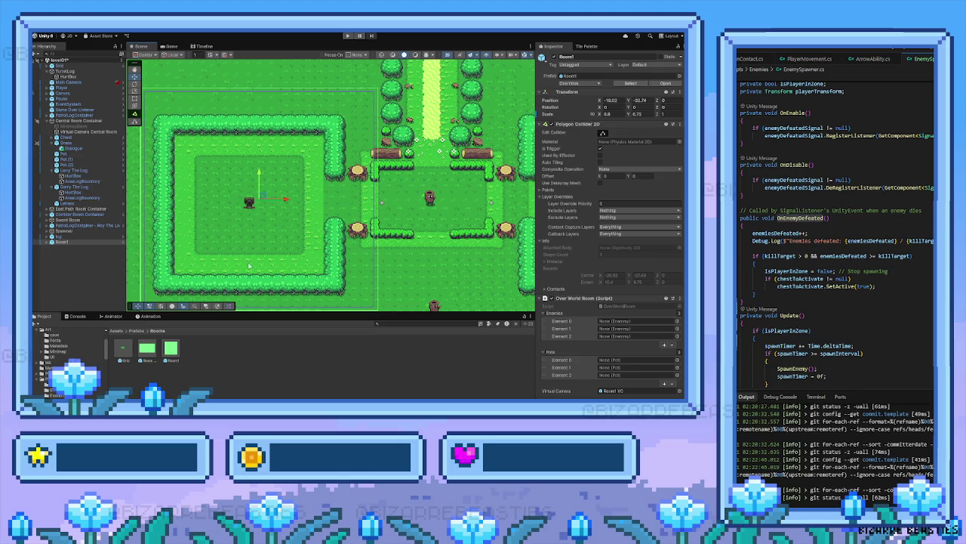
pyautogui.scroll(-1, 604, 317)
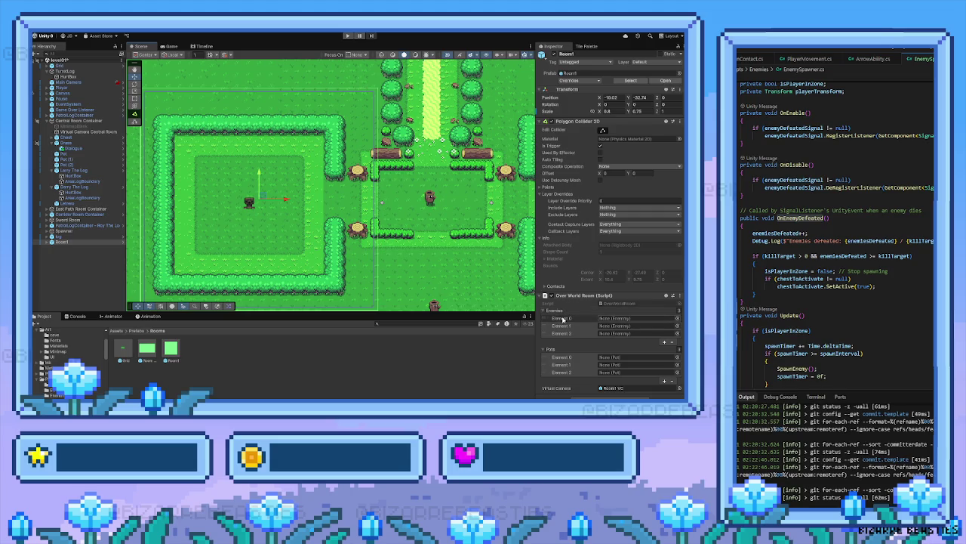
pyautogui.click(676, 341)
pyautogui.click(677, 339)
pyautogui.click(678, 332)
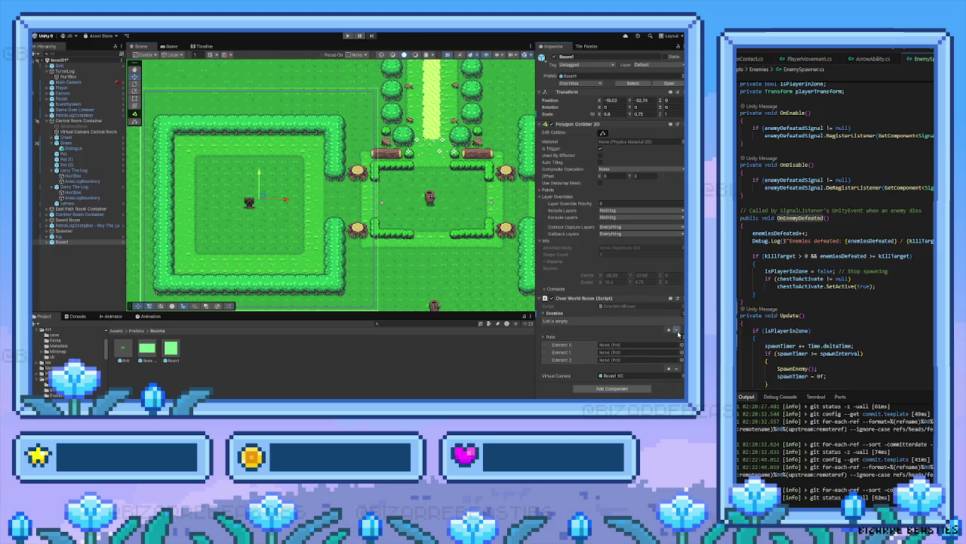
# Remove every entry from Room1's Pots list, leaving it empty
pyautogui.click(678, 368)
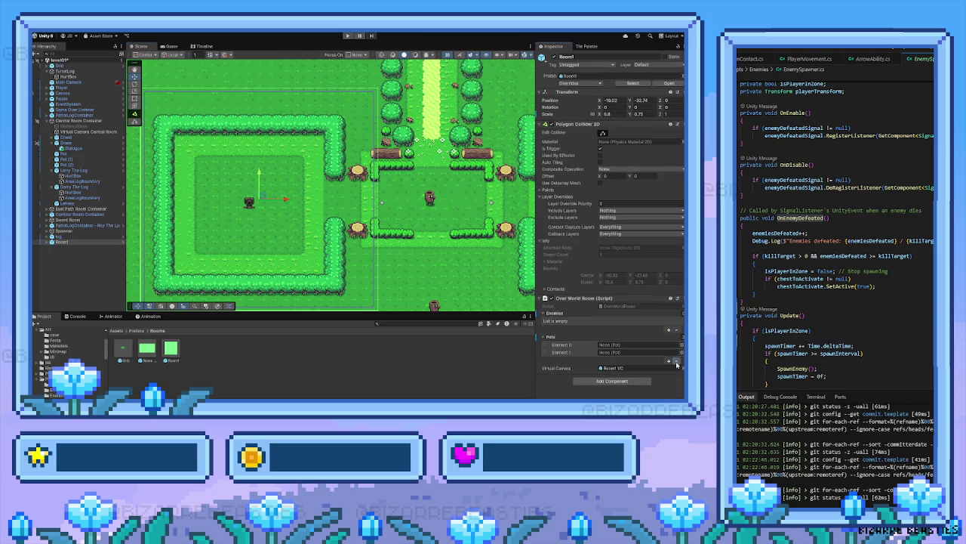
pyautogui.click(677, 360)
pyautogui.click(677, 352)
pyautogui.click(650, 360)
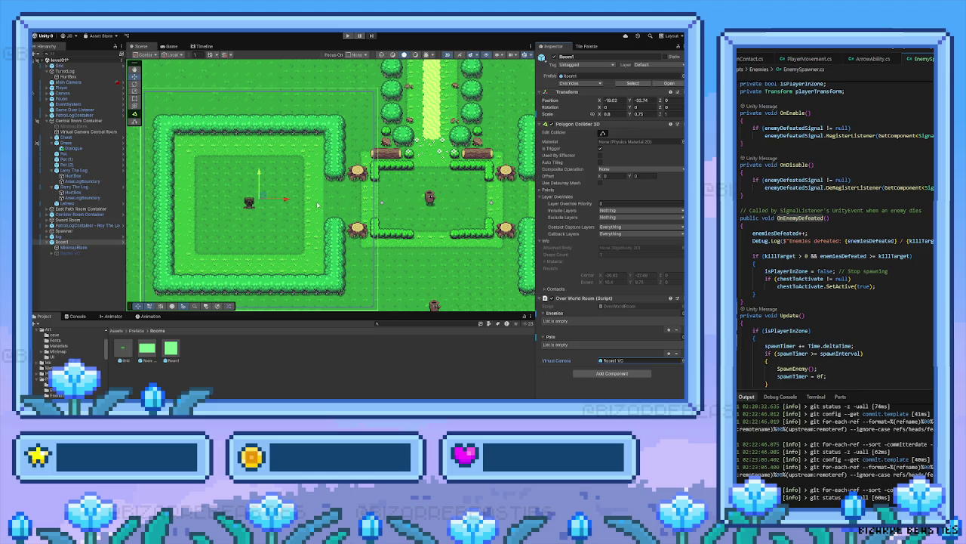
pyautogui.scroll(-2, 306, 192)
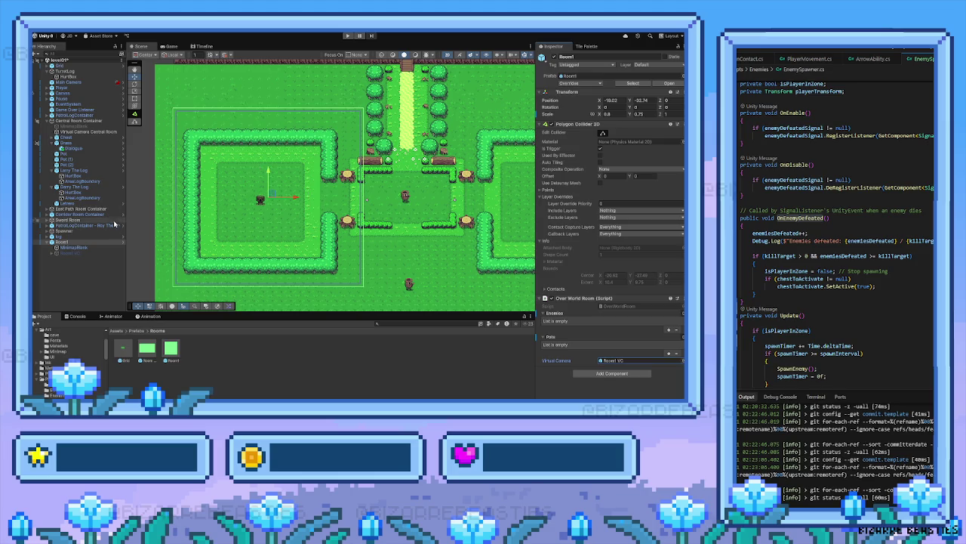
# Rename the Room1 object to 'Left Spawner Container'
pyautogui.click(578, 57)
pyautogui.write('Left Spawner Container')
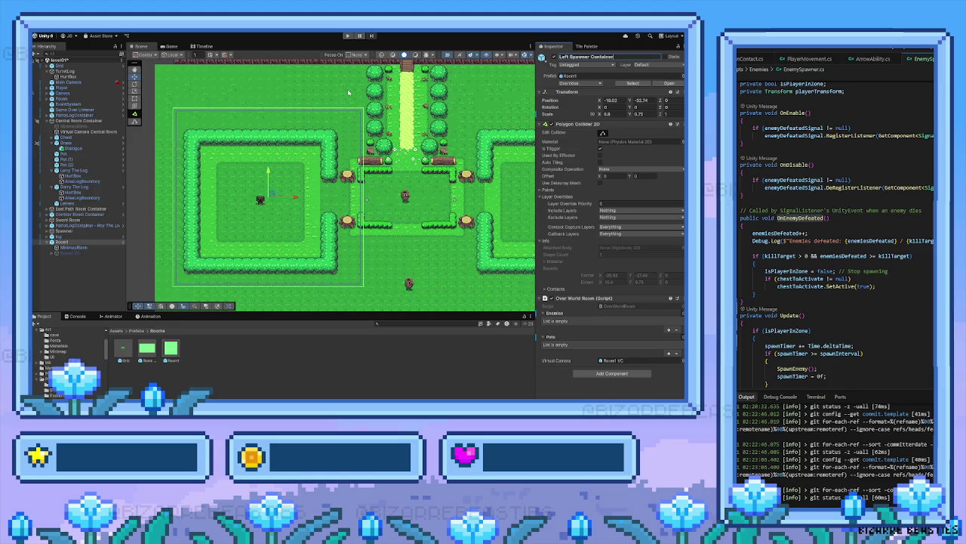
pyautogui.press('Return')
pyautogui.click(348, 92)
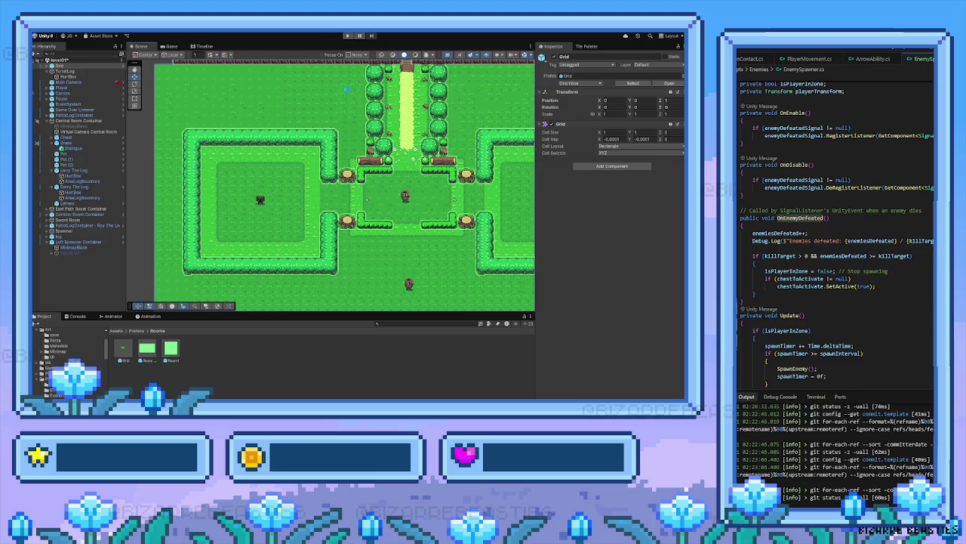
# Locate the room's virtual camera, Room1 VC, and review its settings
pyautogui.click(187, 217)
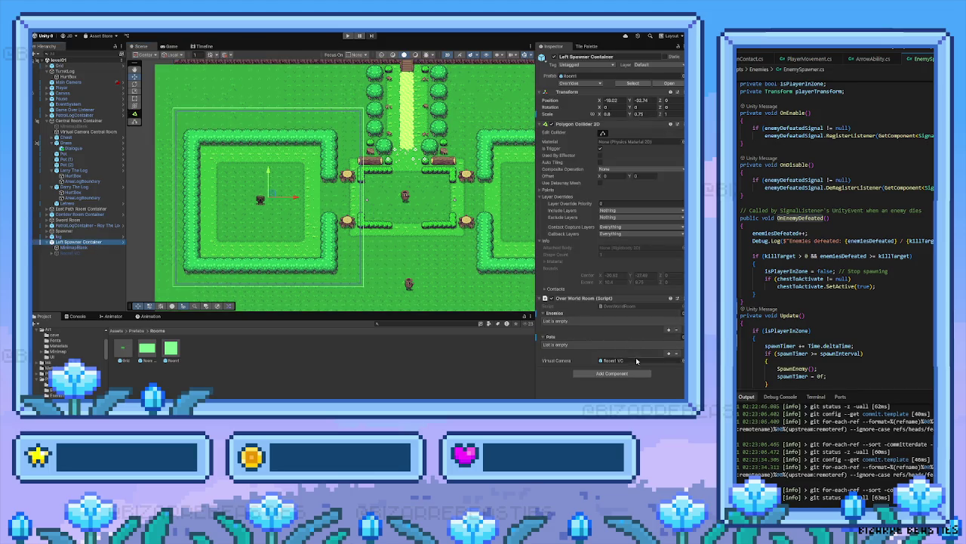
pyautogui.click(629, 361)
pyautogui.click(50, 253)
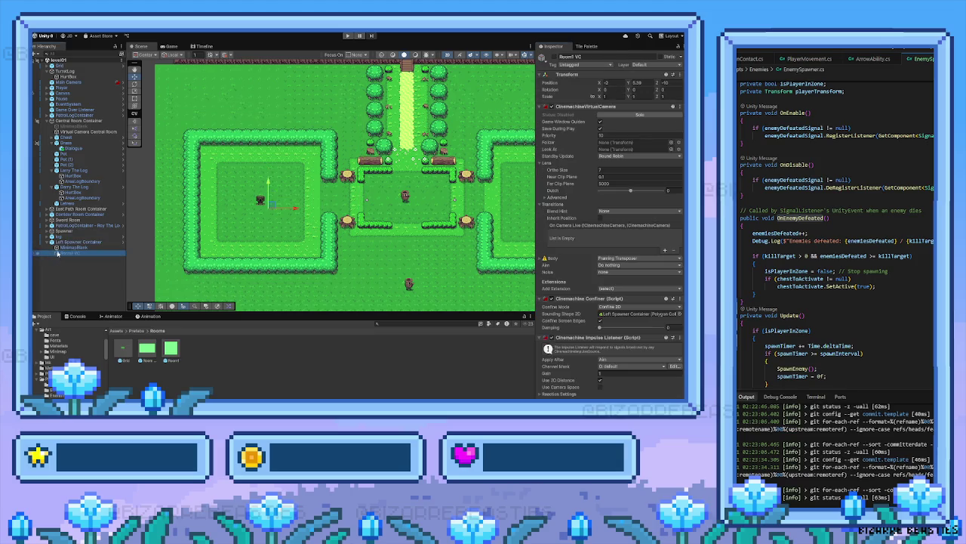
pyautogui.click(55, 247)
pyautogui.click(51, 242)
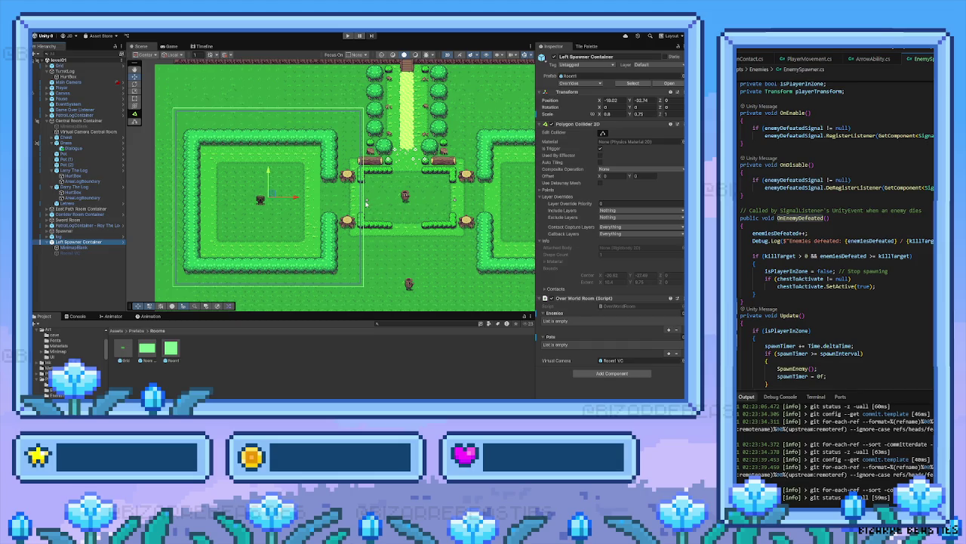
pyautogui.click(348, 36)
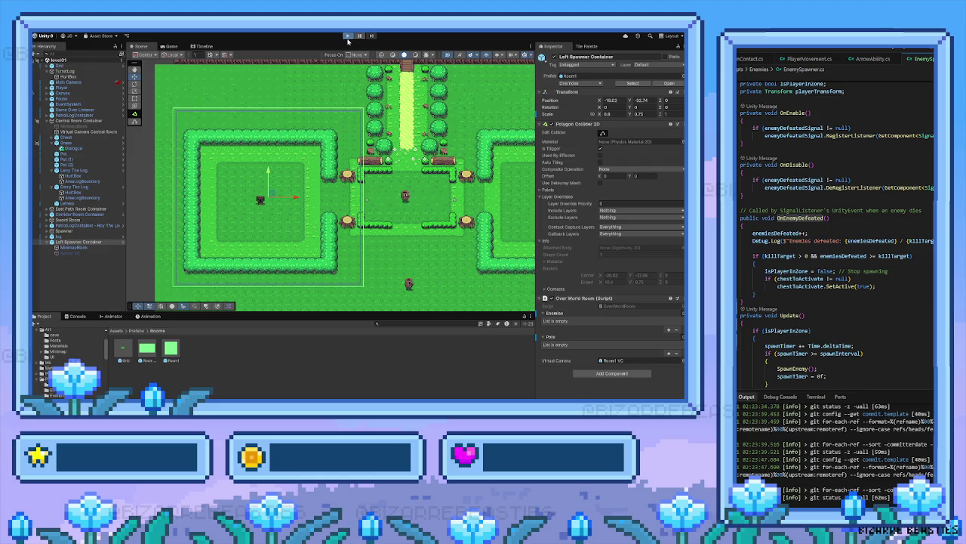
# Walk the hero down the path and through the gate into the left spawner room
pyautogui.press('Down')
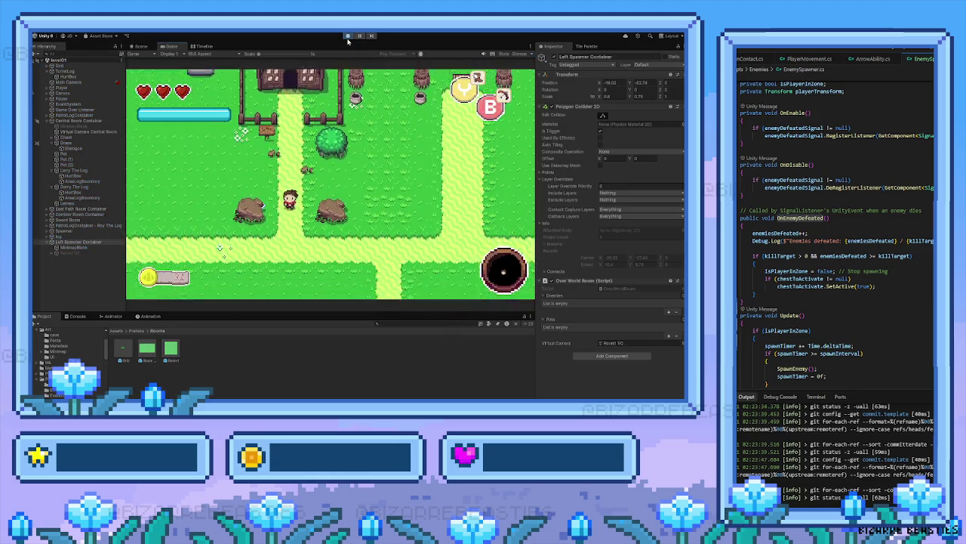
pyautogui.press('Down')
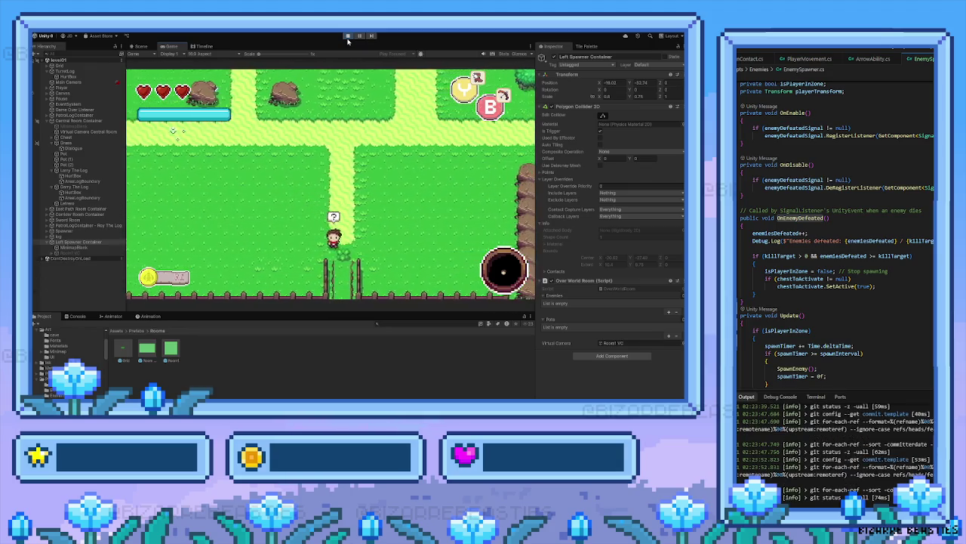
pyautogui.press('Down')
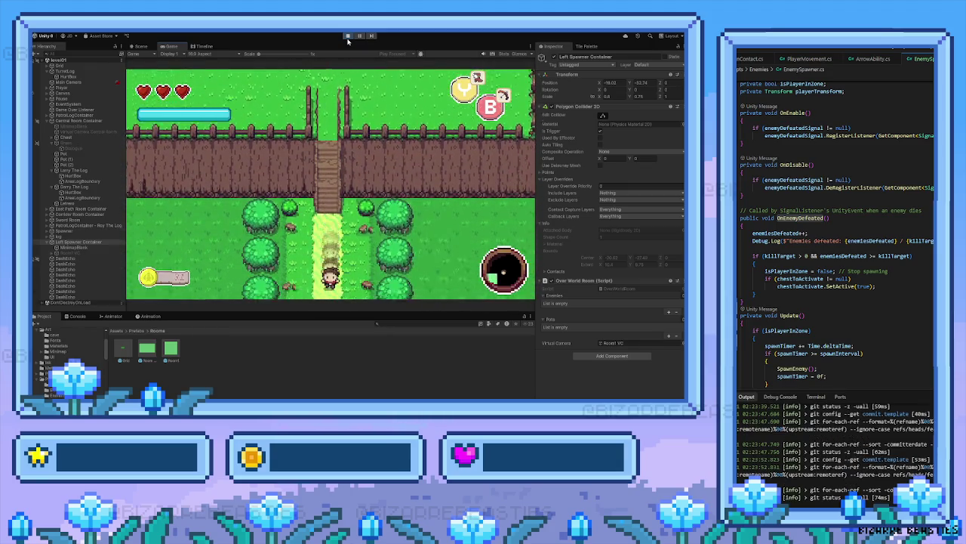
pyautogui.press('Down')
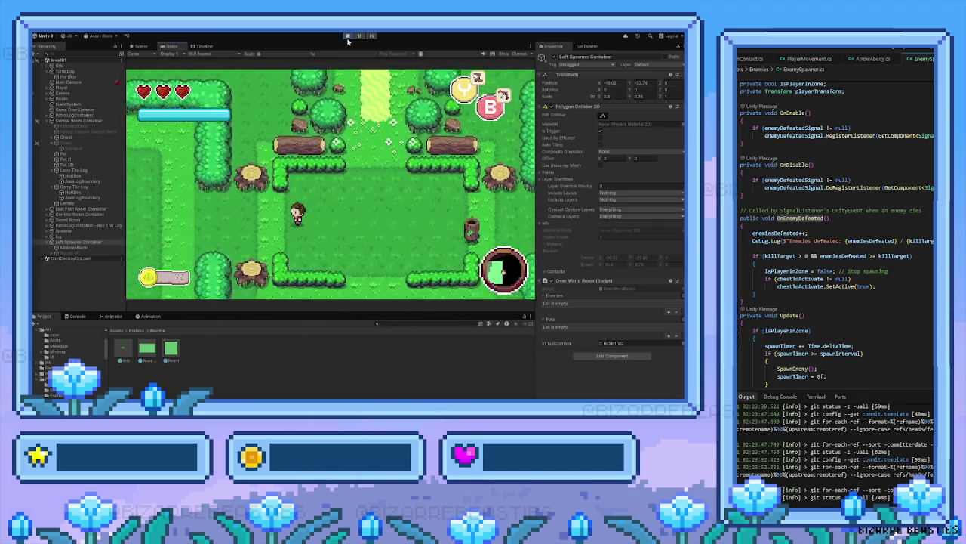
# Move around the room among the spawned log enemies, then stop the playtest
pyautogui.press('Right')
pyautogui.press('Left')
pyautogui.press('Up')
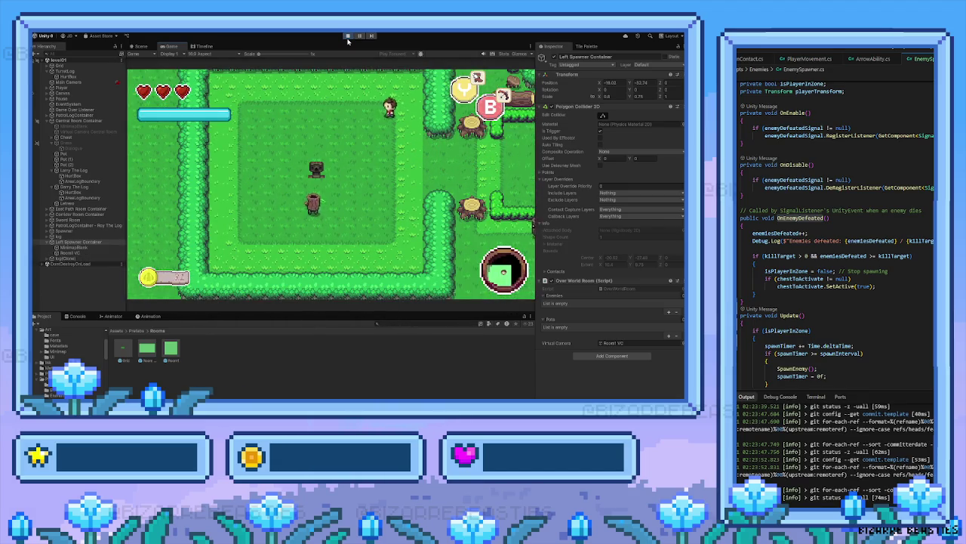
pyautogui.press('Left')
pyautogui.press('Down')
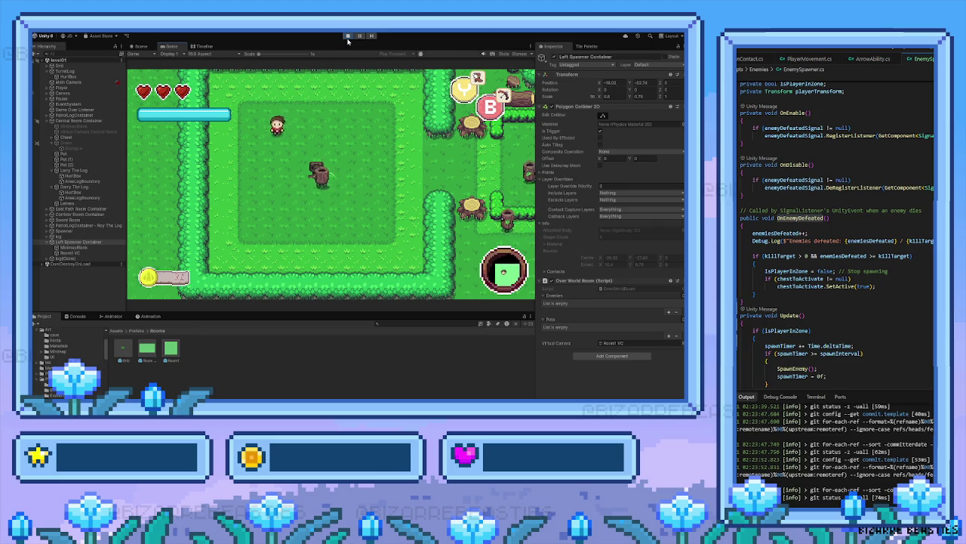
pyautogui.press('Down')
pyautogui.press('Left')
pyautogui.press('Up')
pyautogui.press('Right')
pyautogui.click(348, 36)
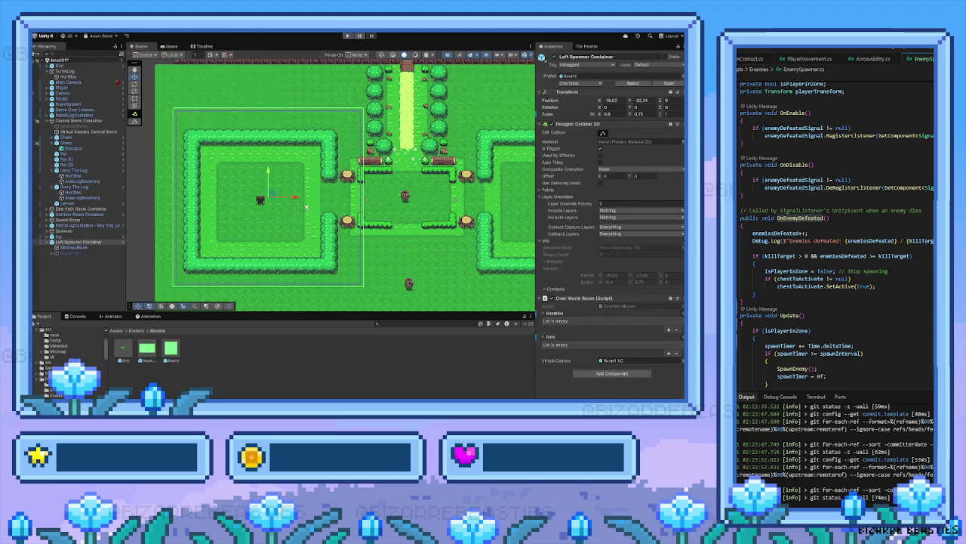
# Shift the Left Spawner Container bounds and scale them narrower and shorter
pyautogui.moveTo(295, 199); pyautogui.dragTo(274, 169)
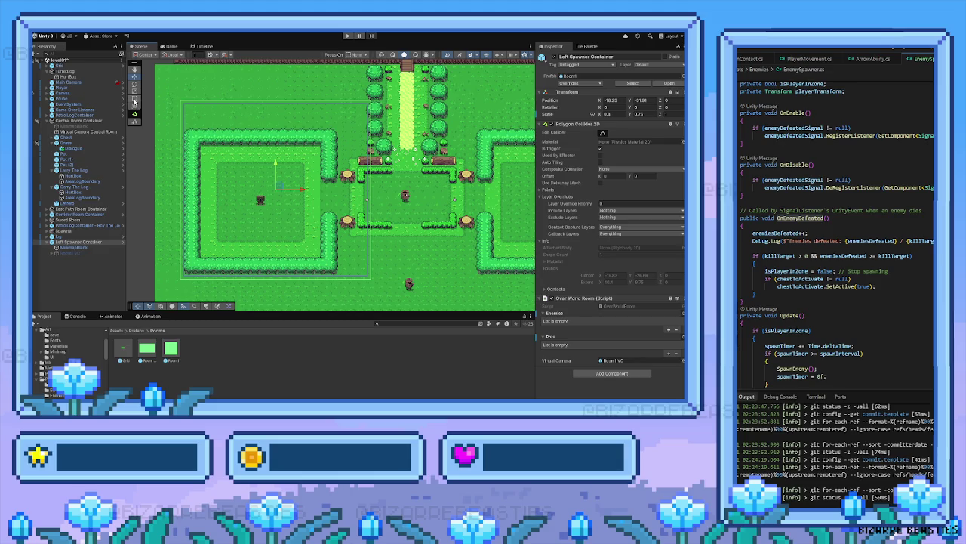
pyautogui.click(134, 86)
pyautogui.click(134, 92)
pyautogui.moveTo(277, 167); pyautogui.dragTo(283, 177)
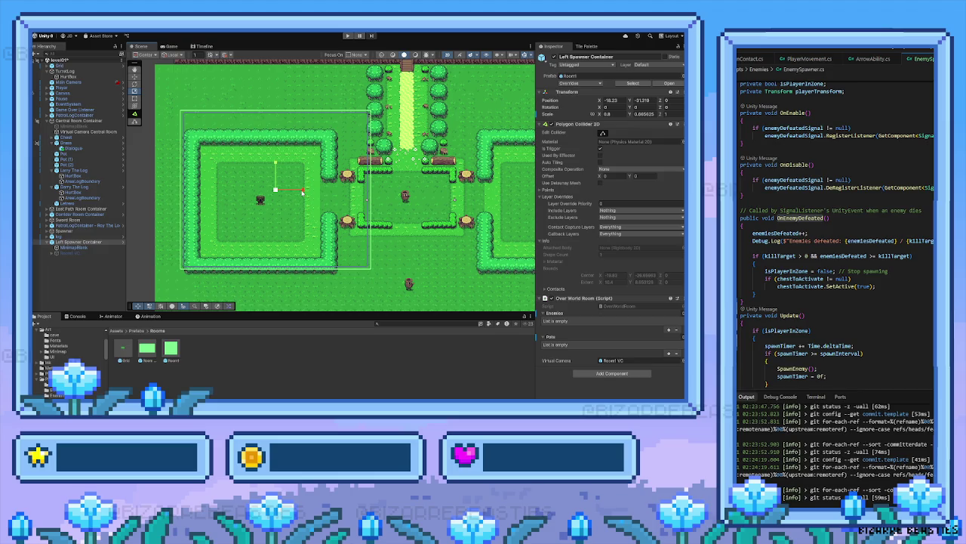
pyautogui.moveTo(302, 192); pyautogui.dragTo(298, 193)
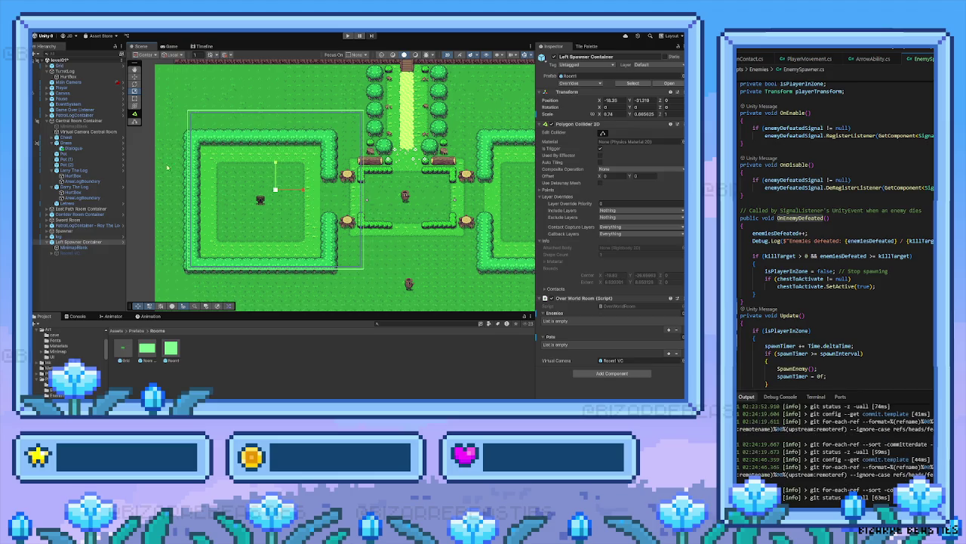
pyautogui.moveTo(277, 191); pyautogui.dragTo(269, 198)
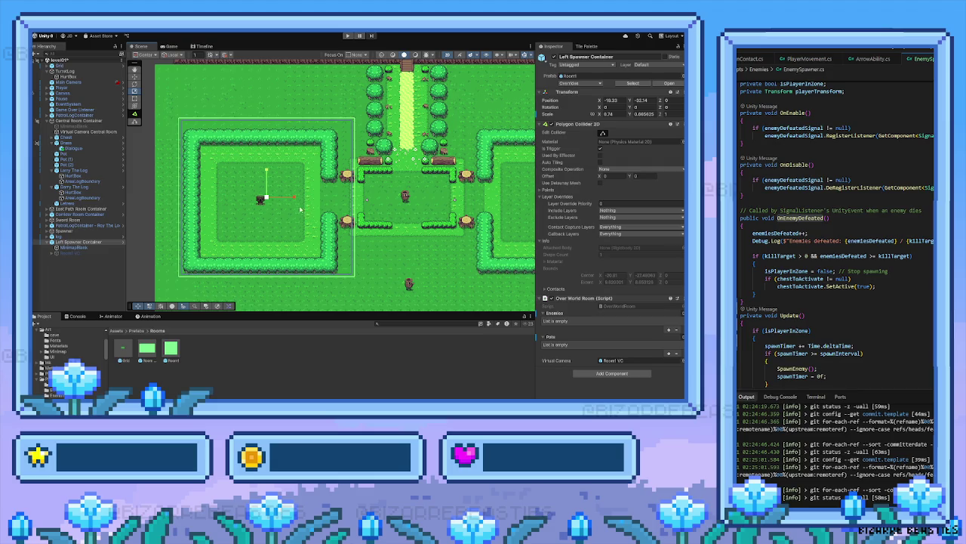
pyautogui.moveTo(293, 198); pyautogui.dragTo(267, 176)
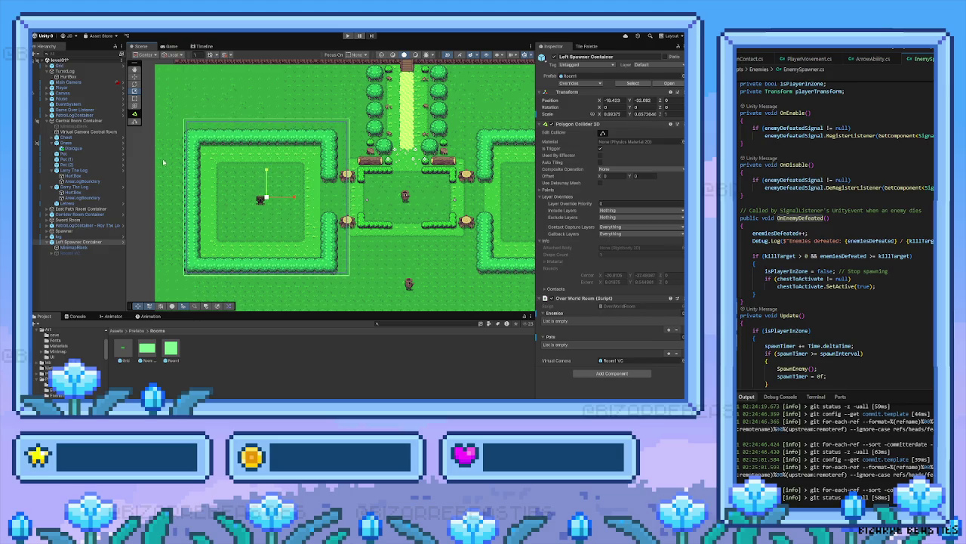
pyautogui.moveTo(266, 171); pyautogui.dragTo(265, 169)
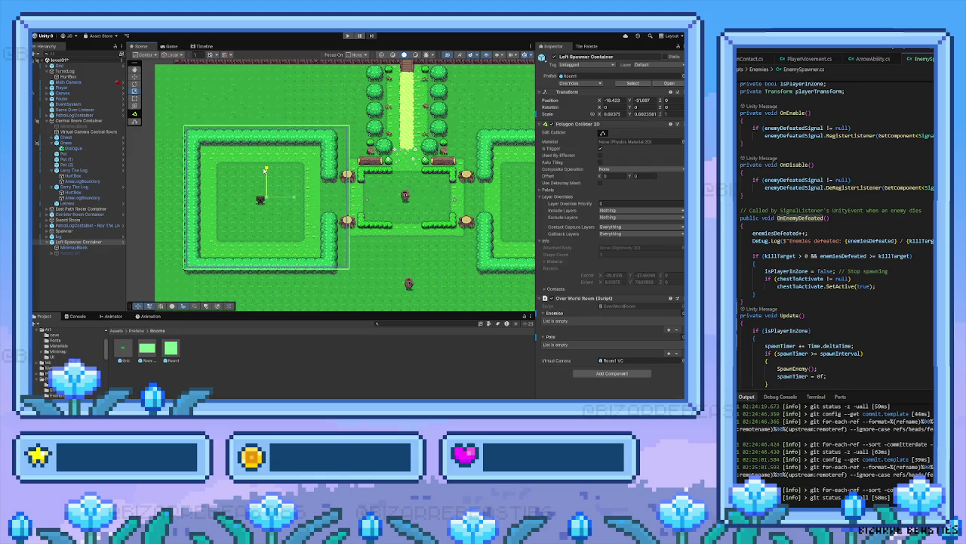
# Move the bounds into place over the left hedge room and recentre the view
pyautogui.click(134, 77)
pyautogui.moveTo(266, 172); pyautogui.dragTo(291, 198)
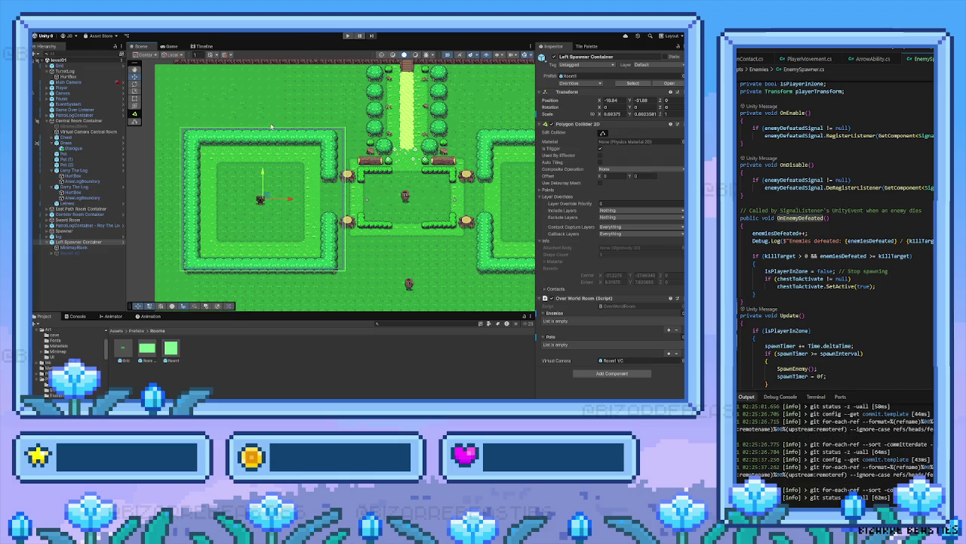
pyautogui.moveTo(316, 143); pyautogui.dragTo(286, 148)
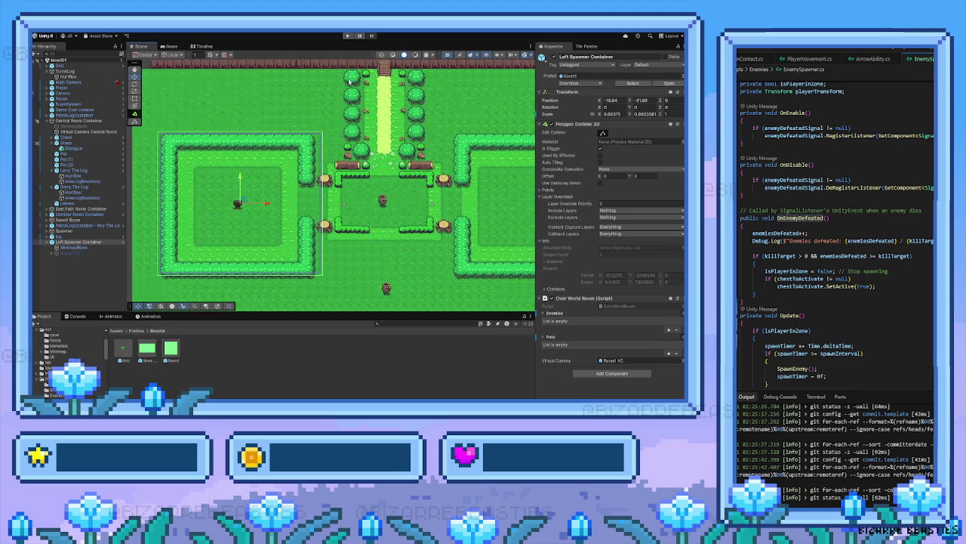
pyautogui.click(347, 36)
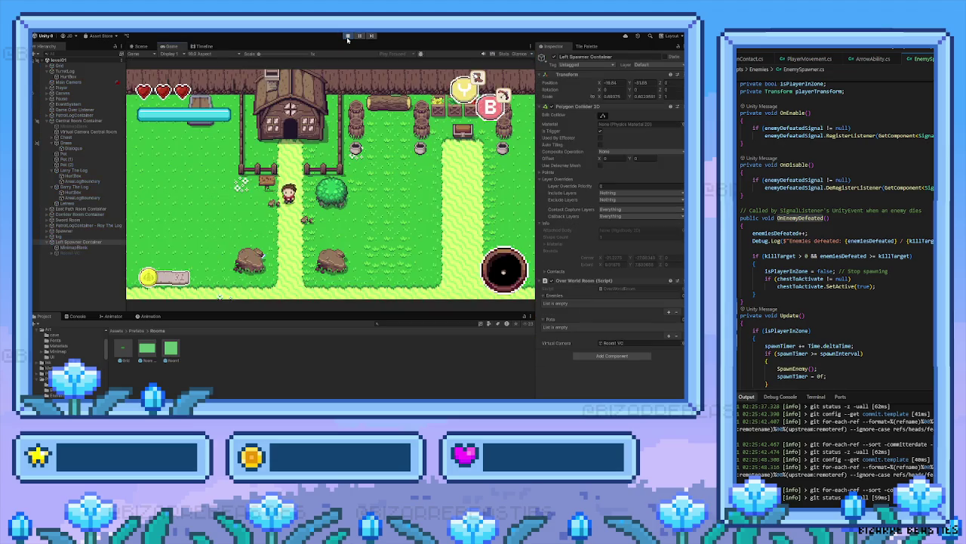
# Walk the hero through the gate, past the cliff stairs, into the spawner room
pyautogui.press('Down')
pyautogui.press('Right')
pyautogui.press('Down')
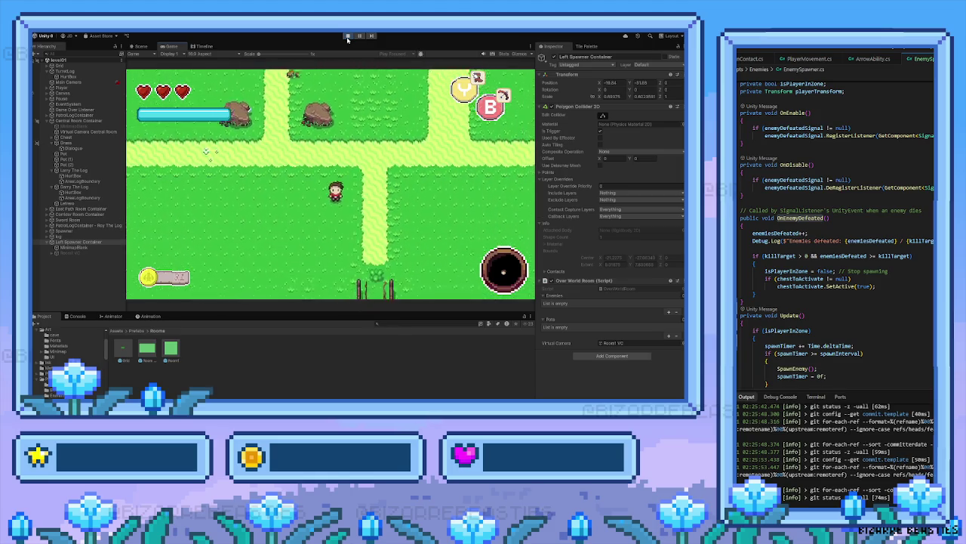
pyautogui.press('Down')
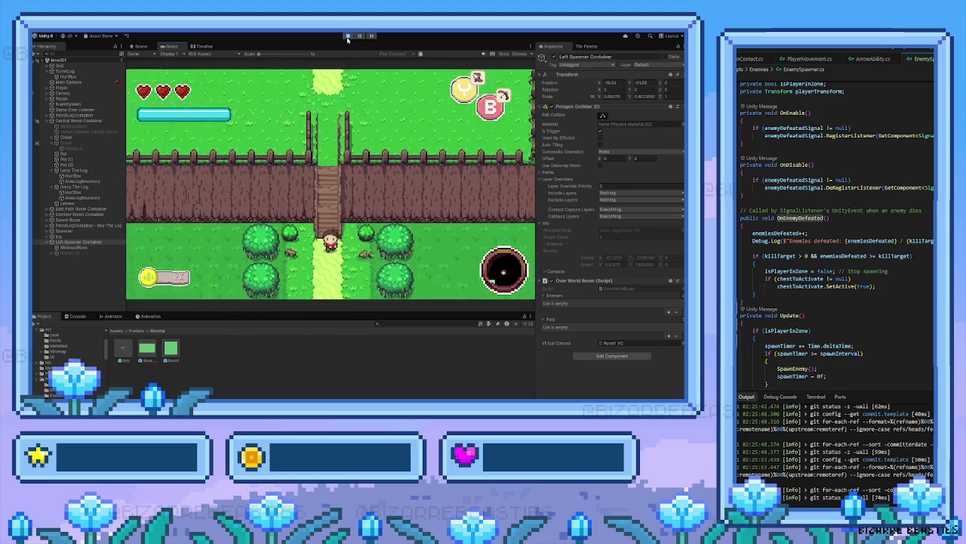
pyautogui.press('Down')
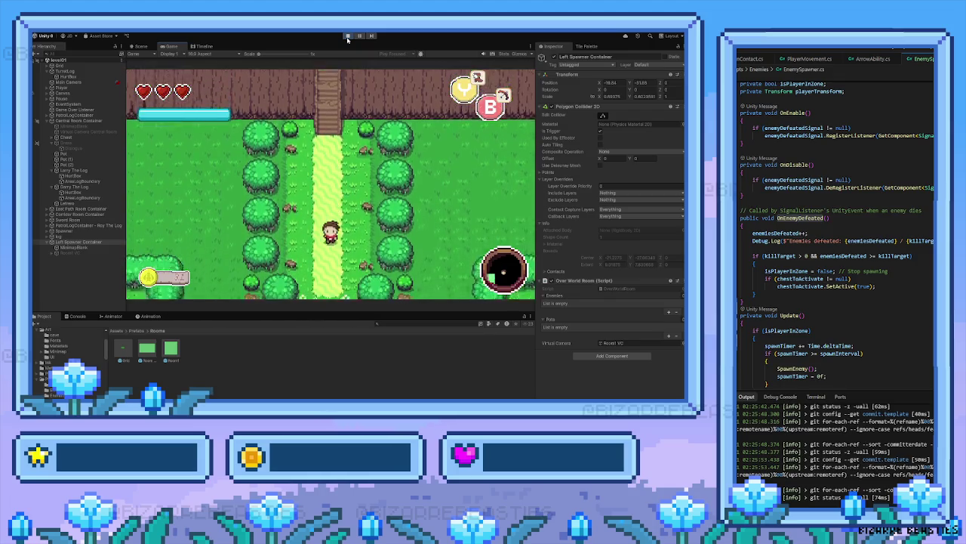
pyautogui.press('Down')
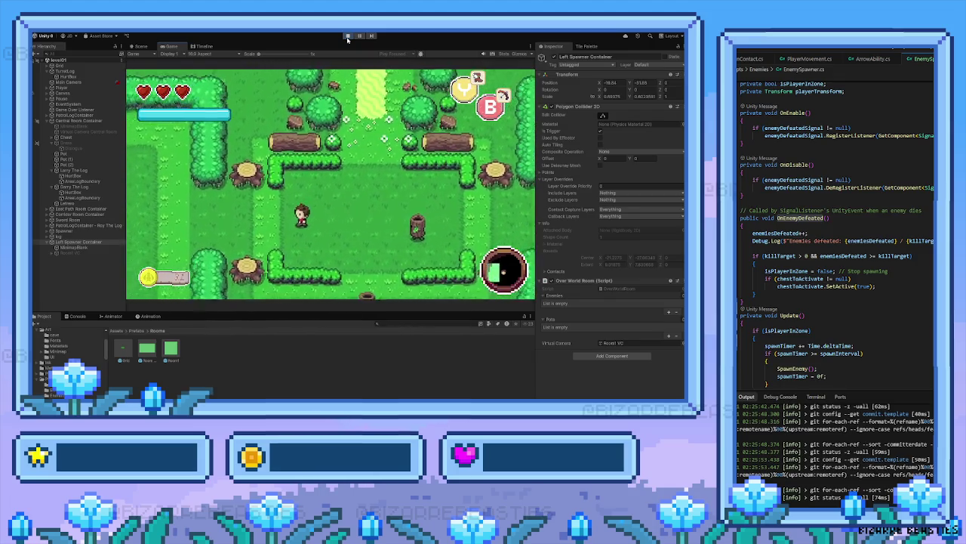
# Walk around the wandering logs inside the room, then select the Room1 VC camera
pyautogui.press('Right')
pyautogui.press('Left')
pyautogui.press('Up')
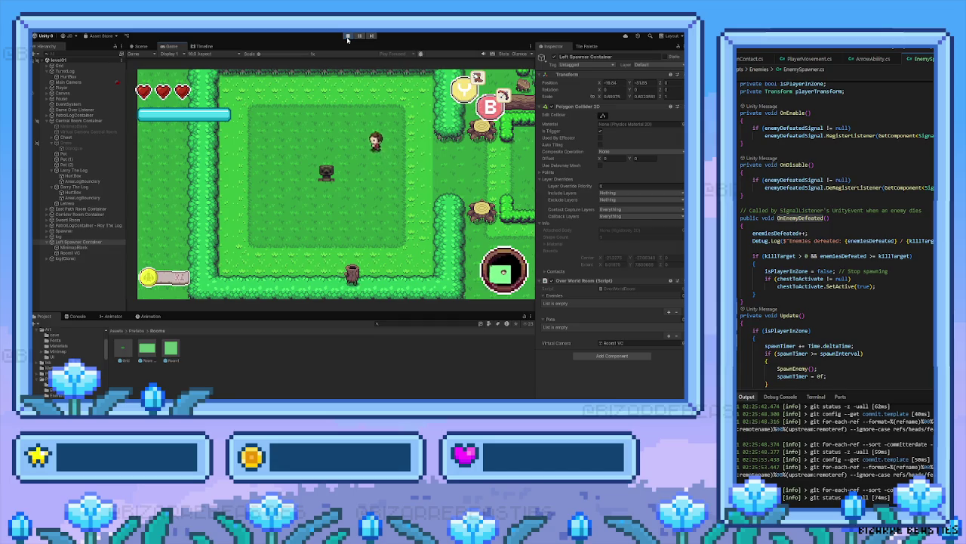
pyautogui.press('Left')
pyautogui.press('Down')
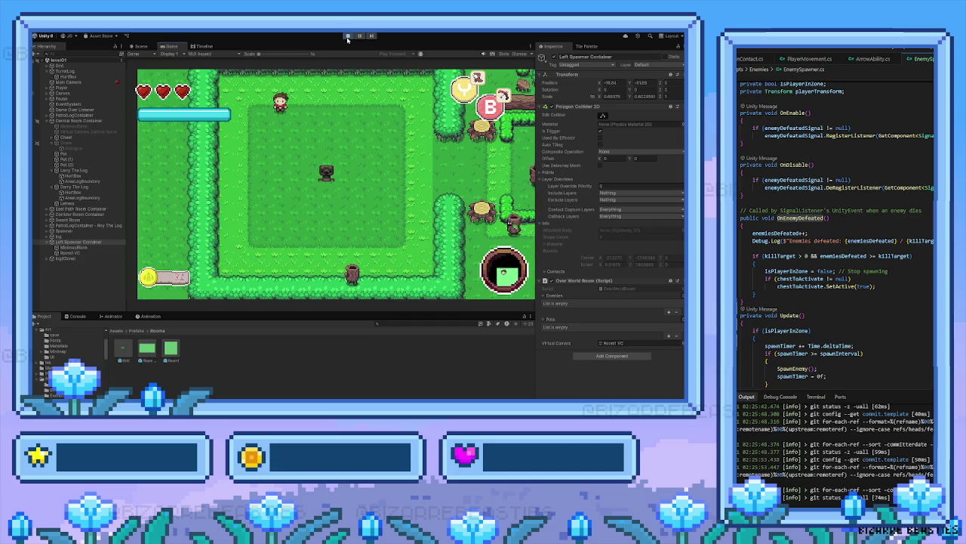
pyautogui.click(88, 253)
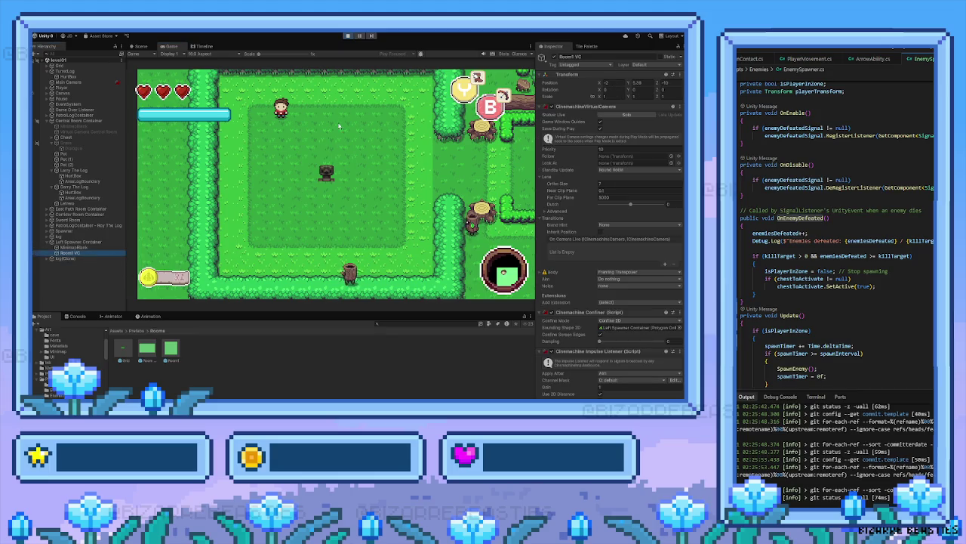
# Enter 4.56 as the Room1 VC Ortho Size while walking the hero through the room
pyautogui.press('Right')
pyautogui.press('Down')
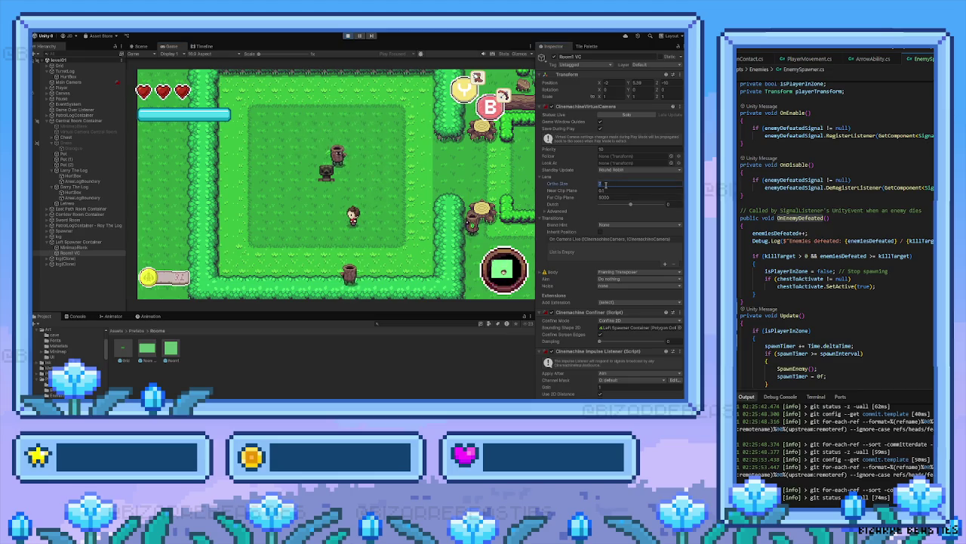
pyautogui.write('4.5')
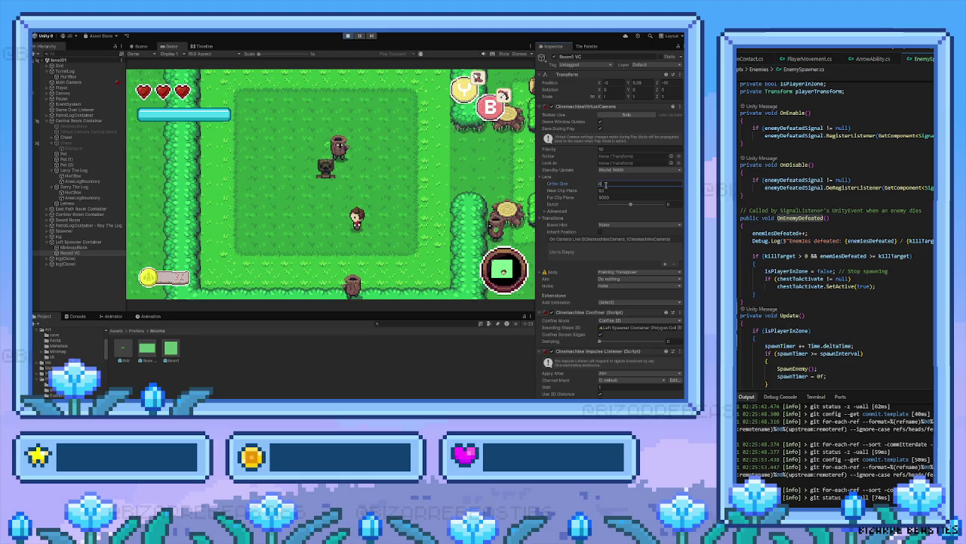
pyautogui.write('6')
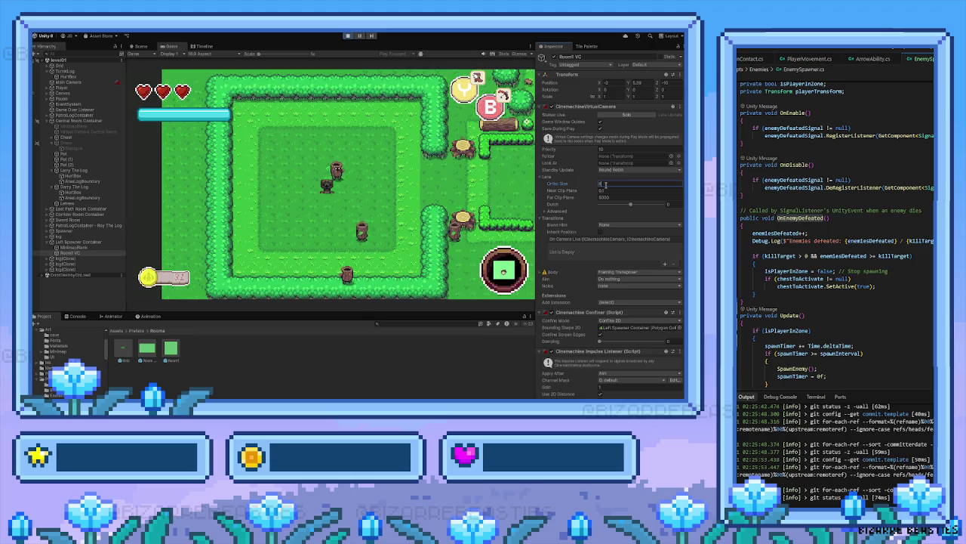
pyautogui.press('Left')
pyautogui.press('Down')
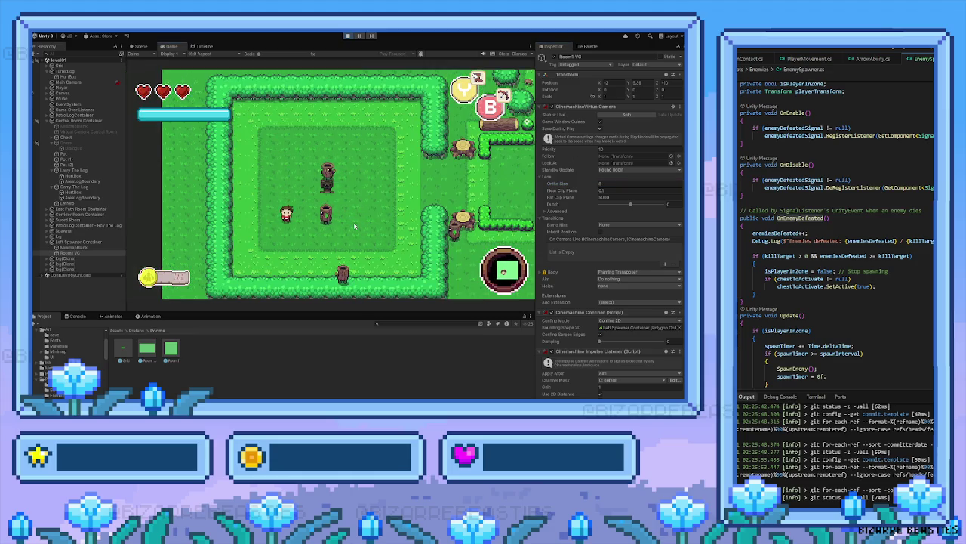
# Swing the sword and dash around the room to defeat two log enemies
pyautogui.press('space')
pyautogui.press('Right')
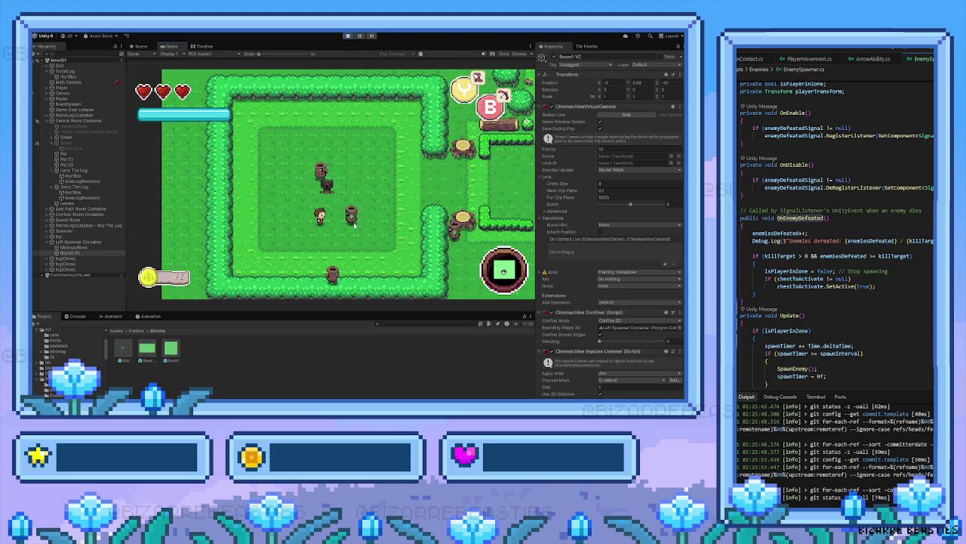
pyautogui.press('space')
pyautogui.press('Up')
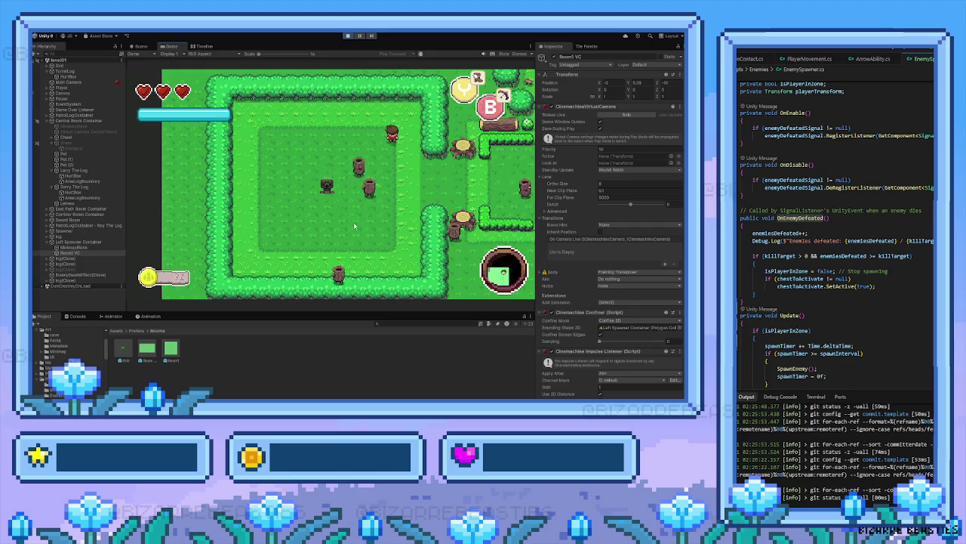
pyautogui.press('Left')
pyautogui.press('shift')
pyautogui.press('Down')
pyautogui.press('space')
pyautogui.press('Right')
pyautogui.press('Right')
pyautogui.press('space')
# Go after the newly spawned log, kill it, and walk back up and down the room
pyautogui.press('Down')
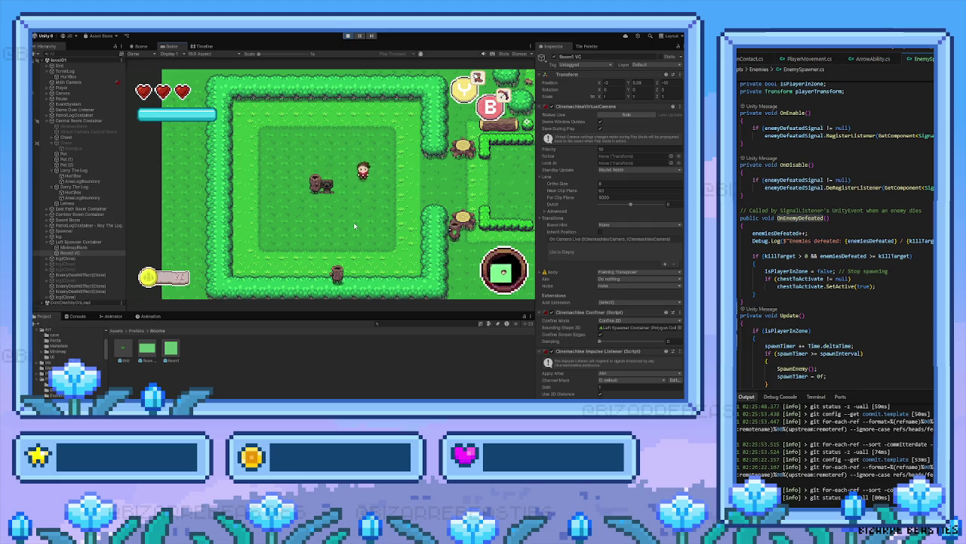
pyautogui.press('Left')
pyautogui.press('Left')
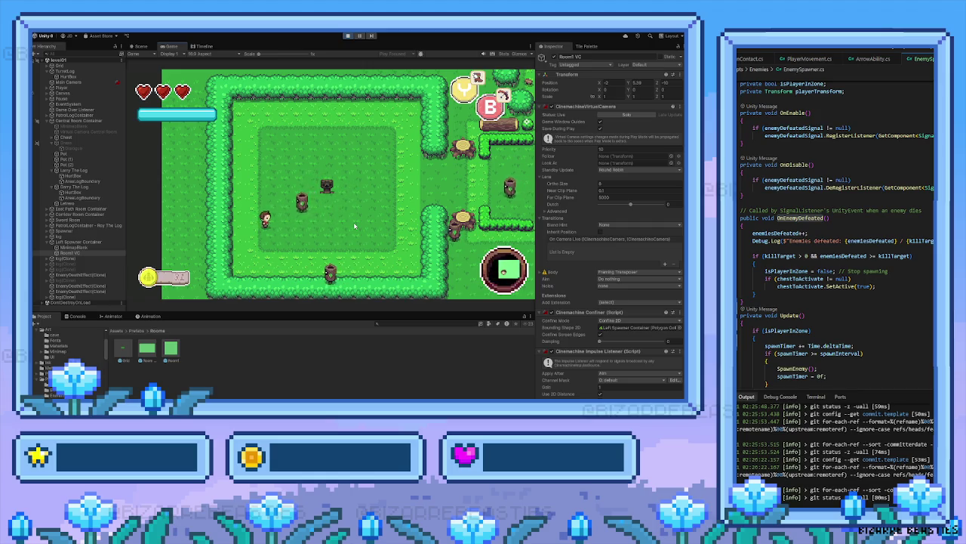
pyautogui.press('Down')
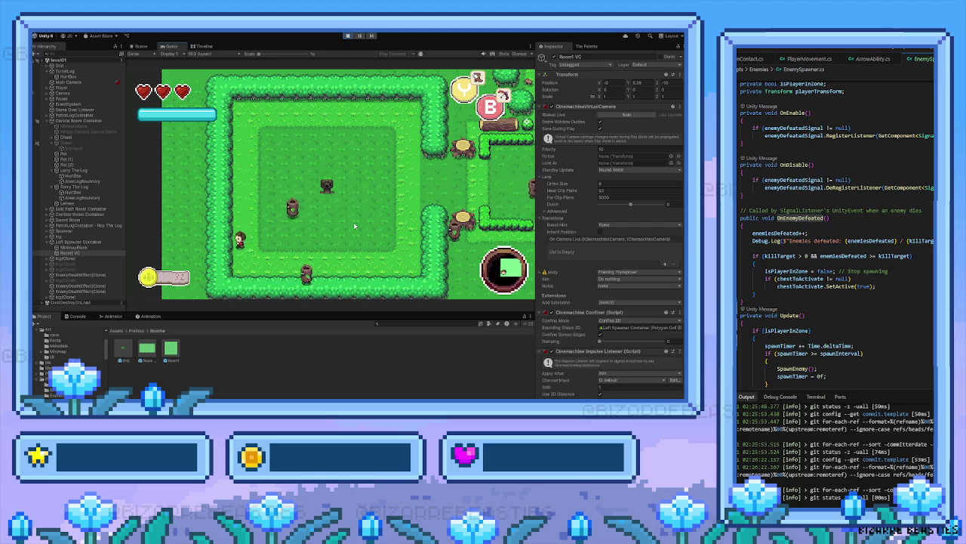
pyautogui.press('Up')
pyautogui.press('Right')
pyautogui.press('space')
pyautogui.press('Right')
pyautogui.press('space')
pyautogui.press('Down')
pyautogui.press('Up')
pyautogui.press('Down')
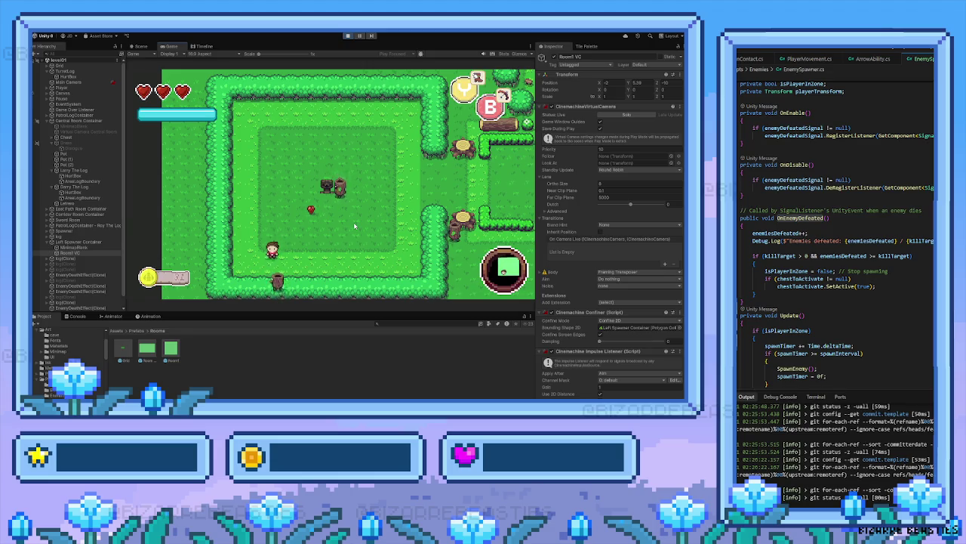
pyautogui.press('Up')
pyautogui.press('Down')
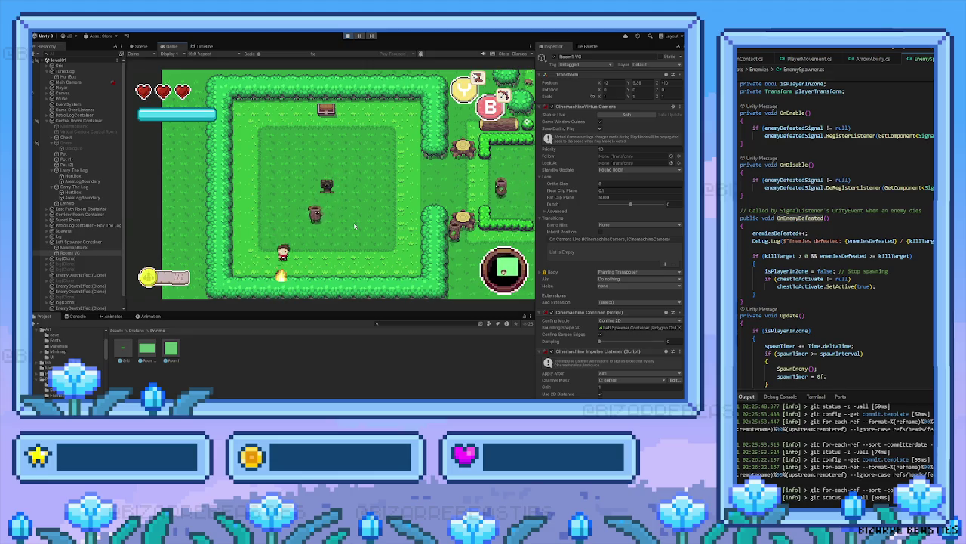
# Pick up the red drop, then attack and chase the approaching log enemy
pyautogui.press('Up')
pyautogui.press('Right')
pyautogui.press('Left')
pyautogui.press('Down')
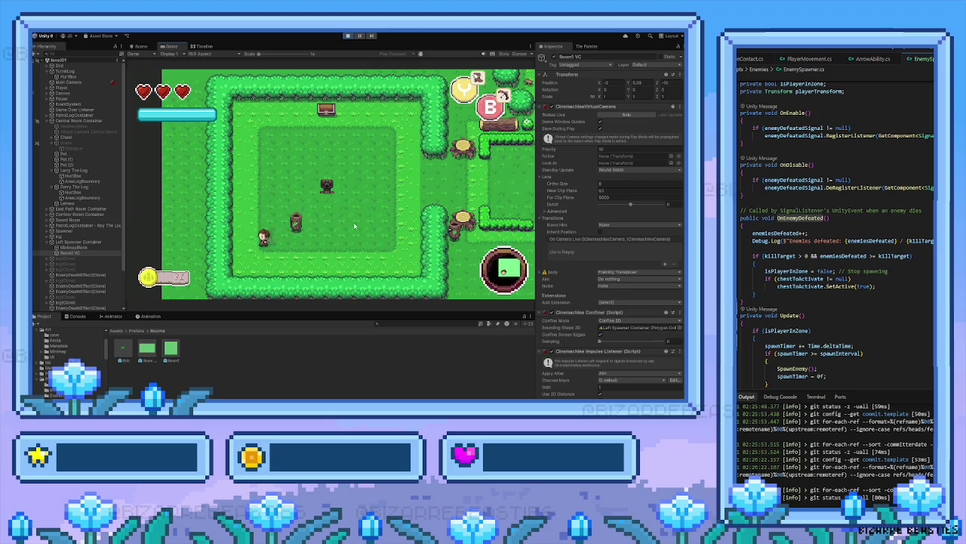
pyautogui.press('Right')
pyautogui.press('space')
pyautogui.press('Right')
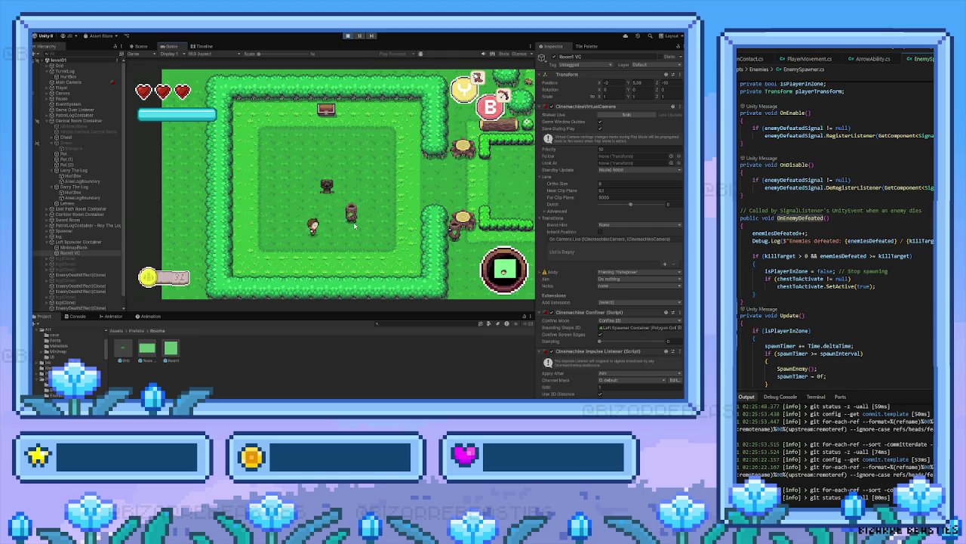
# Leave the room, pass through the hedge gap into the next room, and return
pyautogui.press('Right')
pyautogui.press('Up')
pyautogui.press('Left')
pyautogui.press('Down')
pyautogui.press('Right')
pyautogui.press('Right')
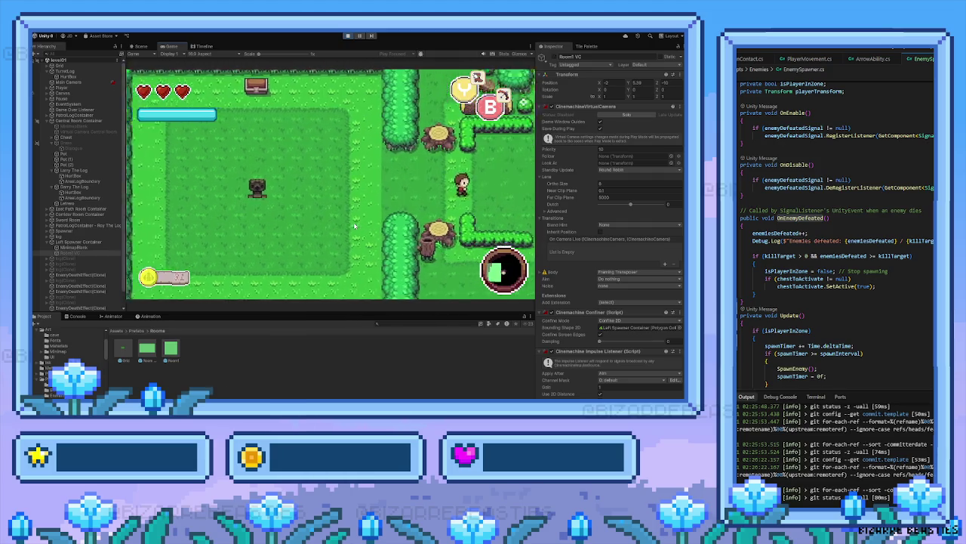
pyautogui.press('Down')
pyautogui.press('Left')
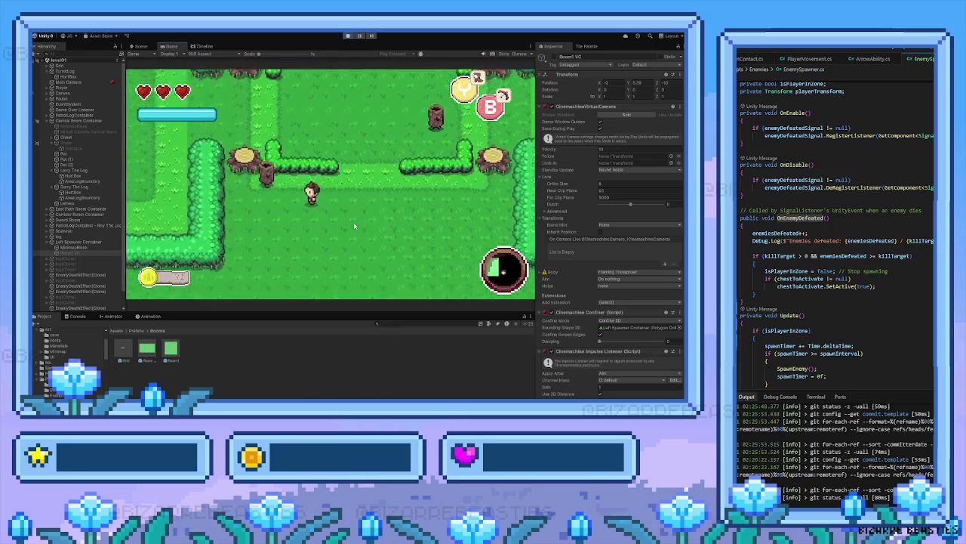
pyautogui.press('Left')
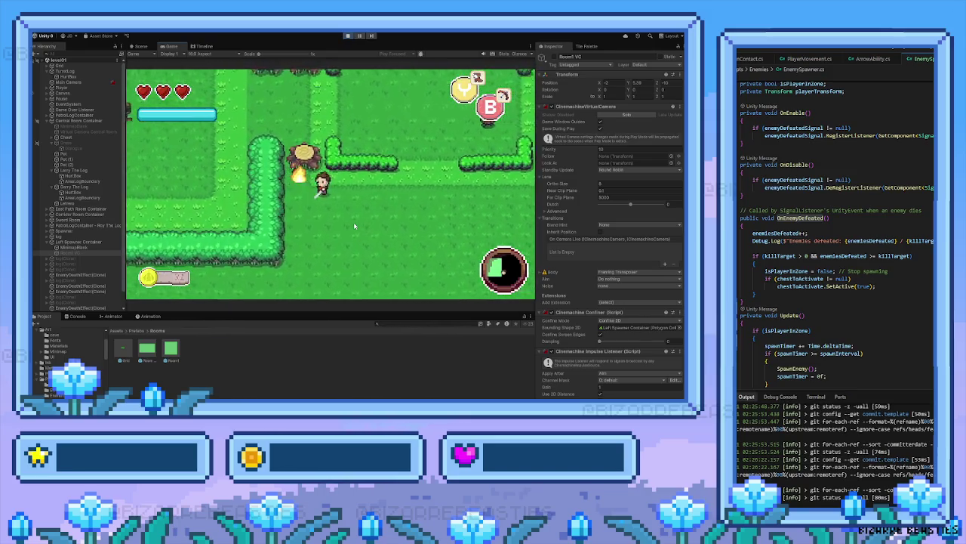
pyautogui.press('Left')
pyautogui.press('Up')
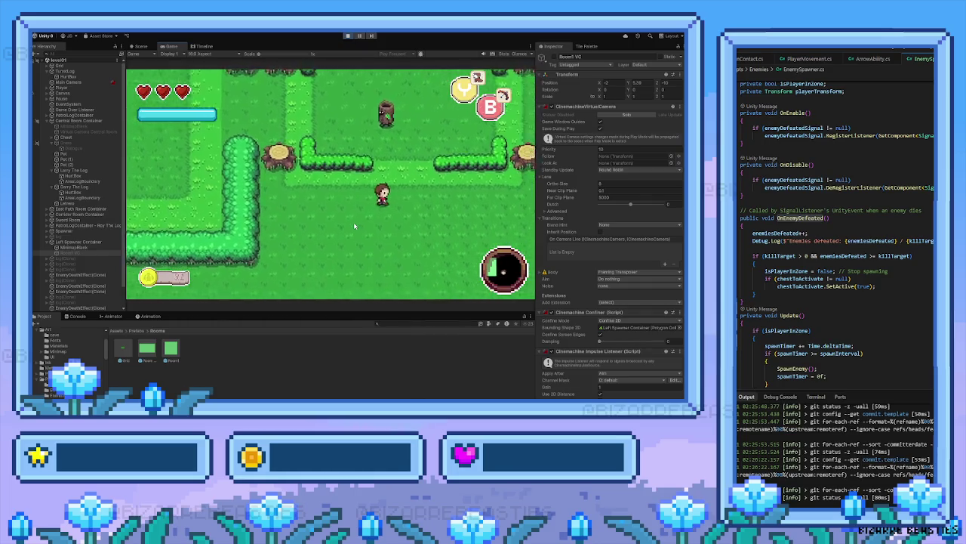
pyautogui.press('Left')
pyautogui.press('Up')
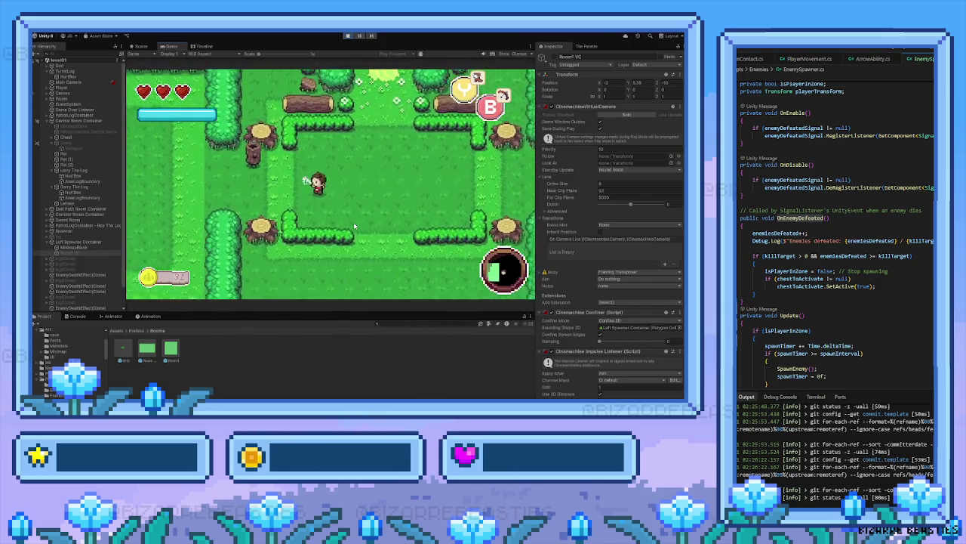
pyautogui.press('Left')
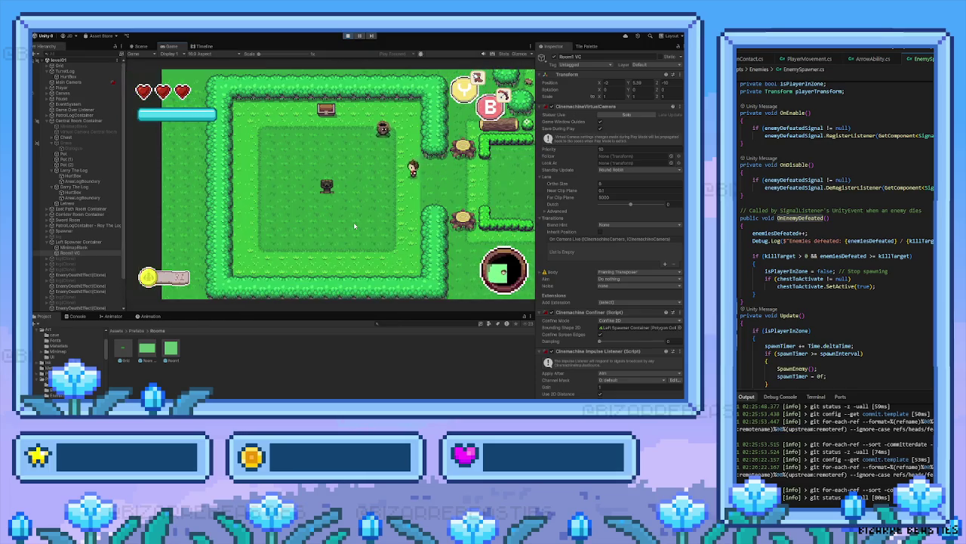
# Kill the last log, reach the chest, walk out of the room, and stop playing
pyautogui.press('Left')
pyautogui.press('Up')
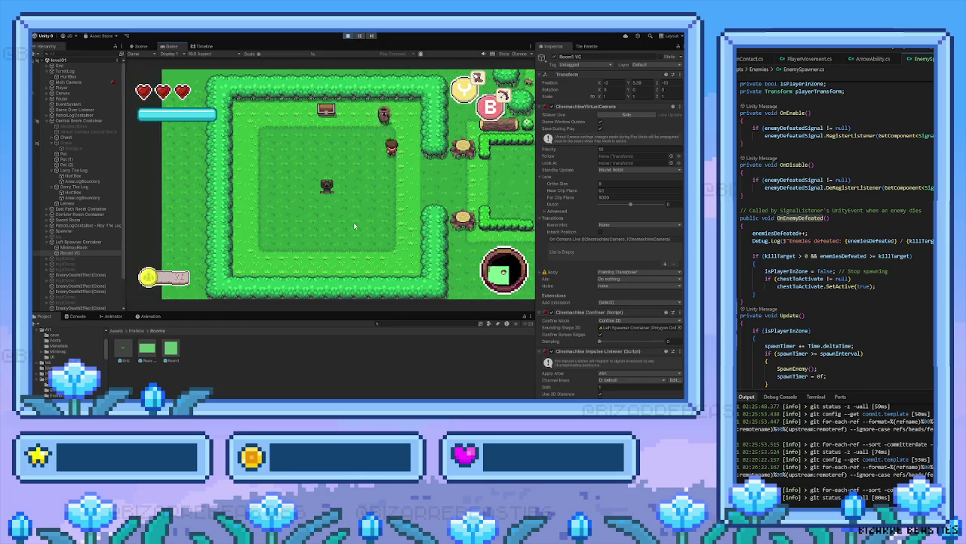
pyautogui.press('space')
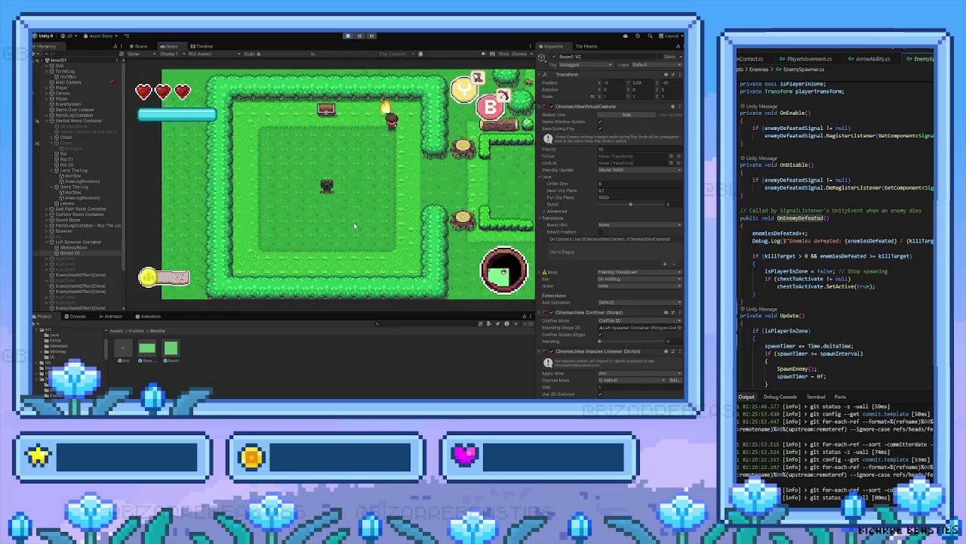
pyautogui.press('Down')
pyautogui.press('Left')
pyautogui.press('Right')
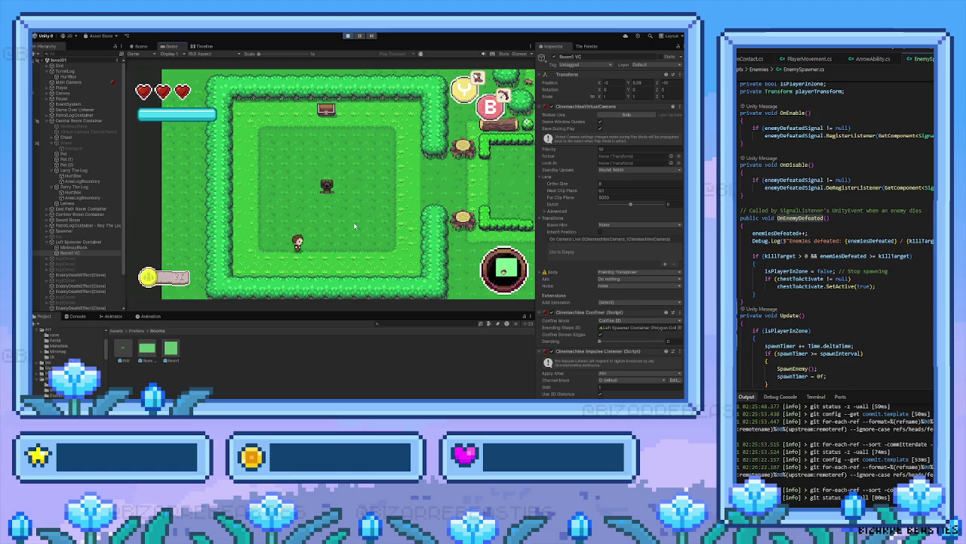
pyautogui.press('Up')
pyautogui.press('Up')
pyautogui.press('Left')
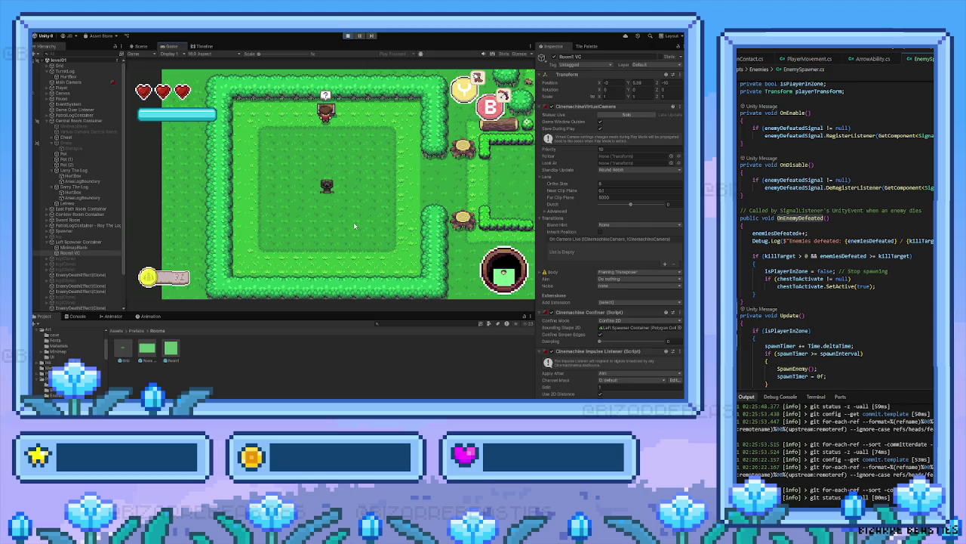
pyautogui.press('Right')
pyautogui.press('Down')
pyautogui.press('Right')
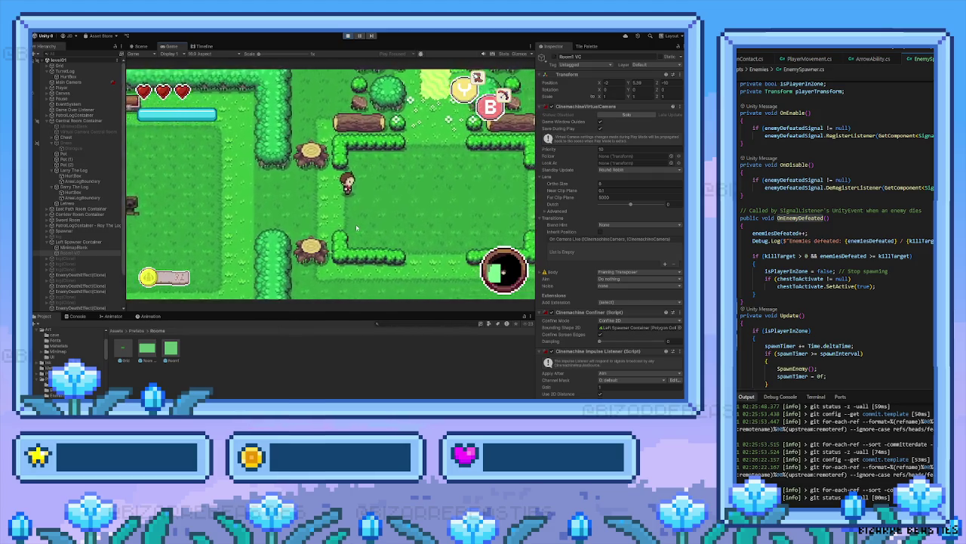
pyautogui.click(347, 35)
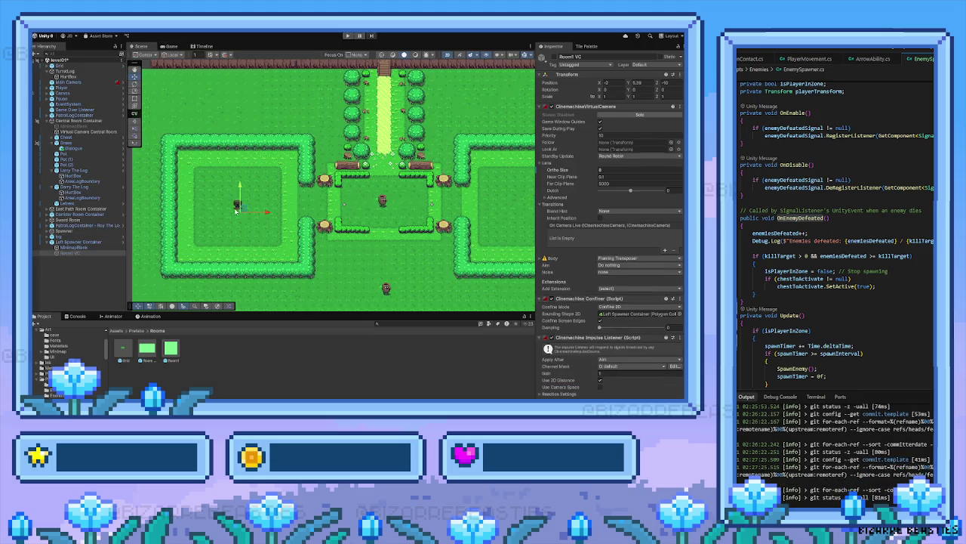
# Parent the Spawner object under Left Spawner Container in the Hierarchy
pyautogui.click(91, 242)
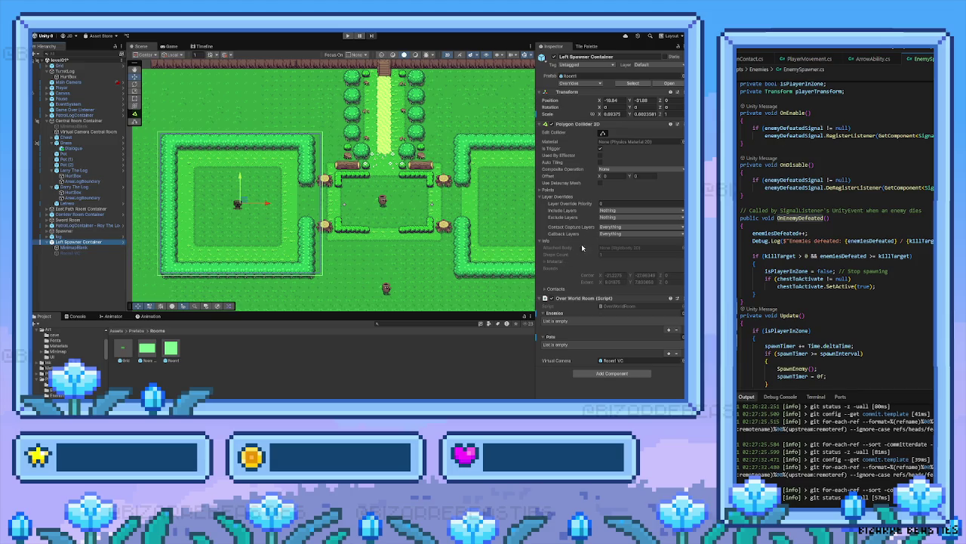
pyautogui.moveTo(68, 231); pyautogui.dragTo(75, 242)
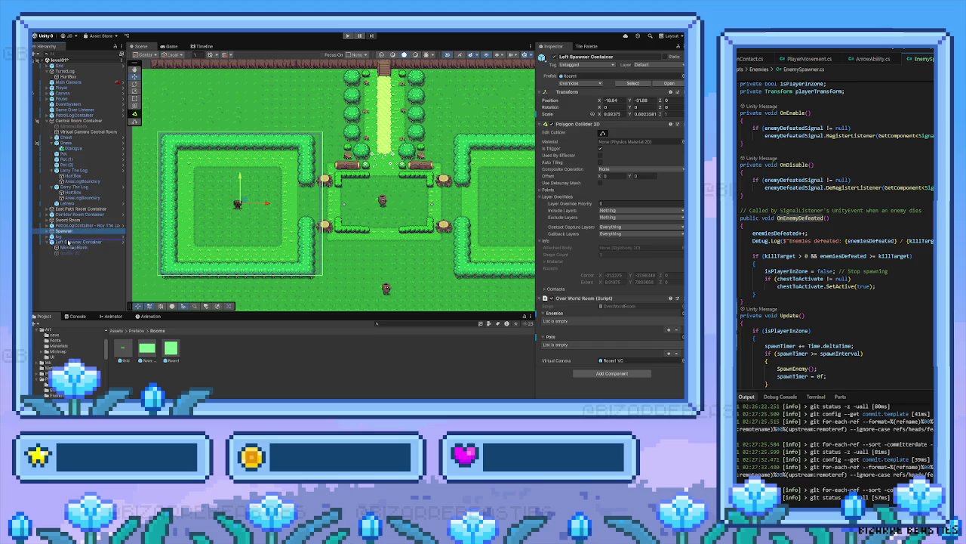
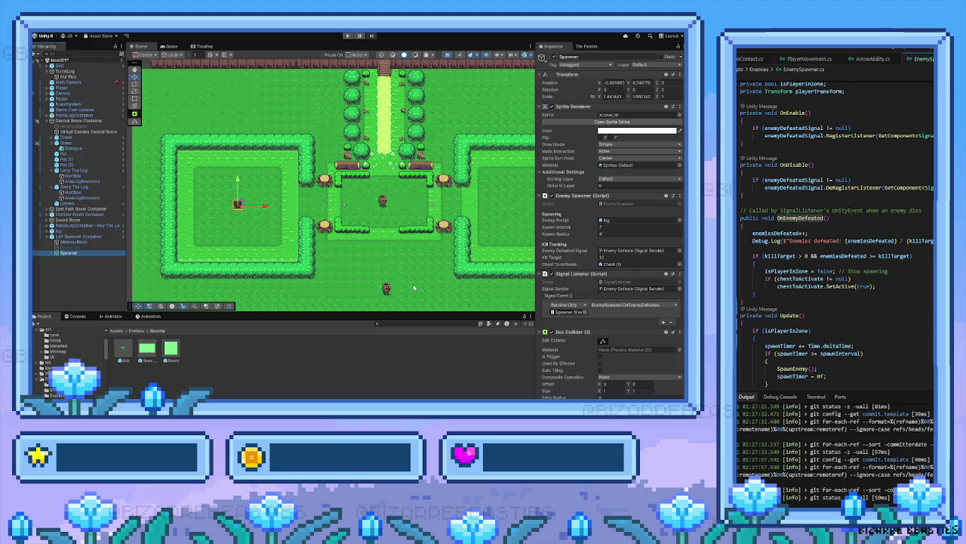
# Pan the map to the rooms and select the log enemy and Left Spawner Container
pyautogui.moveTo(385, 286)
pyautogui.mouseDown()
pyautogui.moveTo(358, 242)
pyautogui.moveTo(421, 152)
pyautogui.moveTo(428, 126)
pyautogui.moveTo(341, 217)
pyautogui.moveTo(276, 148)
pyautogui.moveTo(255, 199)
pyautogui.mouseUp()
pyautogui.click(358, 242)
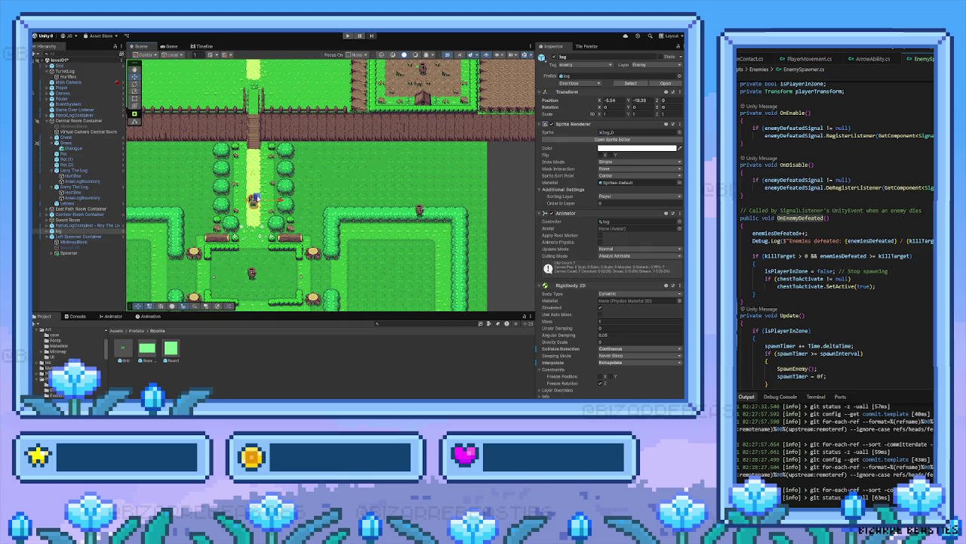
pyautogui.moveTo(140, 263); pyautogui.dragTo(269, 206)
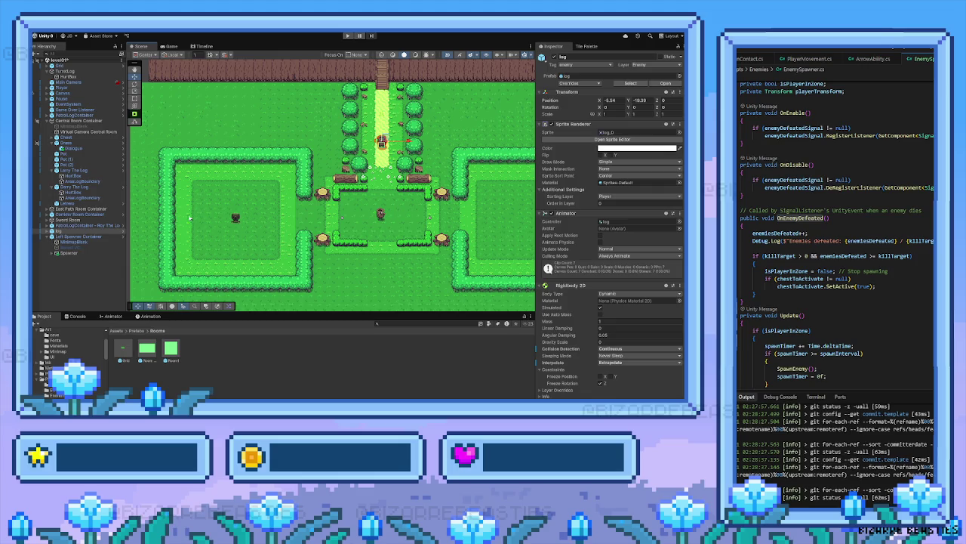
pyautogui.click(75, 237)
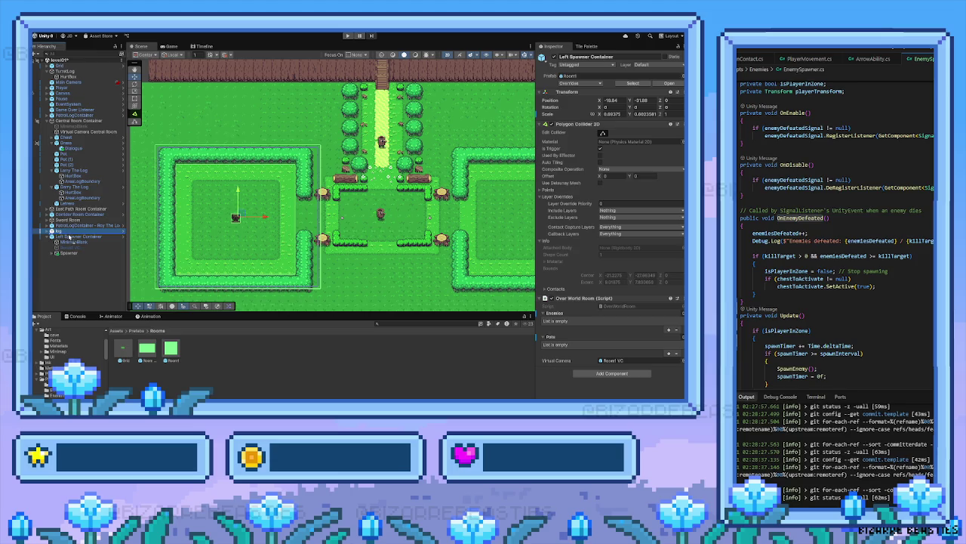
pyautogui.click(67, 230)
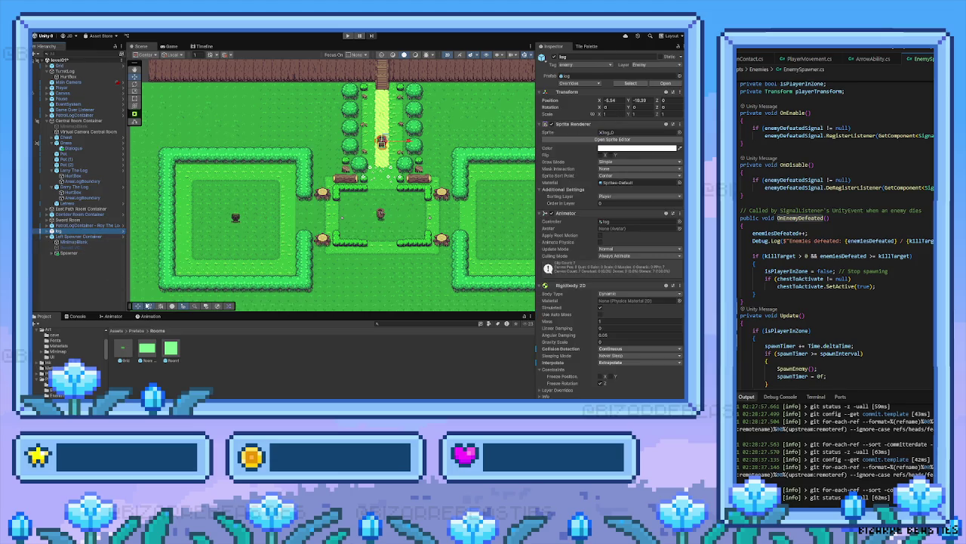
pyautogui.scroll(-3, 173, 293)
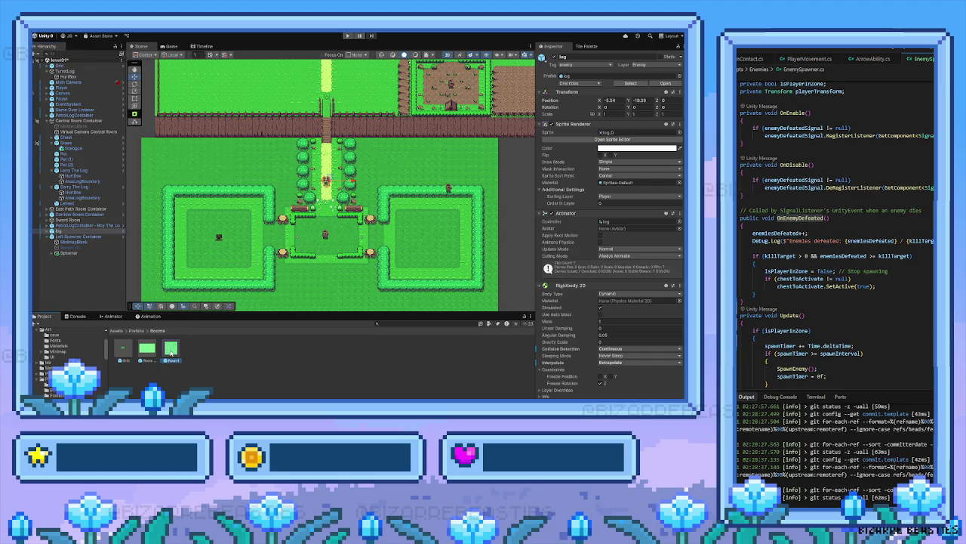
# Add a Room prefab instance as Room1 and move it over the central room
pyautogui.moveTo(312, 281); pyautogui.dragTo(325, 235)
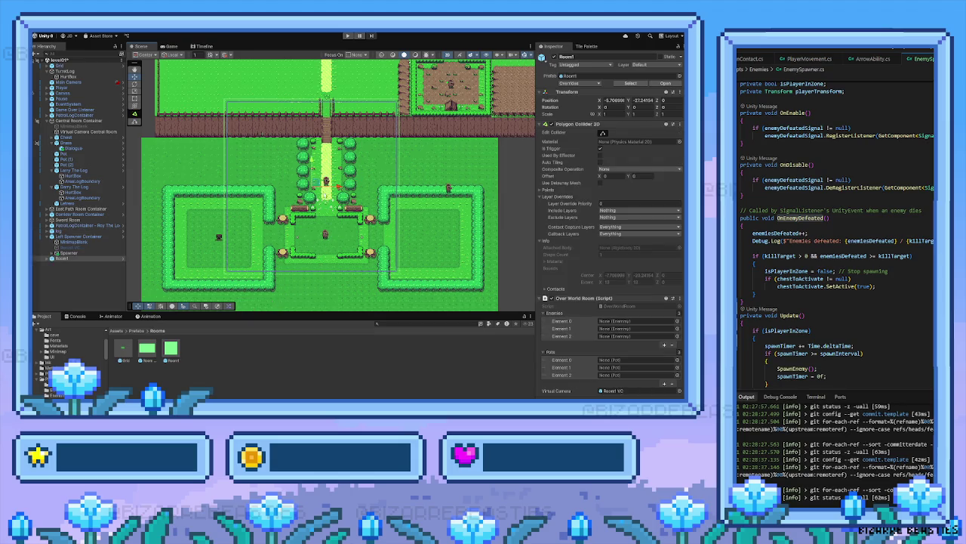
pyautogui.moveTo(320, 186); pyautogui.dragTo(366, 205)
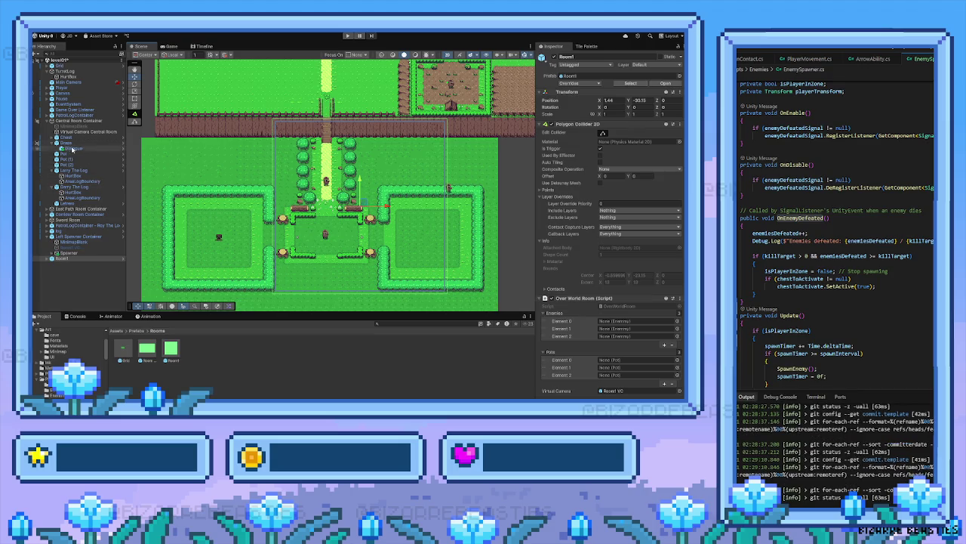
pyautogui.moveTo(337, 228)
pyautogui.mouseDown()
pyautogui.moveTo(263, 225)
pyautogui.moveTo(342, 196)
pyautogui.mouseUp()
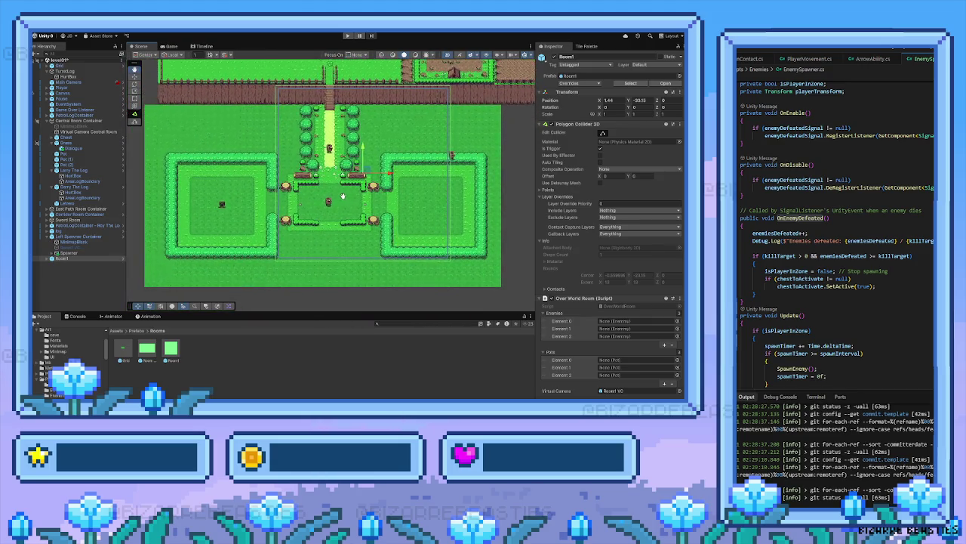
pyautogui.click(77, 237)
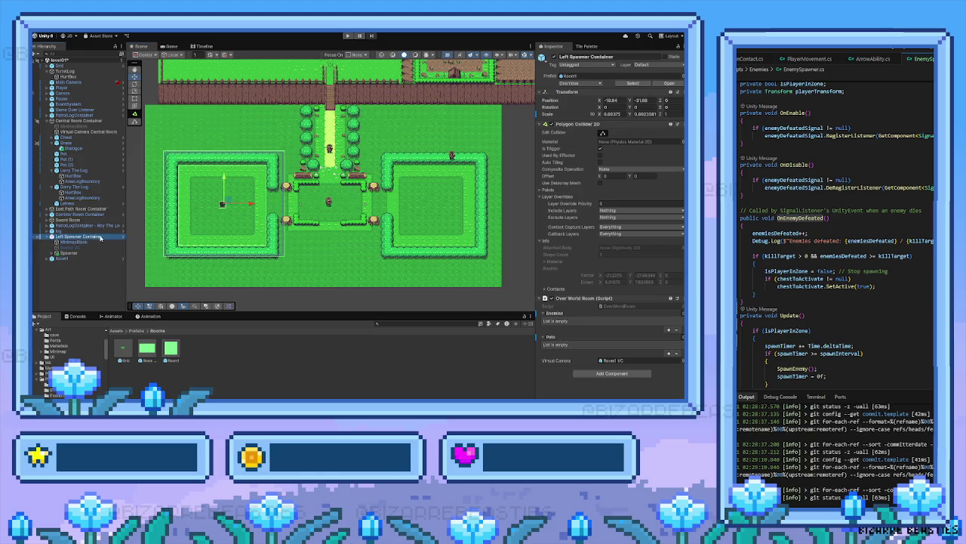
pyautogui.click(77, 258)
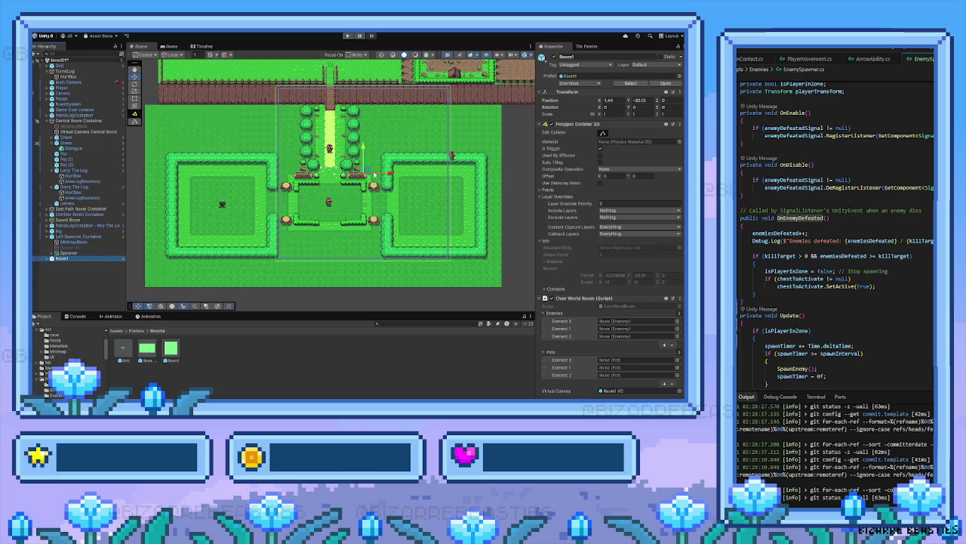
pyautogui.moveTo(363, 173)
pyautogui.mouseDown()
pyautogui.moveTo(401, 182)
pyautogui.moveTo(372, 184)
pyautogui.moveTo(370, 146)
pyautogui.moveTo(362, 177)
pyautogui.mouseUp()
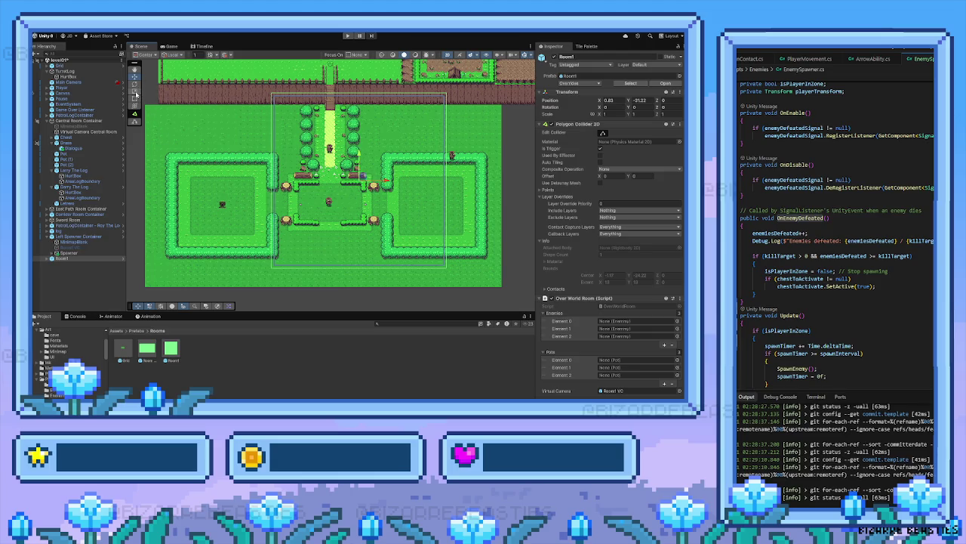
# Resize and reposition Room1's bounds to frame the central courtyard, ending near X -3.85
pyautogui.click(135, 96)
pyautogui.moveTo(385, 187); pyautogui.dragTo(360, 181)
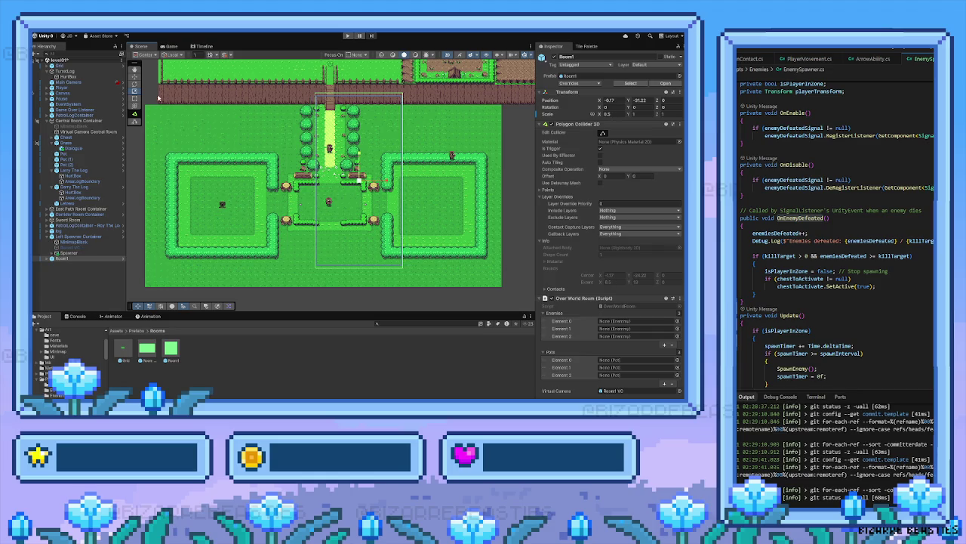
pyautogui.moveTo(386, 186)
pyautogui.mouseDown()
pyautogui.moveTo(362, 183)
pyautogui.moveTo(344, 195)
pyautogui.moveTo(344, 220)
pyautogui.mouseUp()
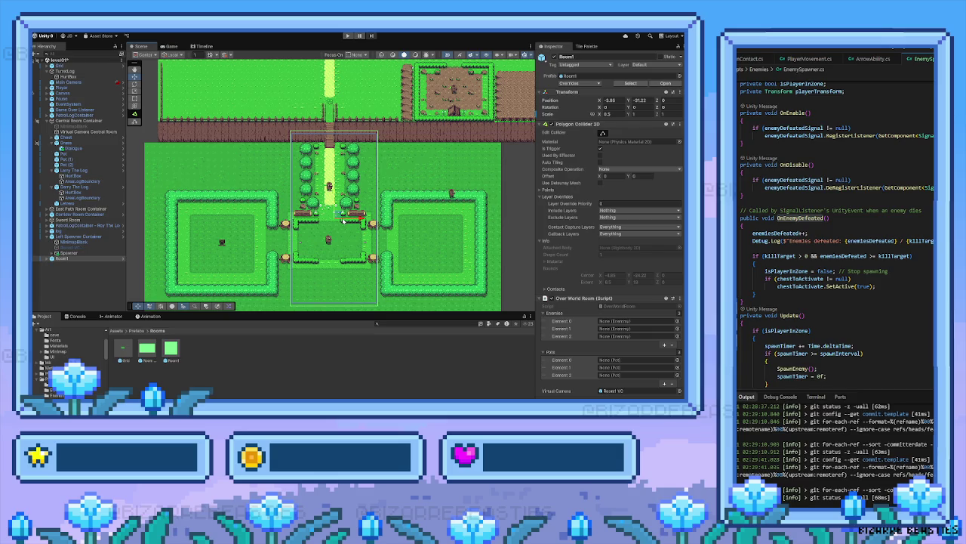
pyautogui.moveTo(359, 219); pyautogui.dragTo(346, 220)
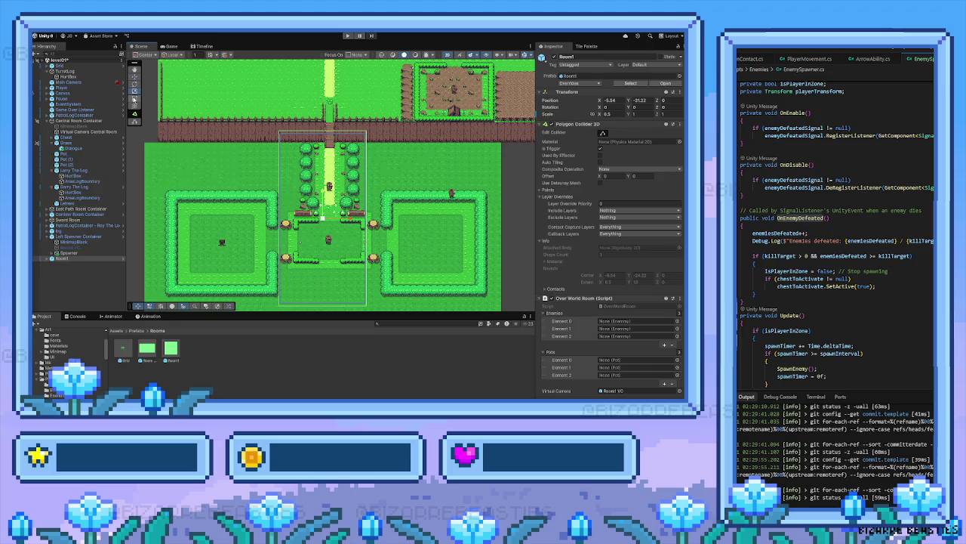
pyautogui.click(133, 91)
pyautogui.moveTo(366, 219); pyautogui.dragTo(375, 220)
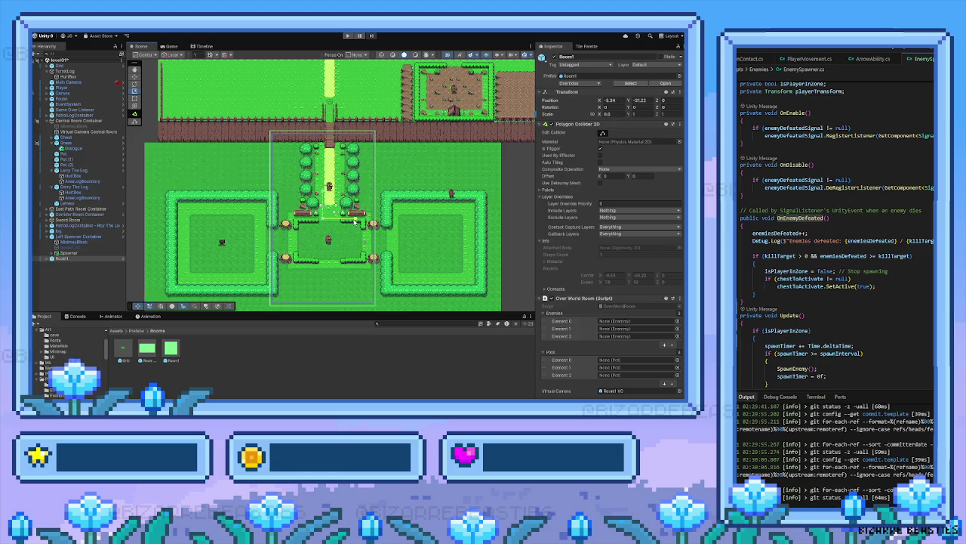
pyautogui.click(134, 77)
pyautogui.moveTo(347, 220); pyautogui.dragTo(360, 221)
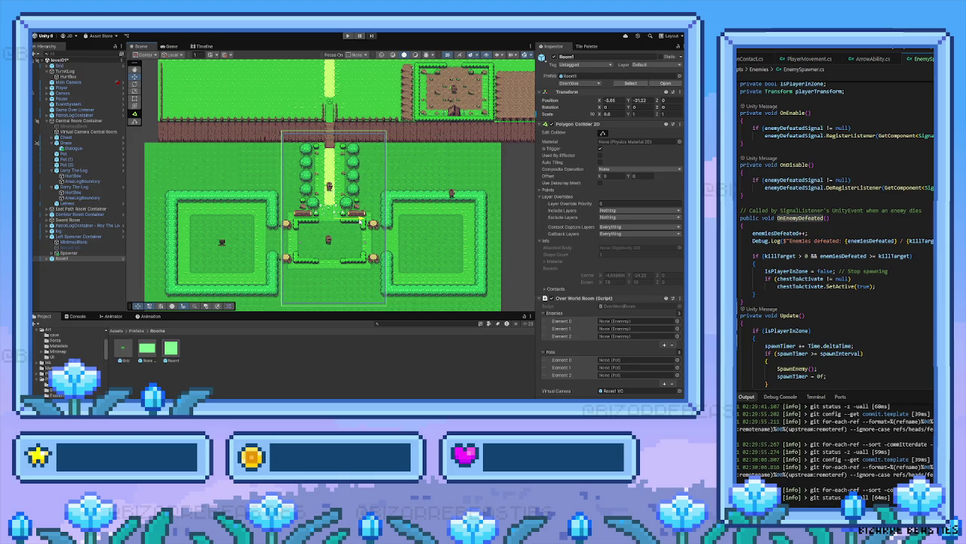
pyautogui.click(333, 222)
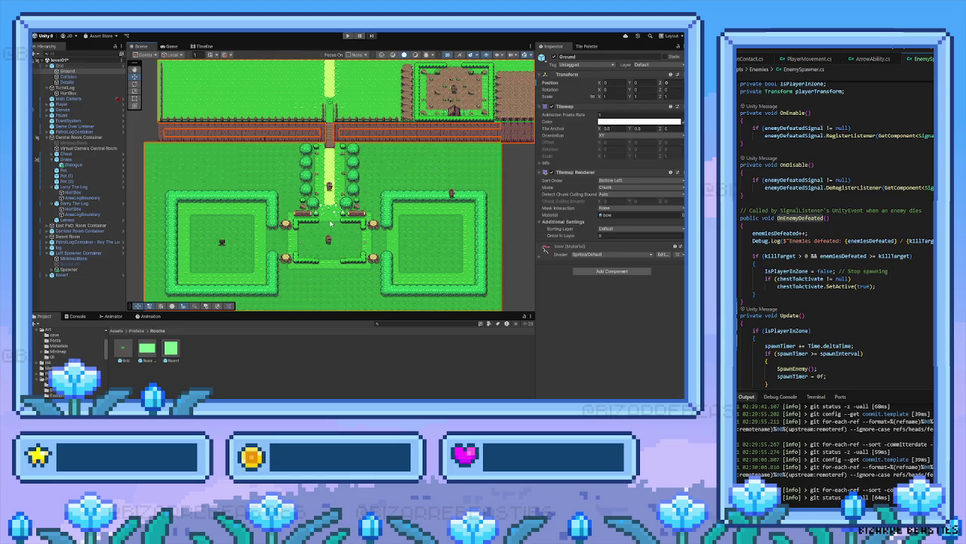
# Nudge Room1 slightly left to about X -4.11
pyautogui.click(86, 276)
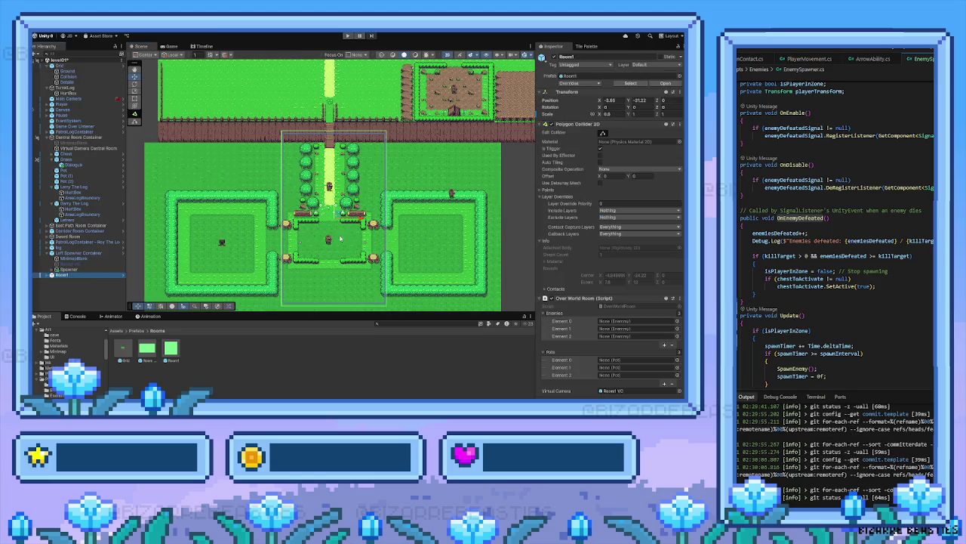
pyautogui.moveTo(361, 218); pyautogui.dragTo(358, 219)
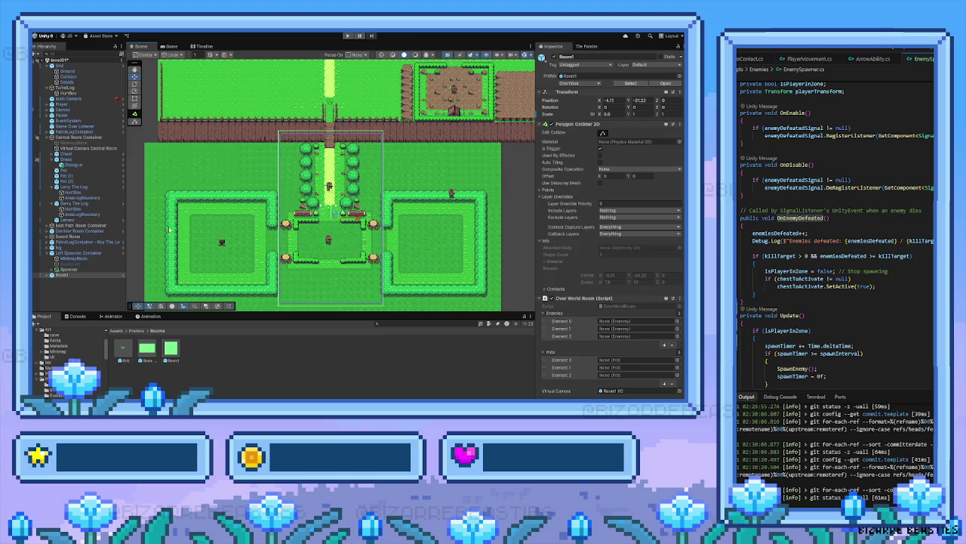
pyautogui.moveTo(302, 270); pyautogui.dragTo(307, 241)
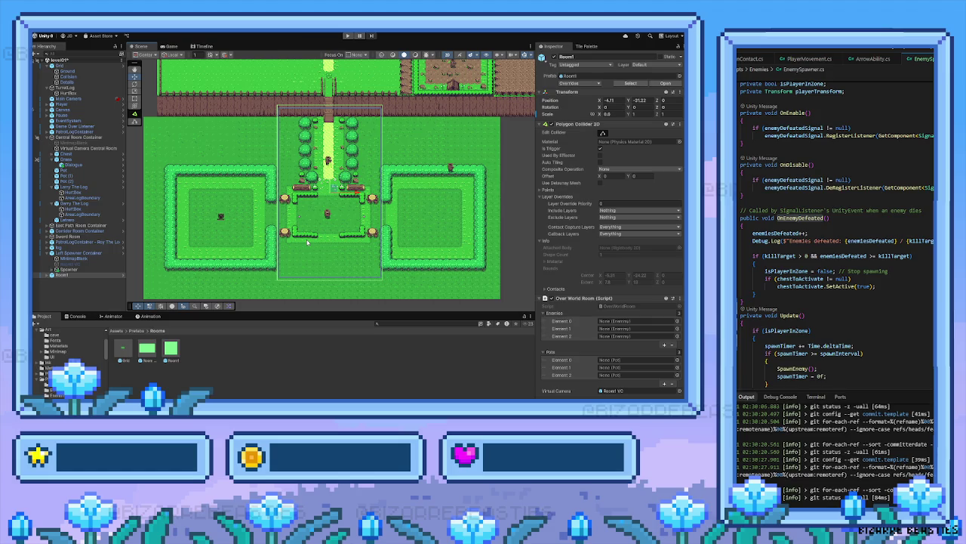
# Compare the Left Spawner Container with Room1 and shift the whole left room slightly left
pyautogui.click(222, 225)
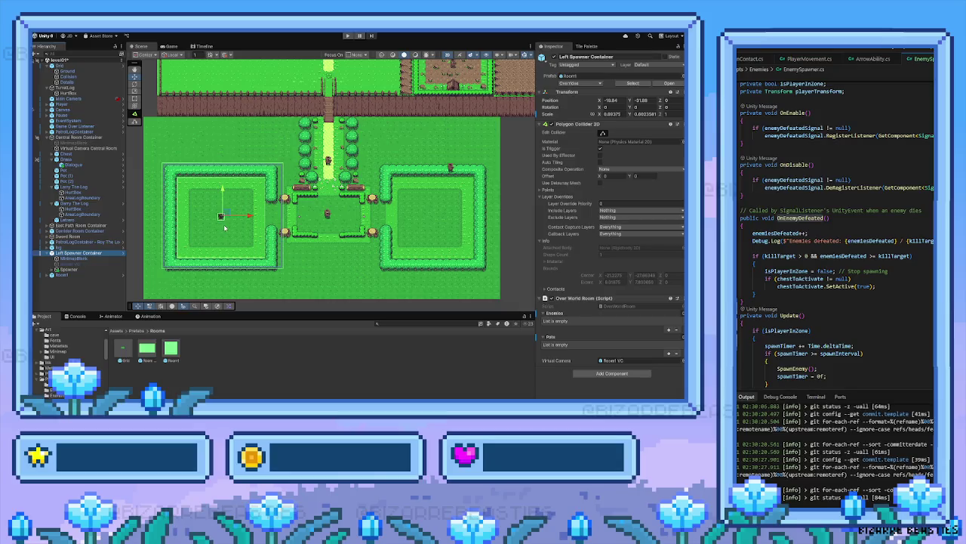
pyautogui.click(66, 275)
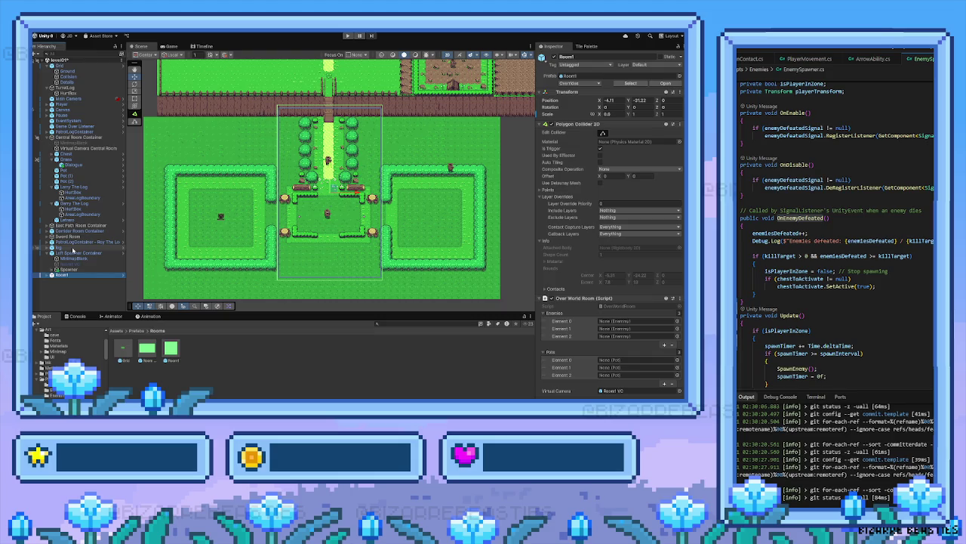
pyautogui.click(74, 248)
pyautogui.click(75, 253)
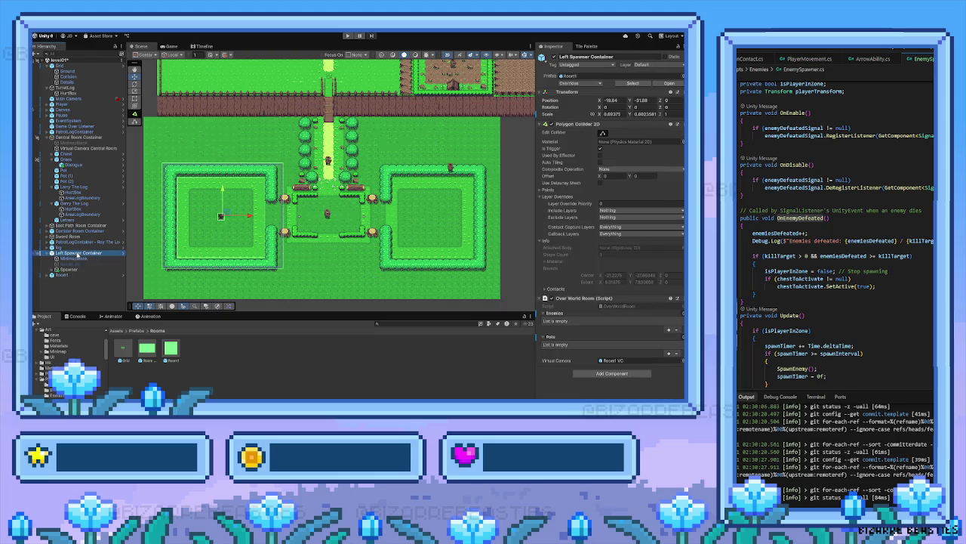
pyautogui.click(79, 275)
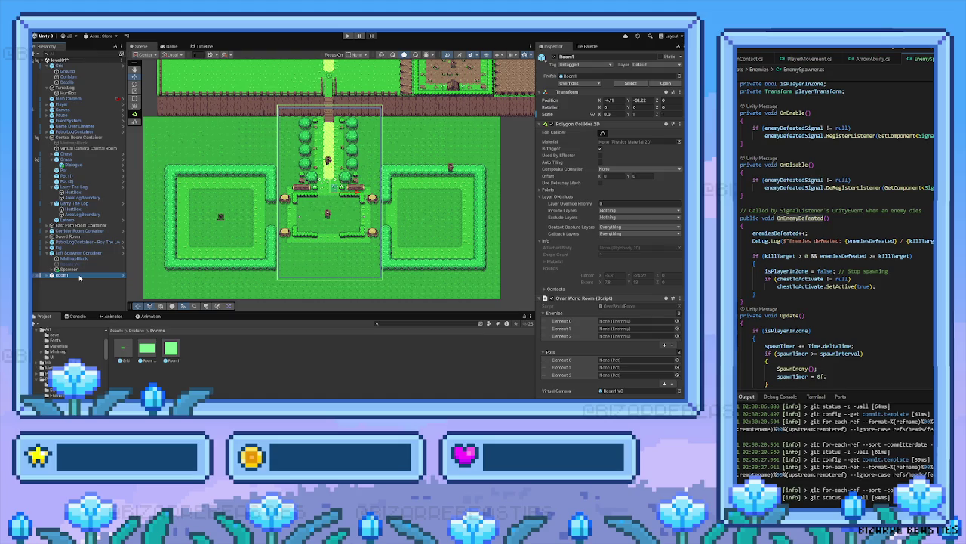
pyautogui.click(82, 255)
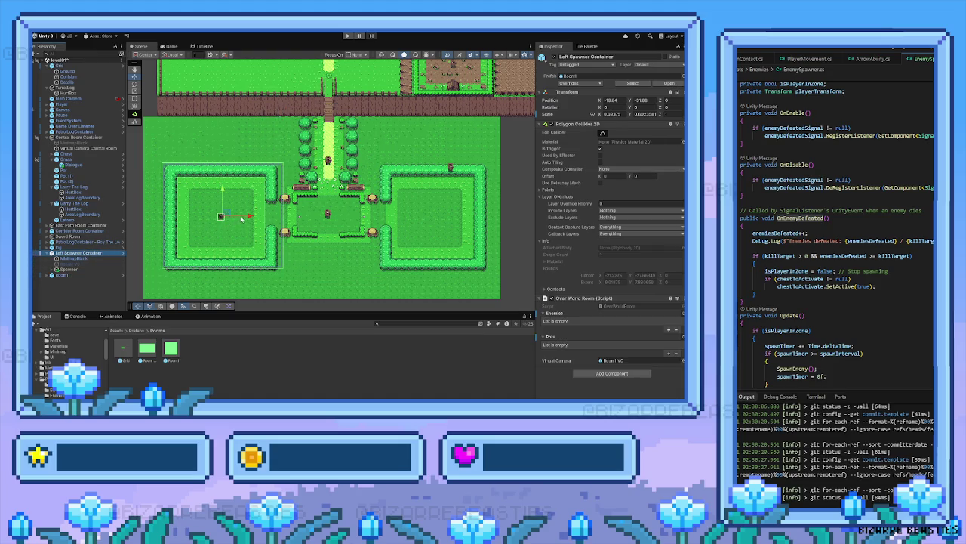
pyautogui.moveTo(242, 218); pyautogui.dragTo(250, 219)
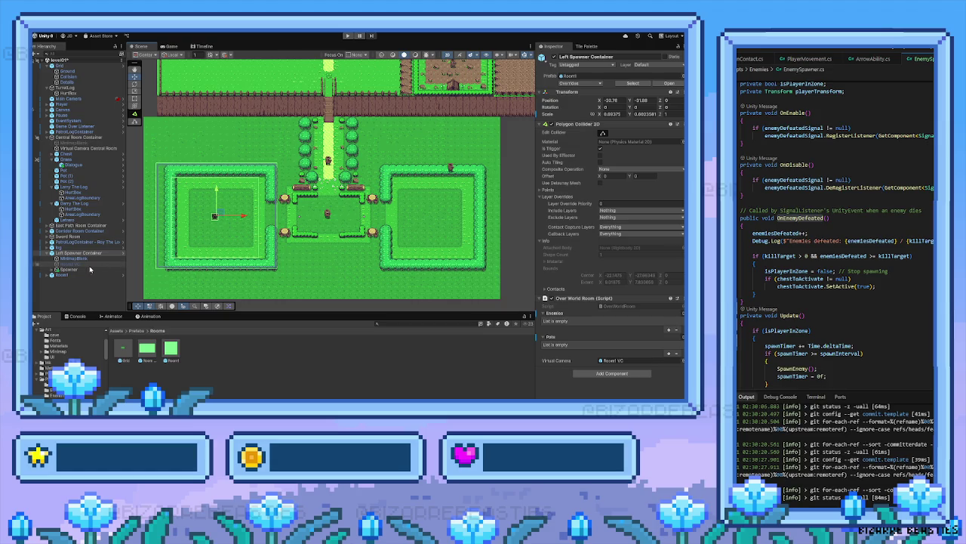
pyautogui.click(82, 275)
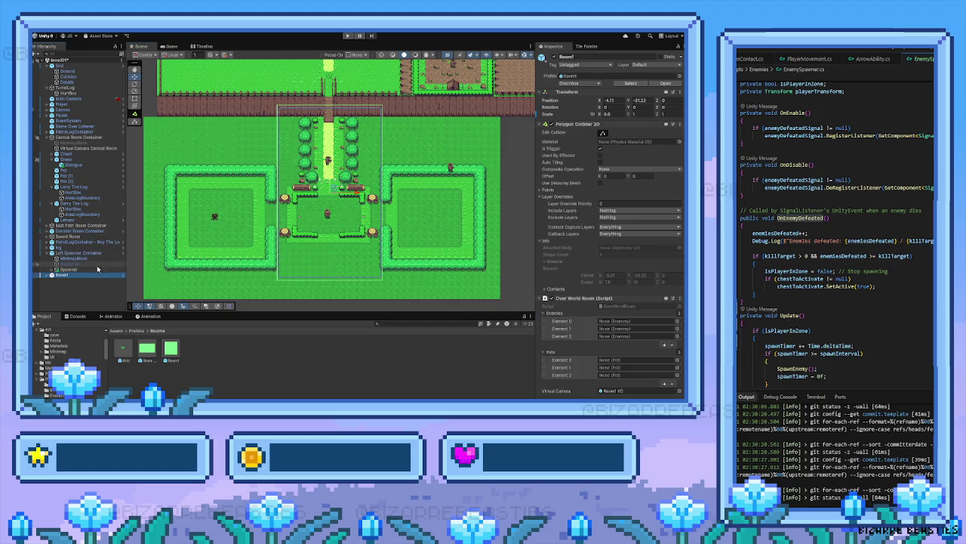
pyautogui.click(113, 253)
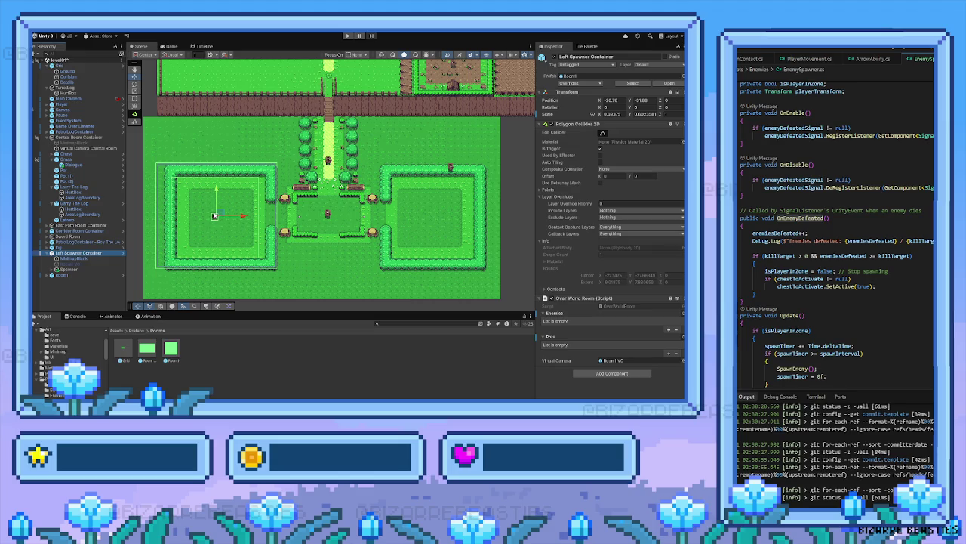
pyautogui.hscroll(-3, 214, 216)
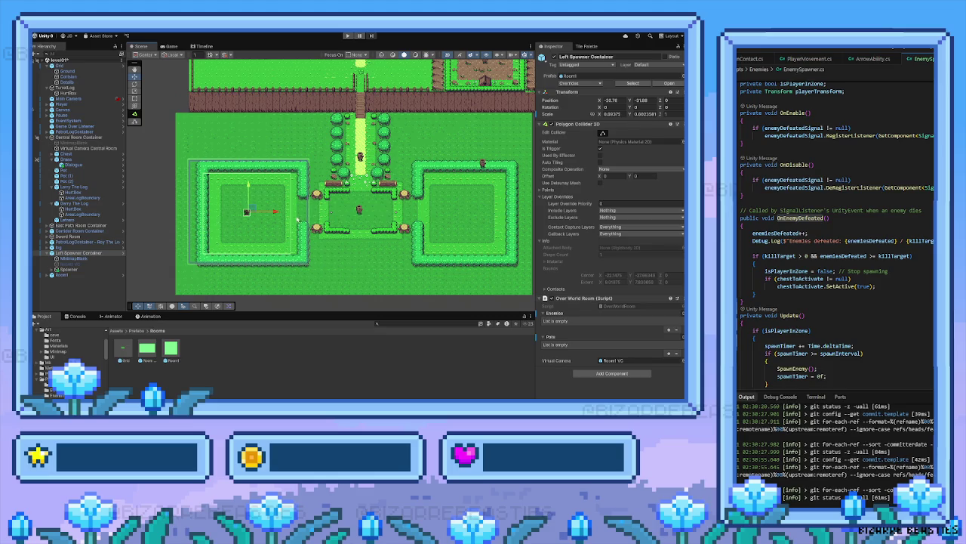
# Expand Room1 to inspect its Room1 VC camera and MinimapBlank children
pyautogui.click(71, 276)
pyautogui.click(47, 275)
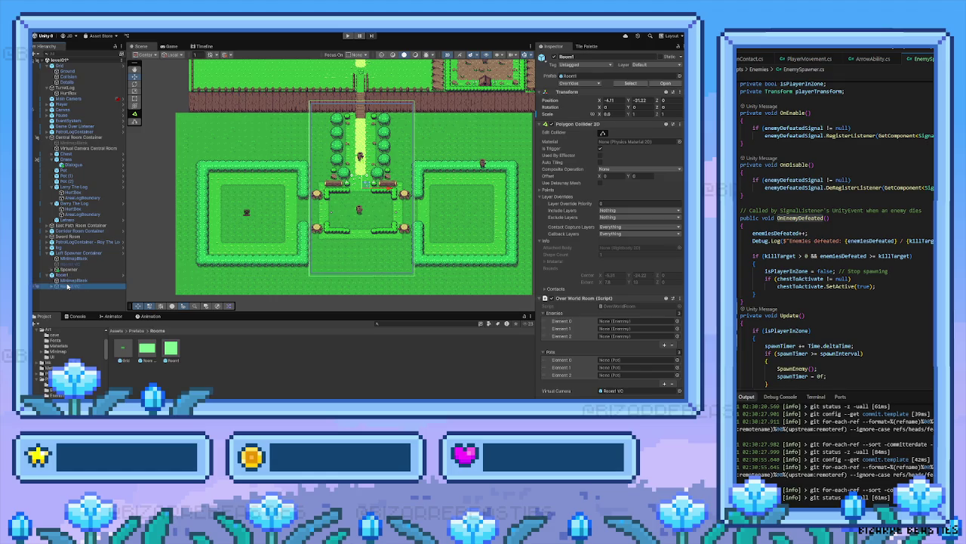
pyautogui.click(623, 391)
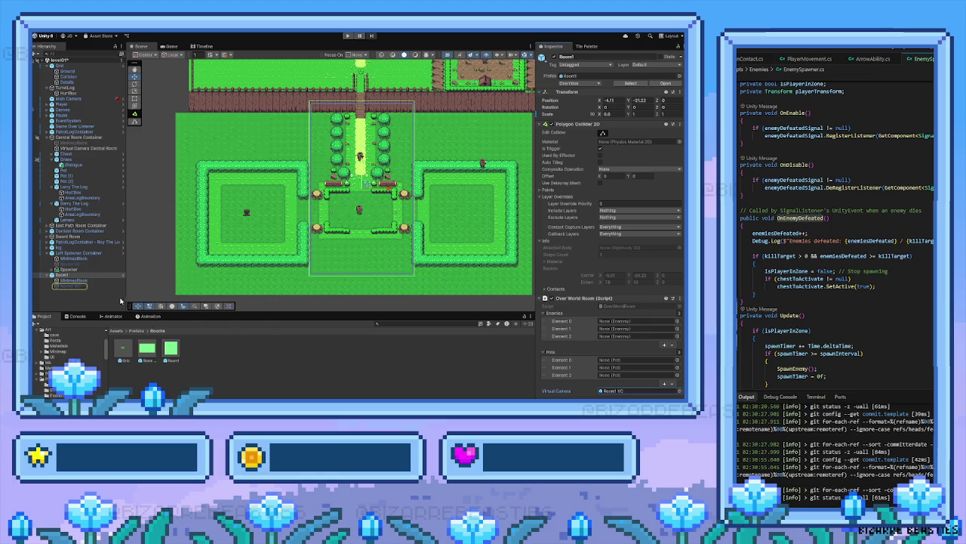
pyautogui.moveTo(84, 290); pyautogui.dragTo(82, 260)
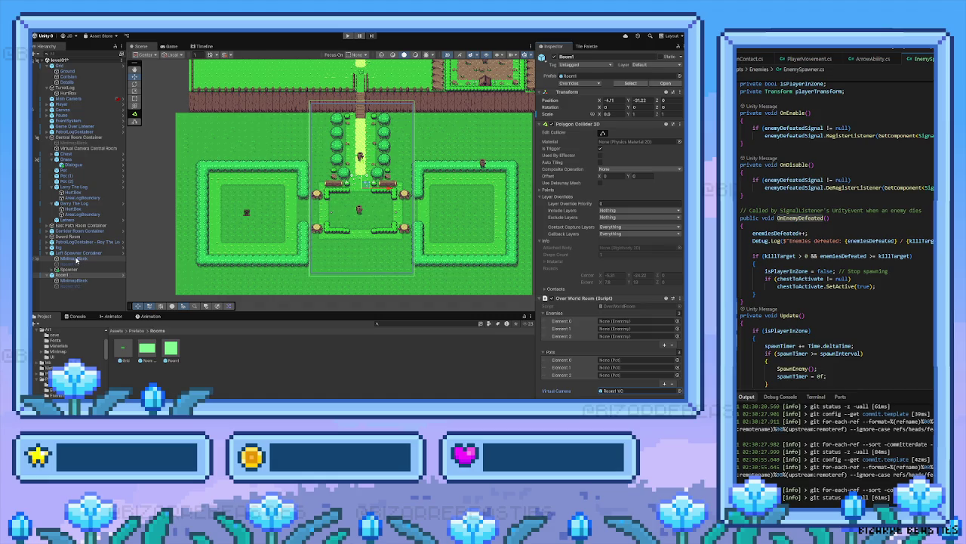
pyautogui.click(80, 259)
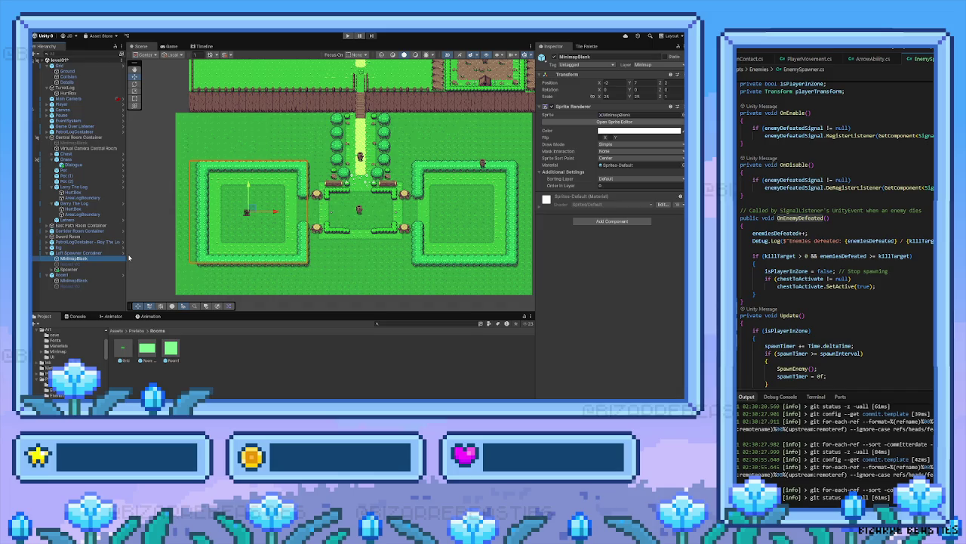
# Undo a trial move of the Left Spawner Container, then move the Spawner slightly right
pyautogui.click(89, 253)
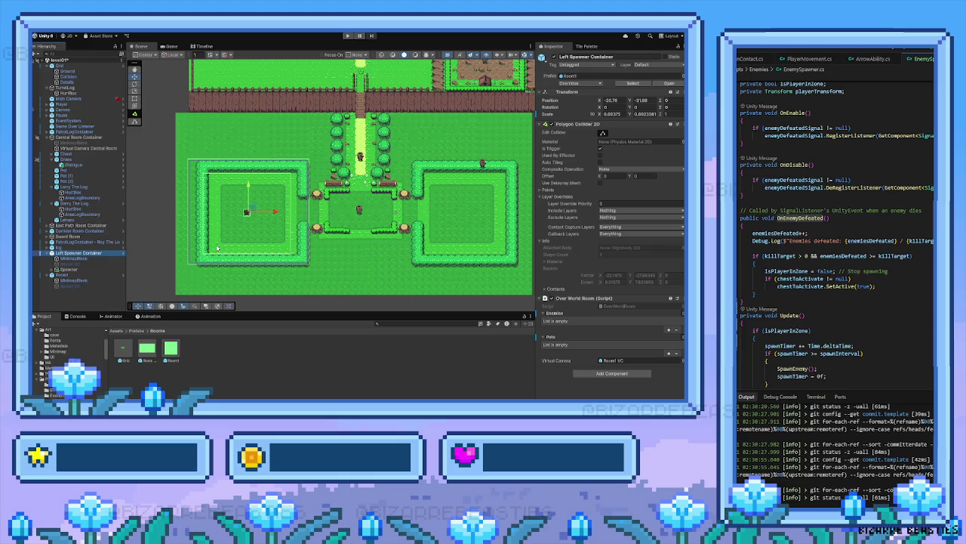
pyautogui.scroll(5, 236, 236)
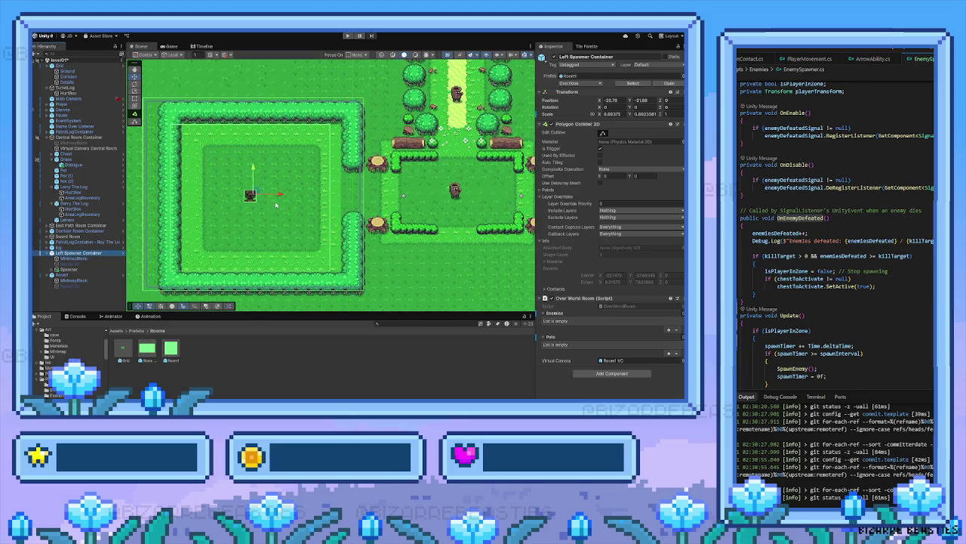
pyautogui.moveTo(279, 195); pyautogui.dragTo(291, 198)
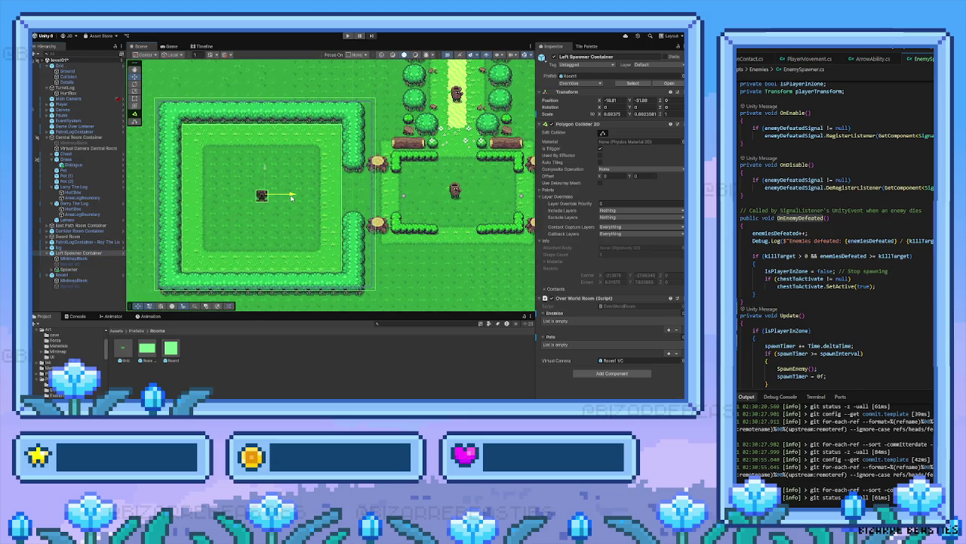
pyautogui.moveTo(291, 198); pyautogui.dragTo(292, 197)
pyautogui.hotkey('ctrl', 'z')
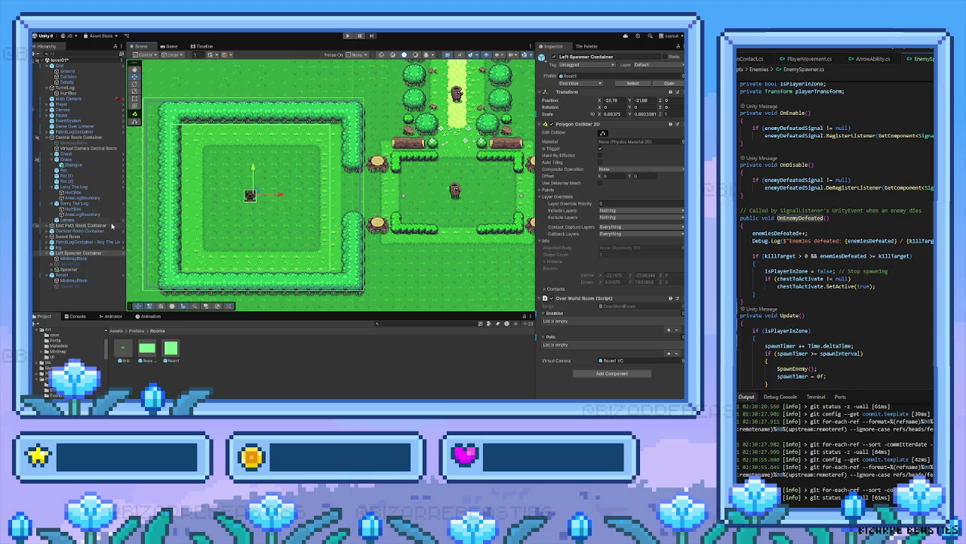
pyautogui.click(76, 269)
pyautogui.moveTo(271, 202); pyautogui.dragTo(286, 199)
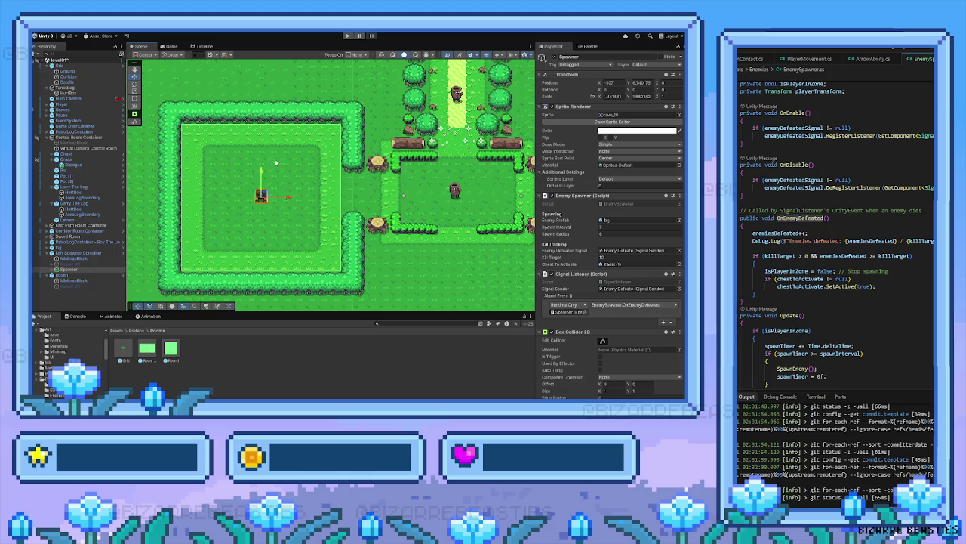
# Frame the Spawner, review Room1 VC and MinimapBlank settings, and enter Play mode
pyautogui.moveTo(286, 163); pyautogui.dragTo(293, 184)
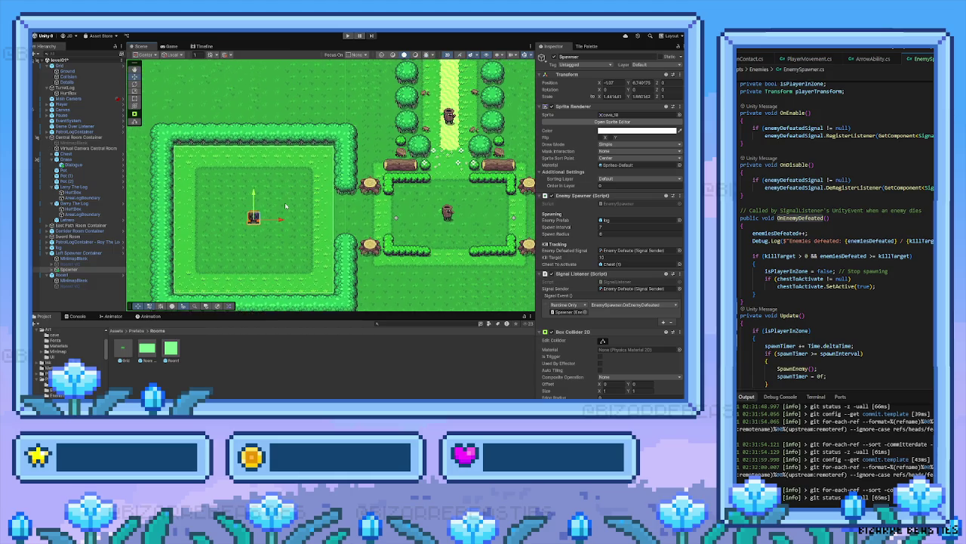
pyautogui.press('f')
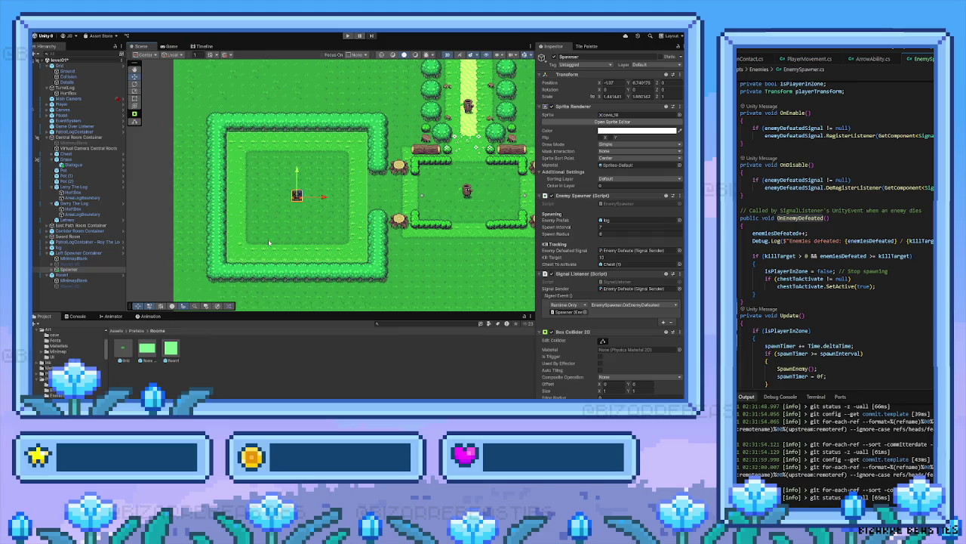
pyautogui.scroll(-2, 266, 250)
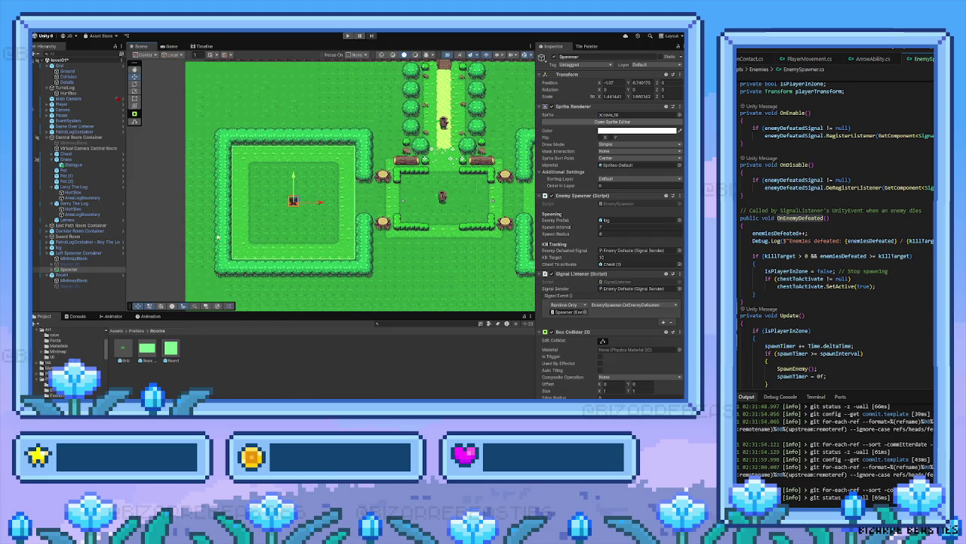
pyautogui.click(89, 264)
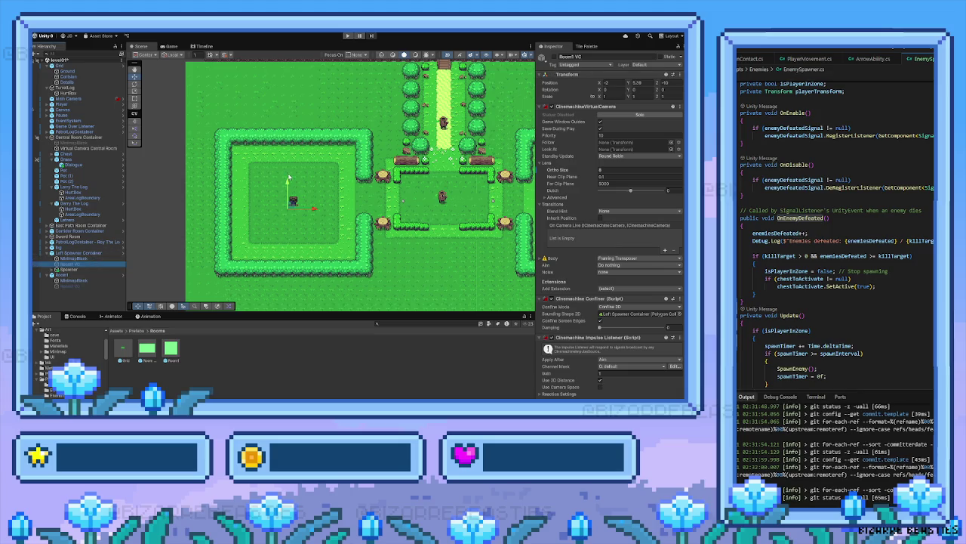
pyautogui.click(82, 260)
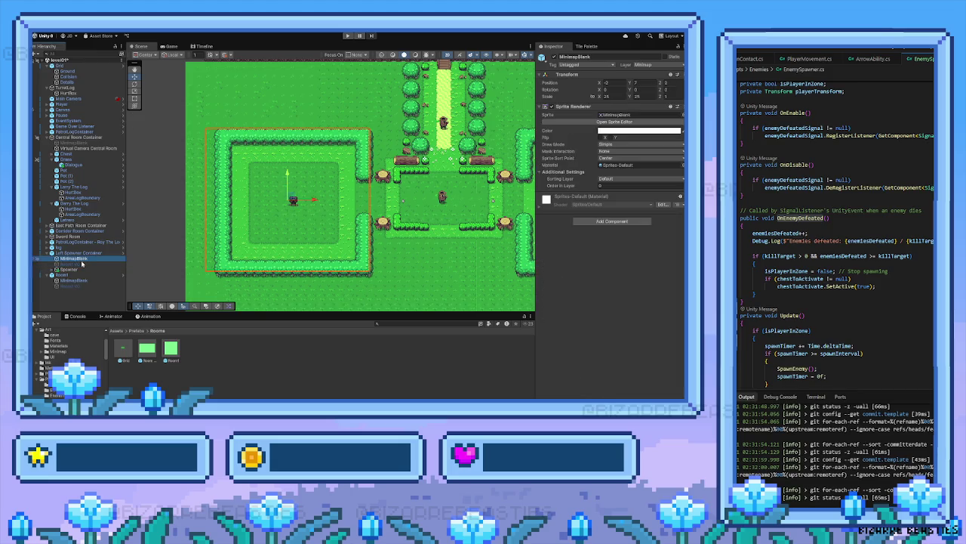
pyautogui.click(80, 264)
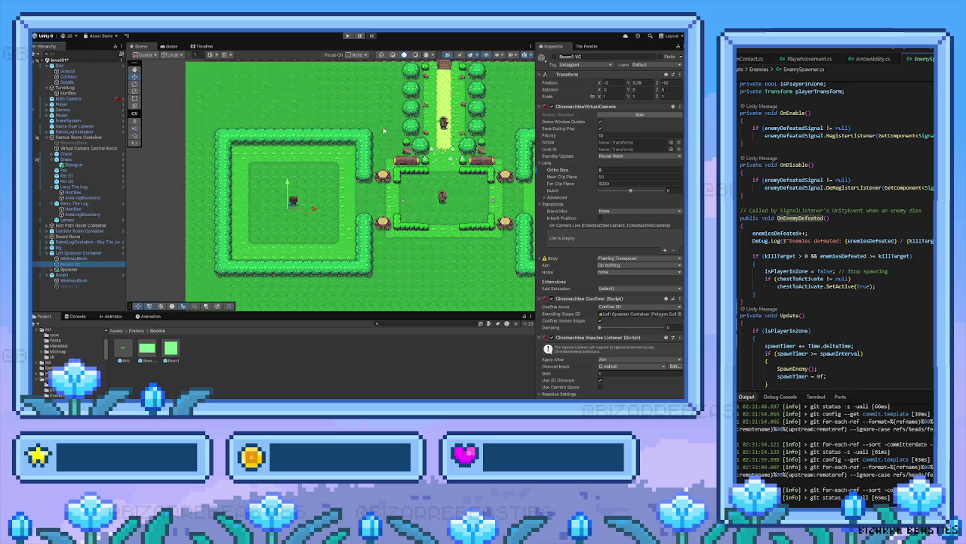
pyautogui.click(348, 36)
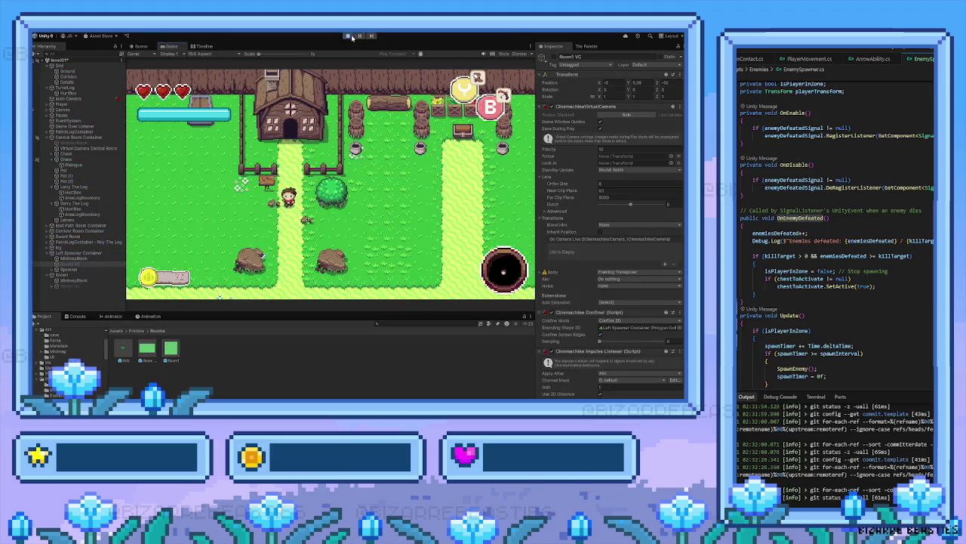
# Walk the player down through the fence gate and explore the rooms to the right
pyautogui.press('Down')
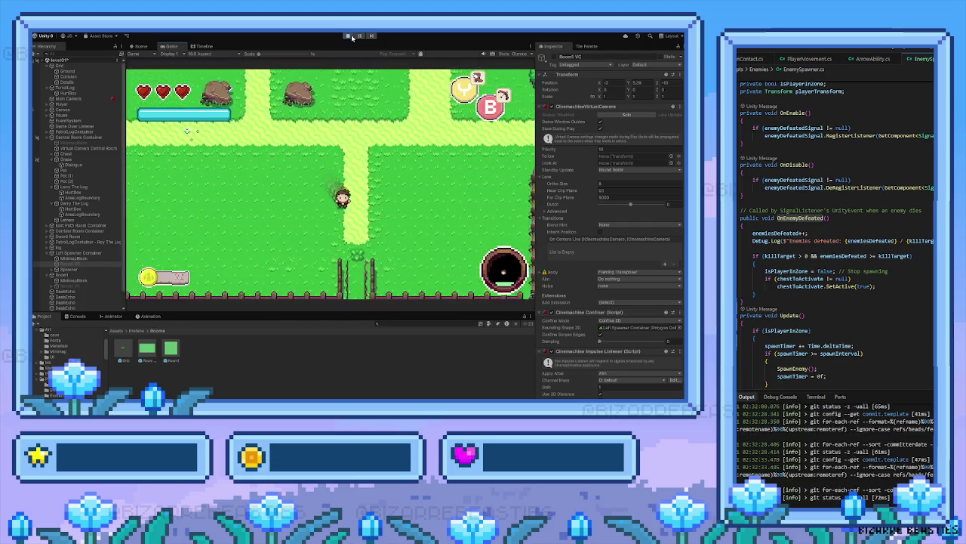
pyautogui.press('Down')
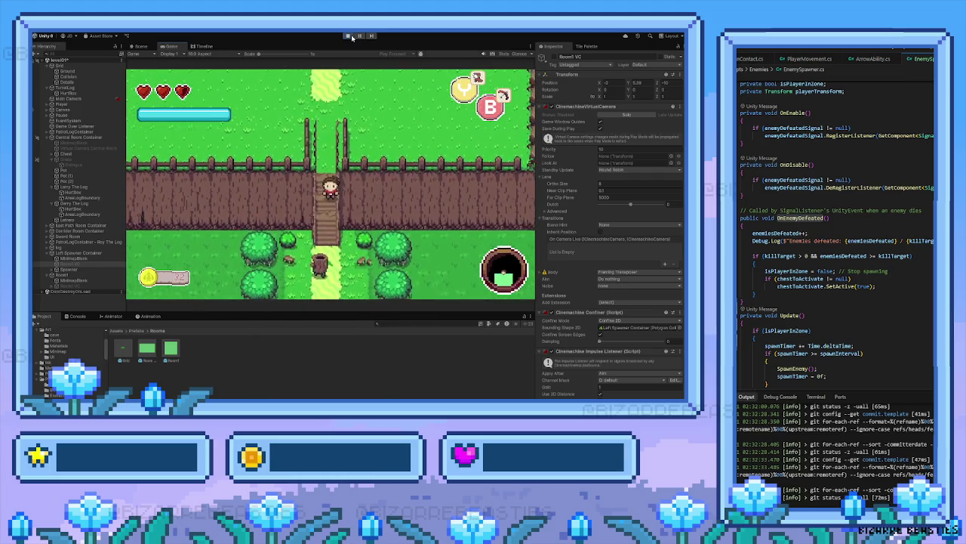
pyautogui.press('Down')
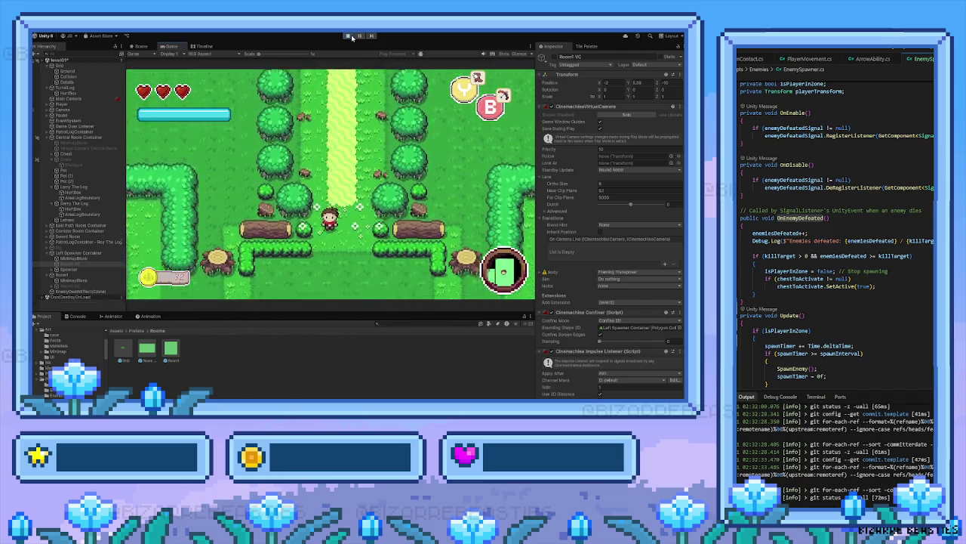
pyautogui.press('Left')
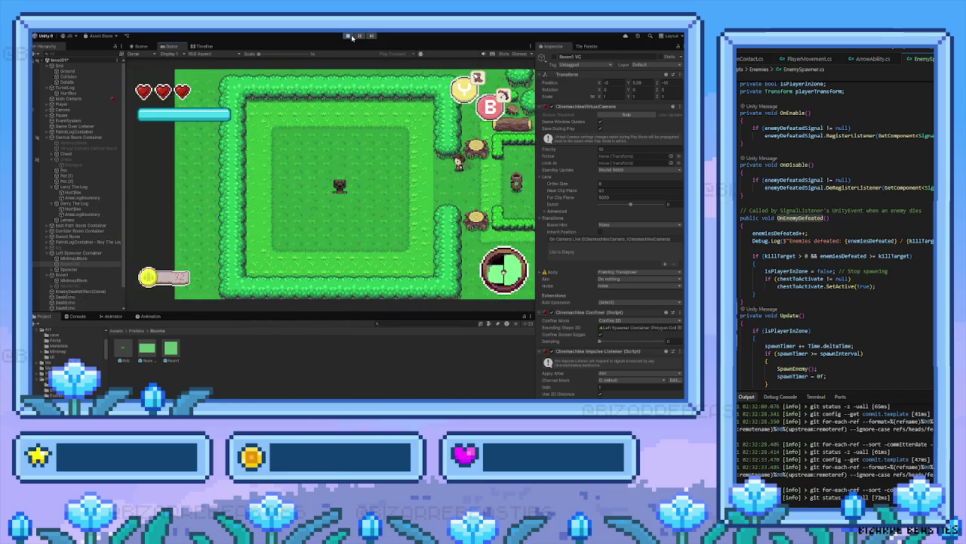
pyautogui.press('Down')
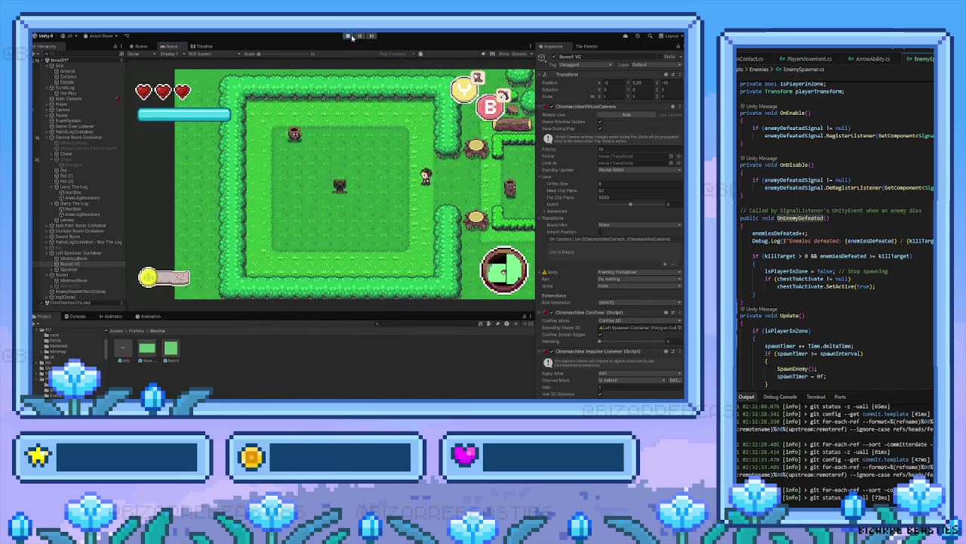
pyautogui.press('Right')
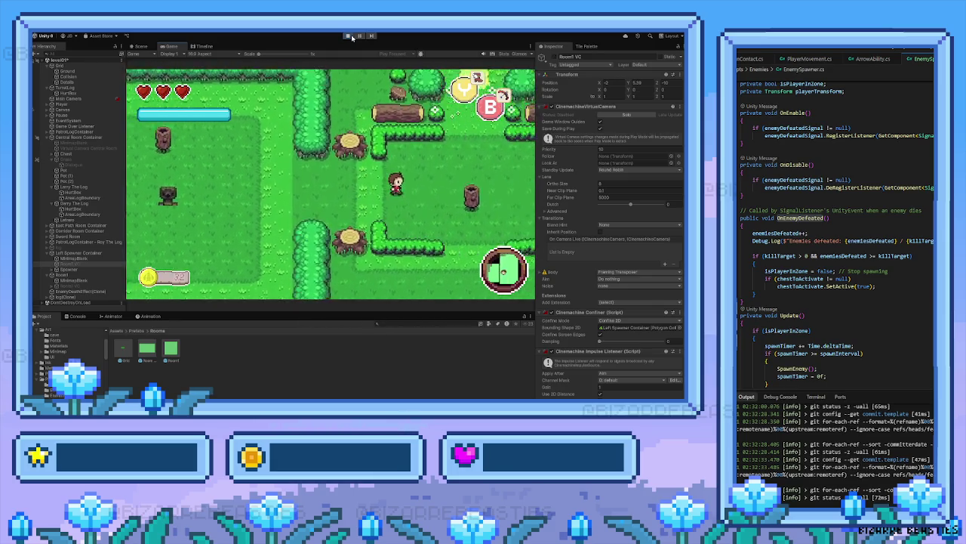
pyautogui.press('Right')
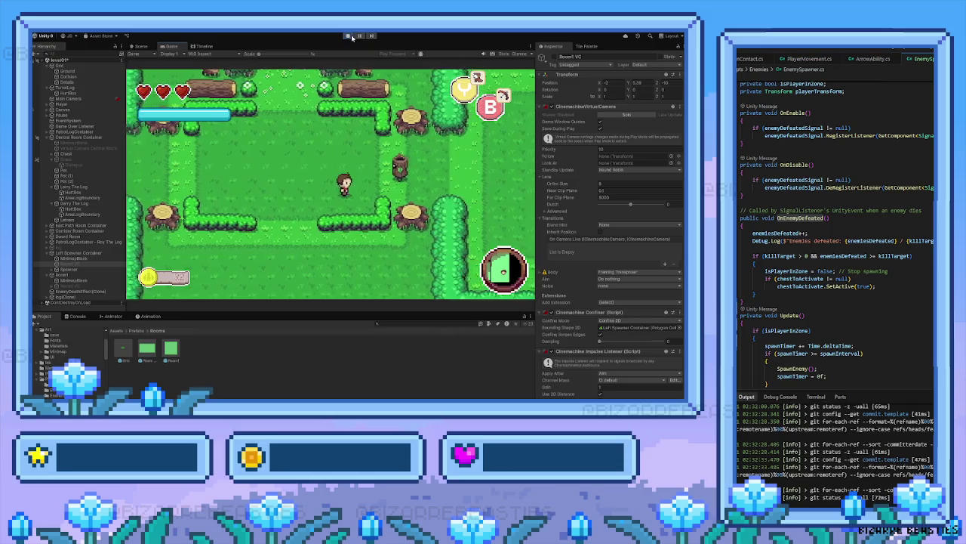
pyautogui.press('Right')
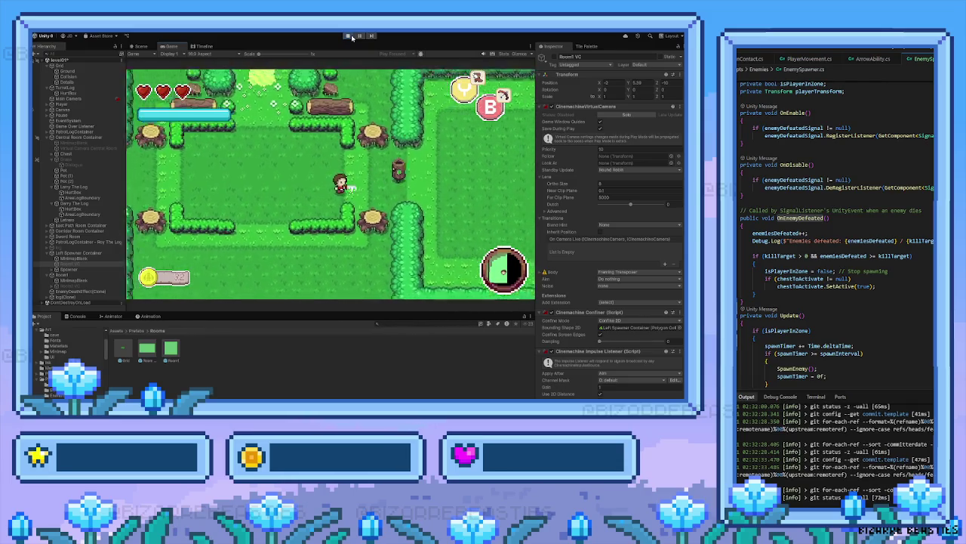
pyautogui.press('Left')
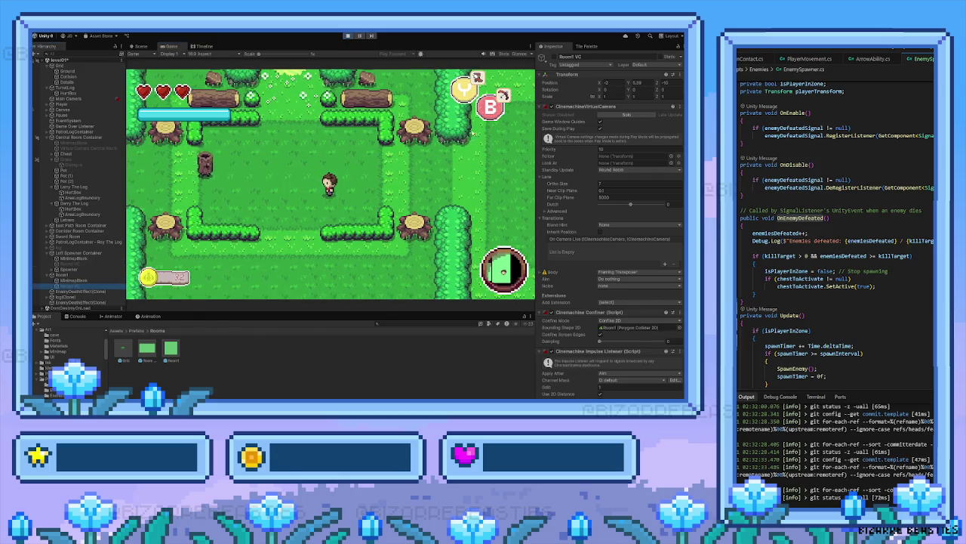
# Activate the Room1 VC camera, strike a log enemy, and walk back into the spawner room
pyautogui.click(555, 58)
pyautogui.press('Left')
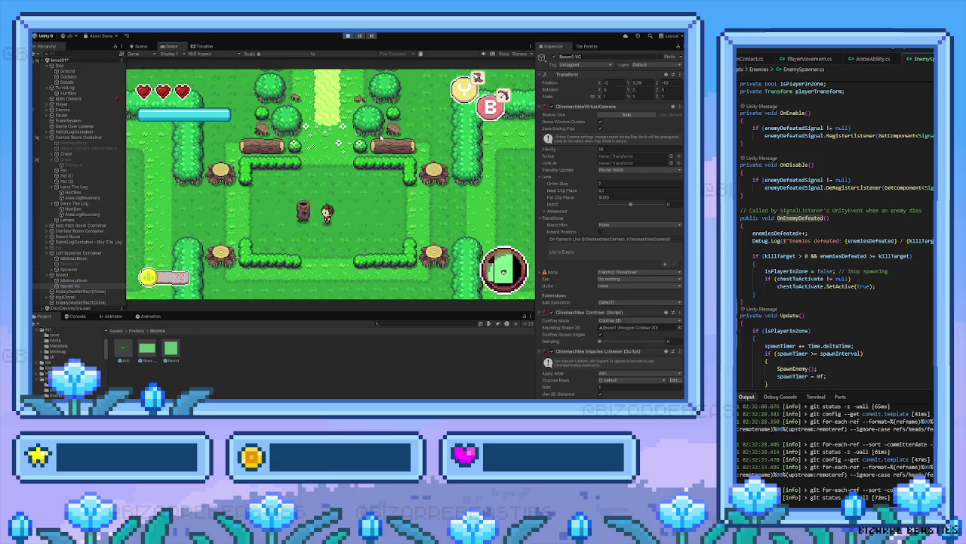
pyautogui.press('space')
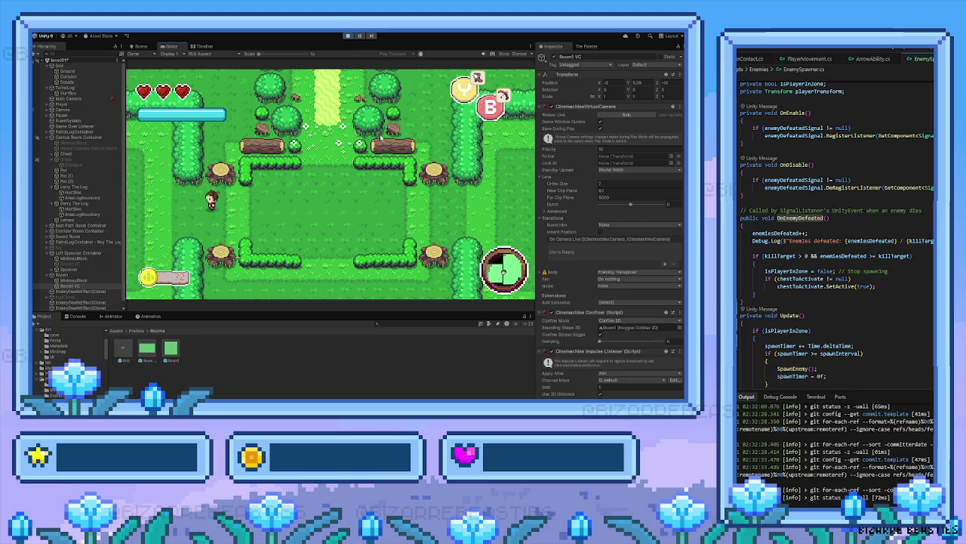
pyautogui.press('Left')
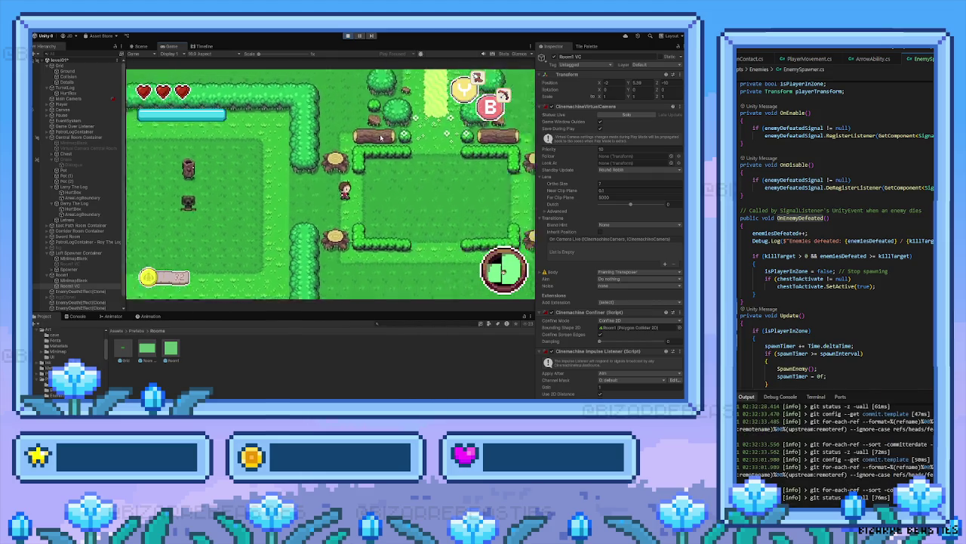
pyautogui.press('Left')
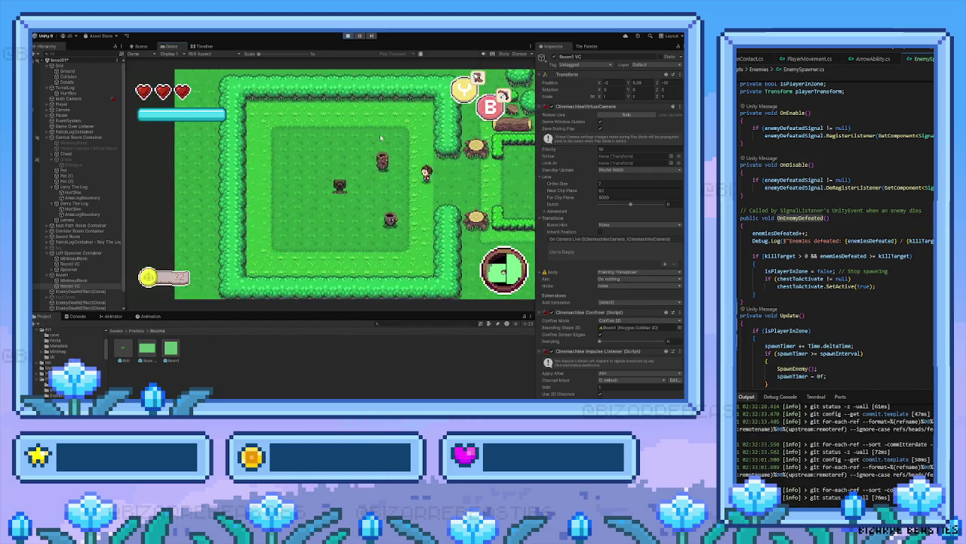
pyautogui.press('Right')
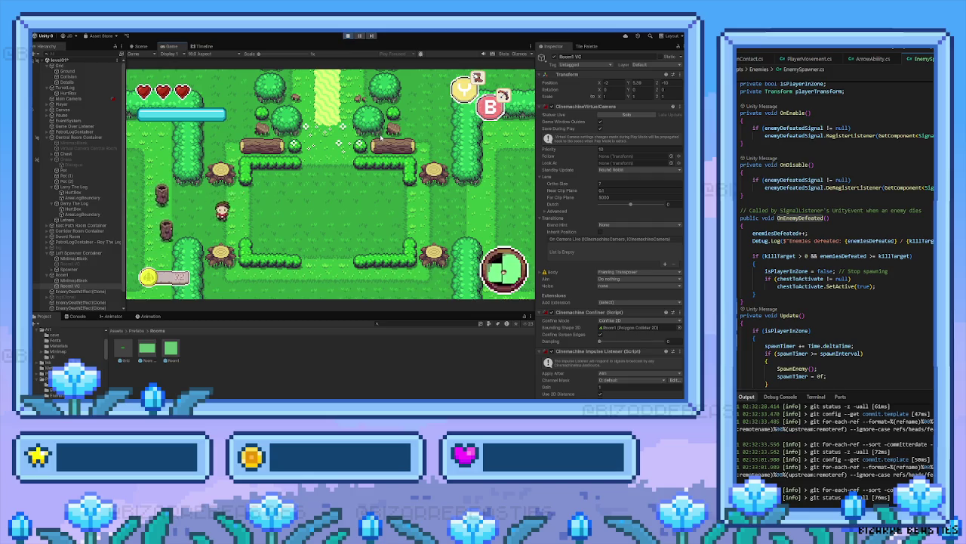
pyautogui.press('Left')
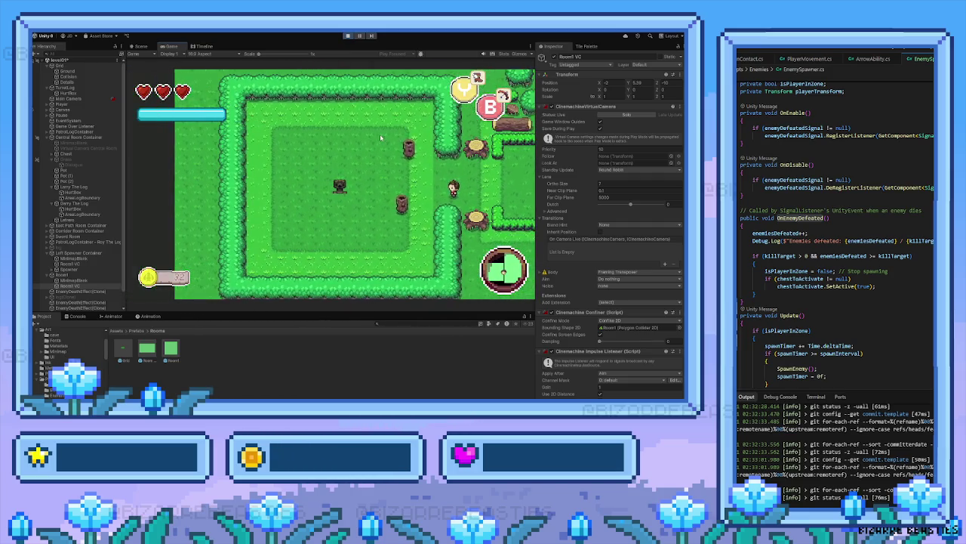
# Fight the spawned log enemies around the spawner room with sword attacks
pyautogui.press('Left')
pyautogui.press('Down')
pyautogui.press('Left')
pyautogui.press('space')
pyautogui.press('Up')
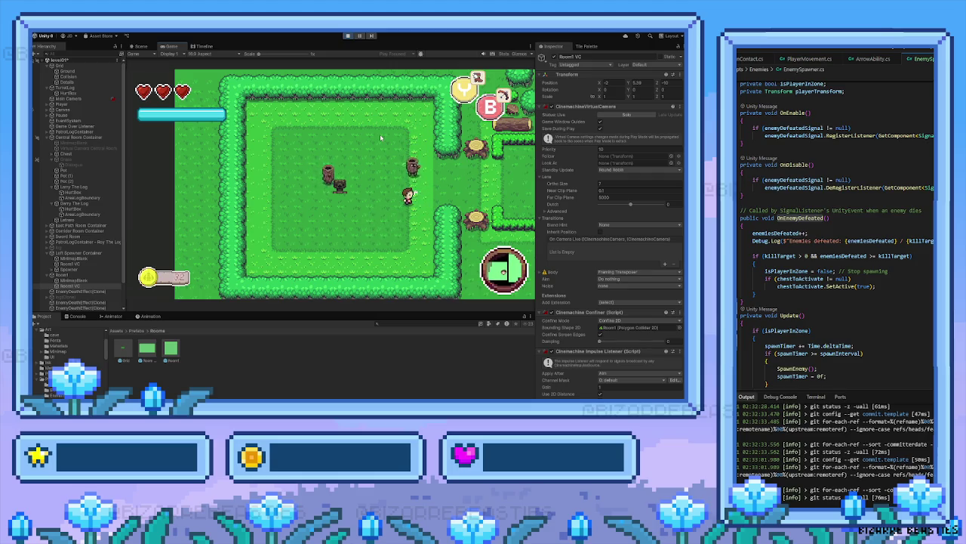
pyautogui.press('Down')
pyautogui.press('Up')
pyautogui.press('Left')
pyautogui.press('Down')
pyautogui.press('Left')
pyautogui.press('Up')
pyautogui.press('Down')
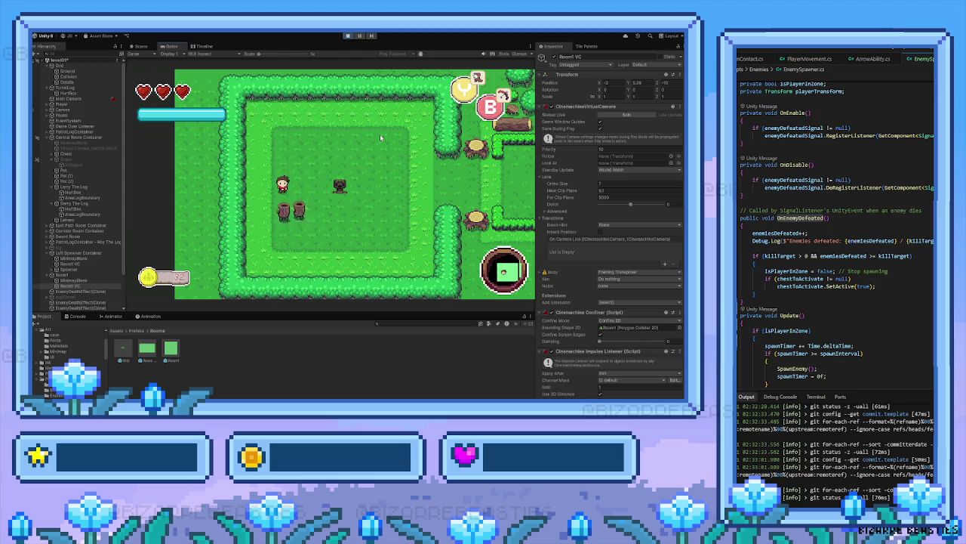
pyautogui.press('Down')
pyautogui.press('Left')
# Grab the dropped heart, defeat the last log enemy, and walk up to the chest
pyautogui.press('Left')
pyautogui.press('space')
pyautogui.press('Right')
pyautogui.press('Right')
pyautogui.press('space')
pyautogui.press('Up')
pyautogui.press('Left')
pyautogui.press('Up')
pyautogui.press('Right')
pyautogui.press('Down')
pyautogui.press('Left')
pyautogui.press('Up')
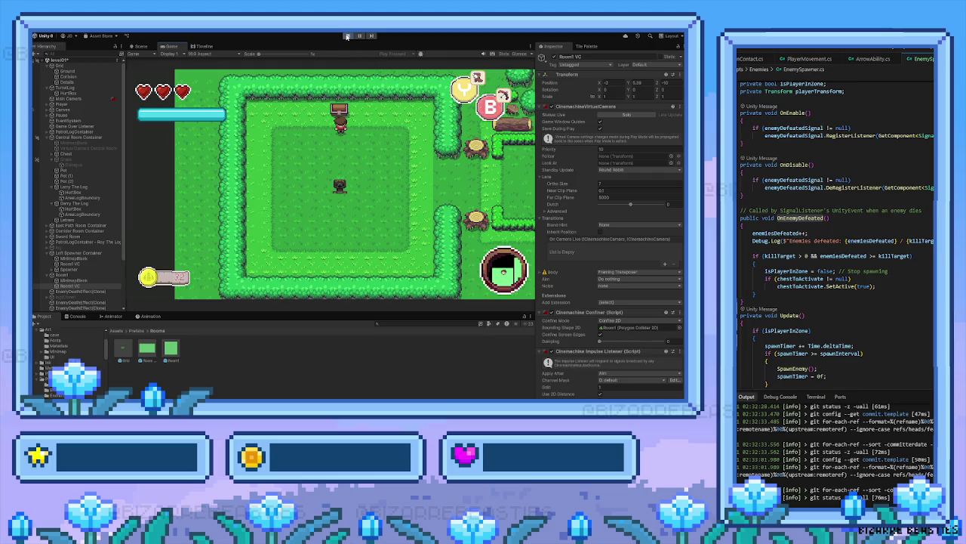
# Stop the play test, pan back to the left room, and select its Spawner
pyautogui.click(346, 36)
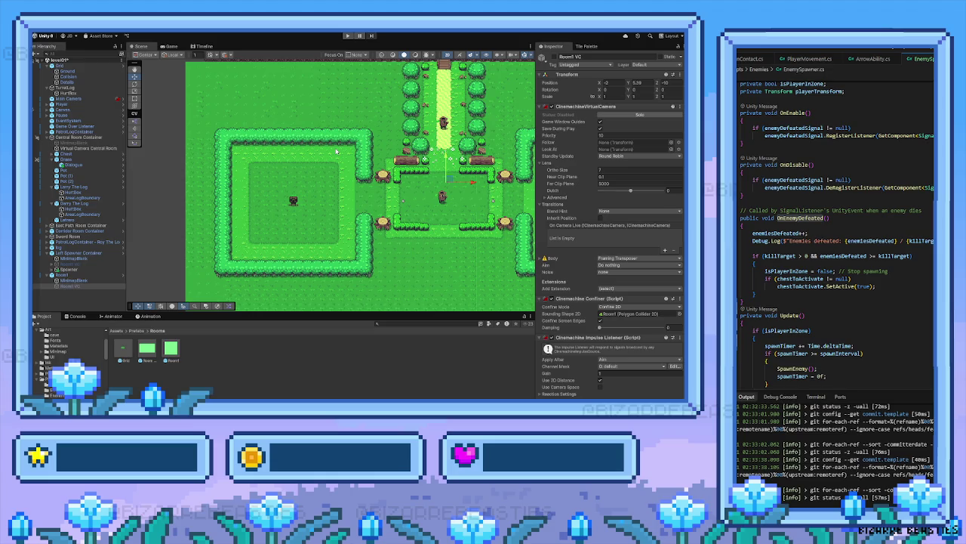
pyautogui.moveTo(337, 151); pyautogui.dragTo(247, 214)
pyautogui.moveTo(351, 171); pyautogui.dragTo(330, 197)
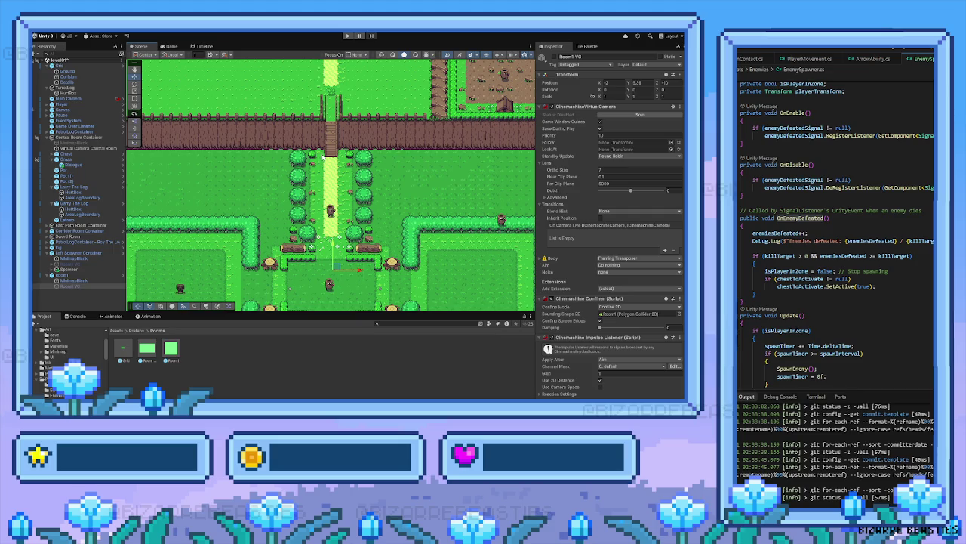
pyautogui.moveTo(231, 199)
pyautogui.mouseDown()
pyautogui.moveTo(310, 194)
pyautogui.moveTo(277, 211)
pyautogui.moveTo(286, 209)
pyautogui.mouseUp()
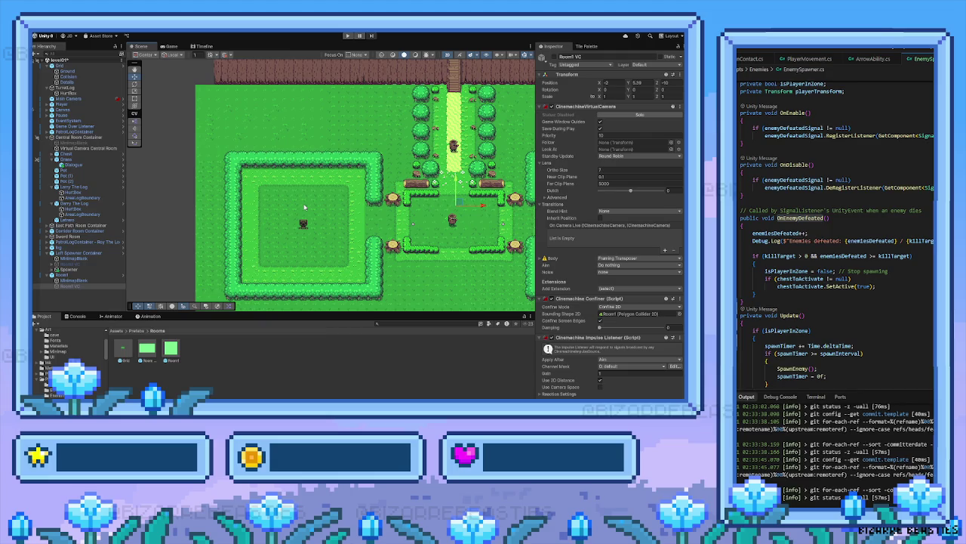
pyautogui.moveTo(313, 250); pyautogui.dragTo(324, 237)
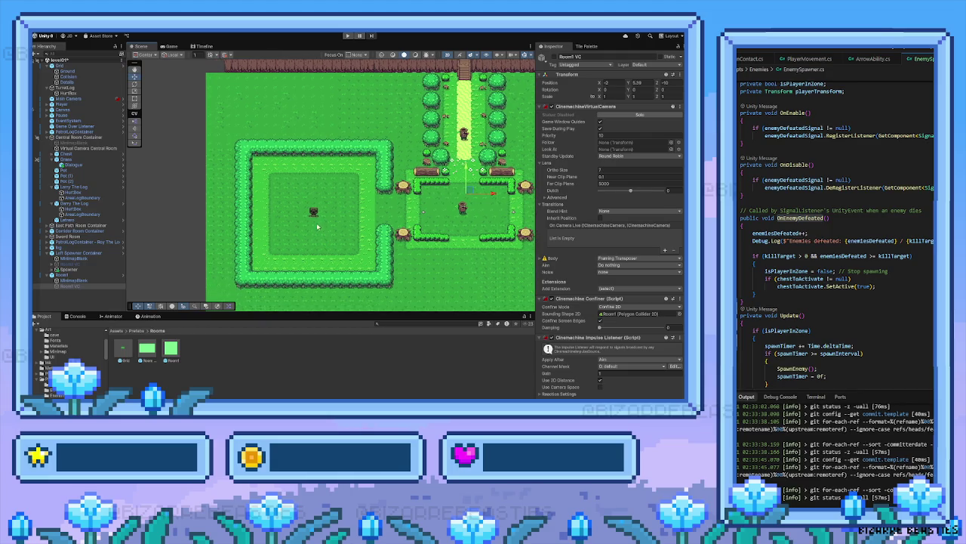
pyautogui.click(316, 221)
pyautogui.click(315, 218)
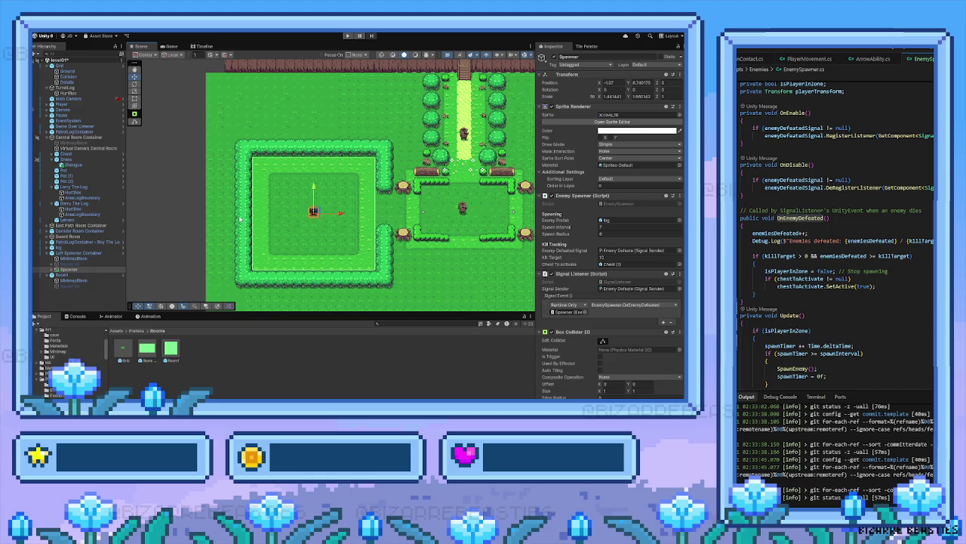
# Zoom out over all three hedge-walled rooms and the corridor, then select the Grid
pyautogui.scroll(-3, 314, 209)
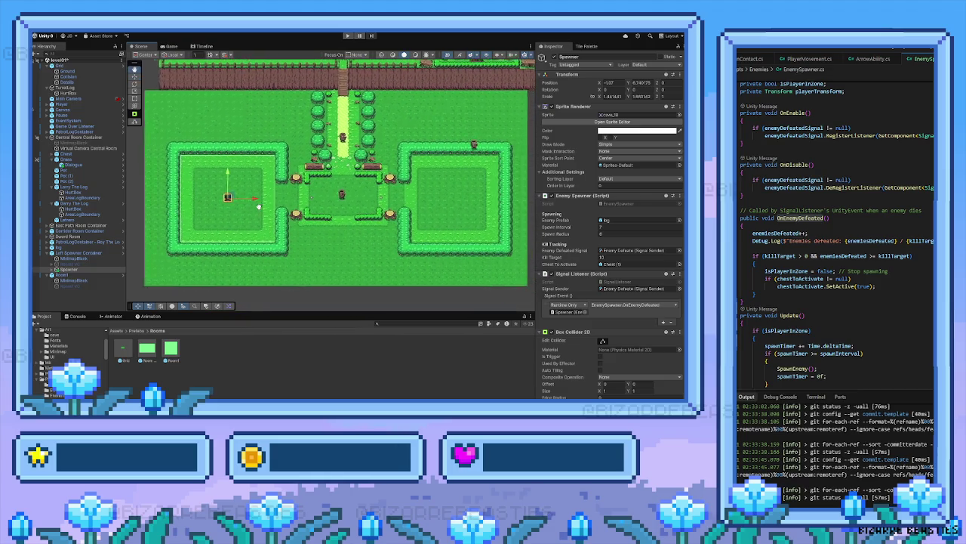
pyautogui.scroll(2, 315, 209)
pyautogui.scroll(2, 289, 228)
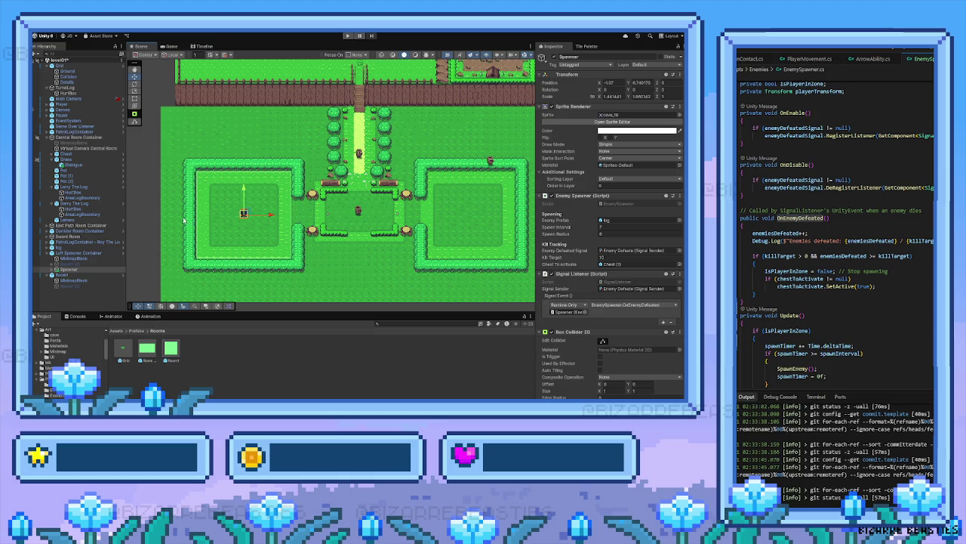
pyautogui.moveTo(242, 213); pyautogui.dragTo(230, 227)
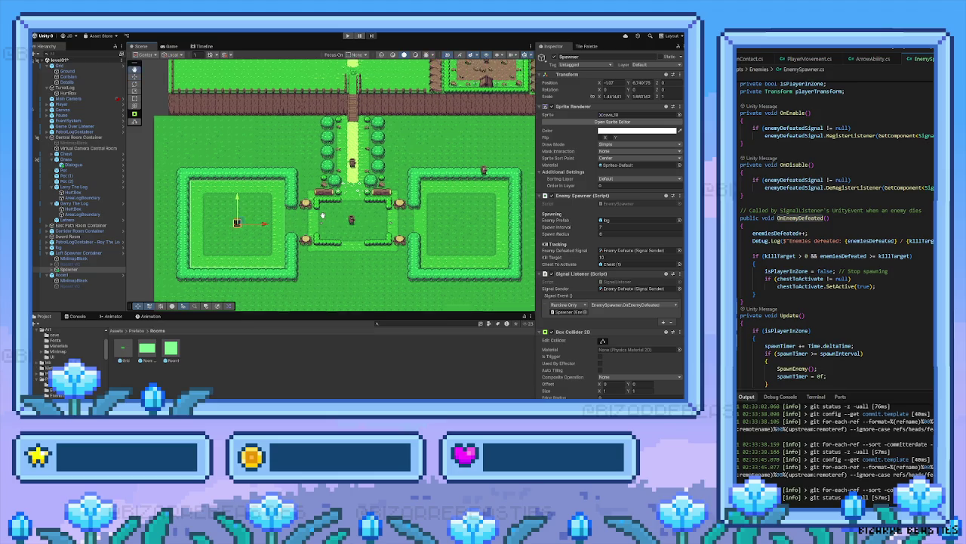
pyautogui.click(184, 242)
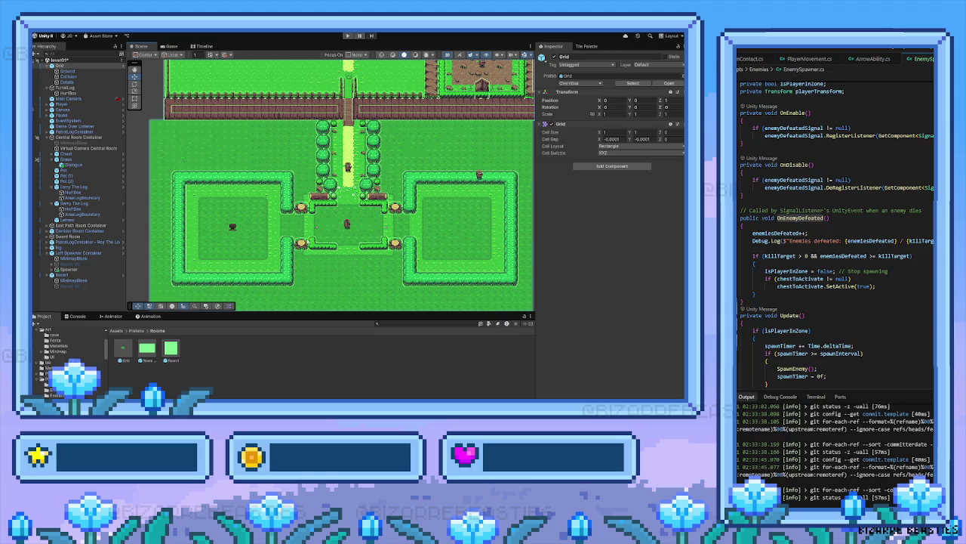
# Remove Room1's three Enemies entries and three Pois entries
pyautogui.click(88, 275)
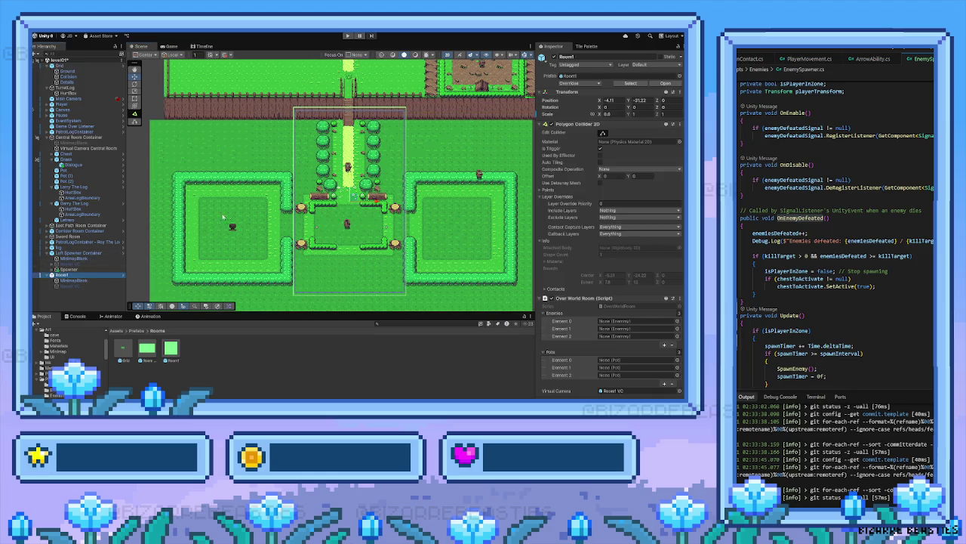
pyautogui.moveTo(310, 195); pyautogui.dragTo(306, 228)
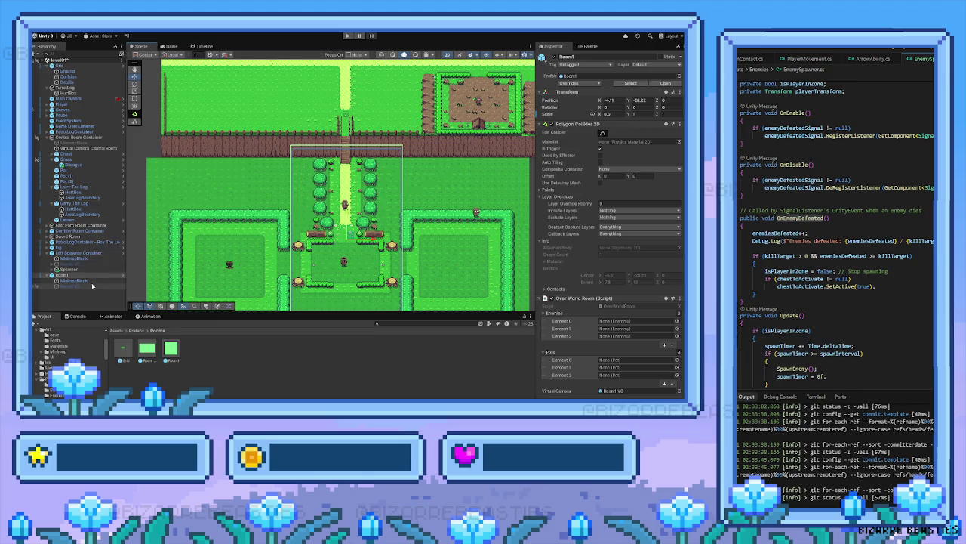
pyautogui.scroll(-1, 642, 332)
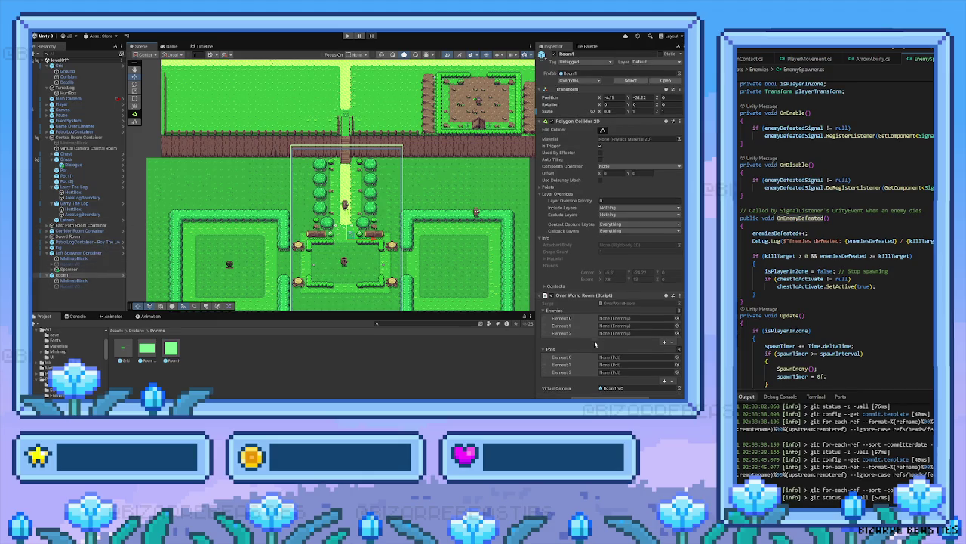
pyautogui.click(677, 344)
pyautogui.click(678, 334)
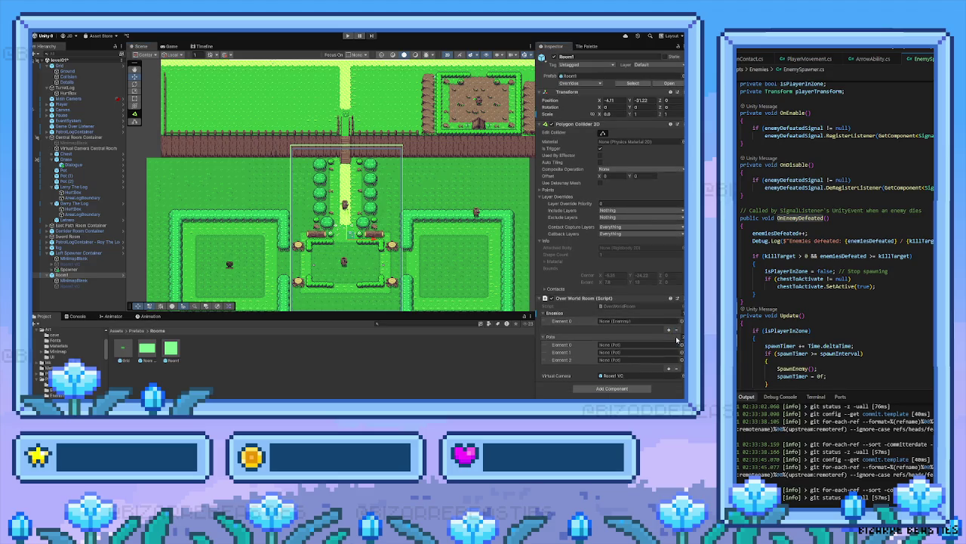
pyautogui.click(677, 331)
pyautogui.click(677, 362)
pyautogui.click(676, 362)
pyautogui.click(678, 354)
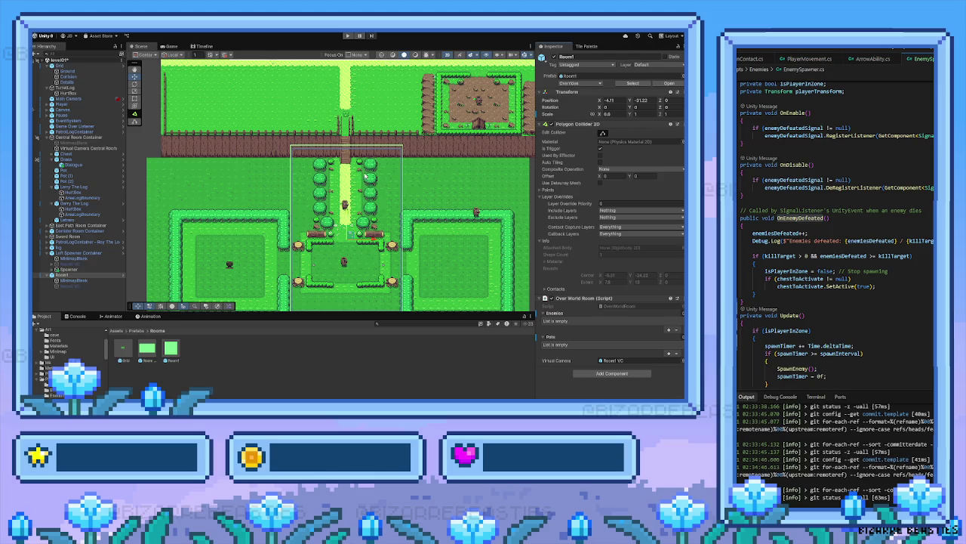
# Recentre the view on the middle room and bring up the Tile Palette
pyautogui.scroll(-2, 366, 176)
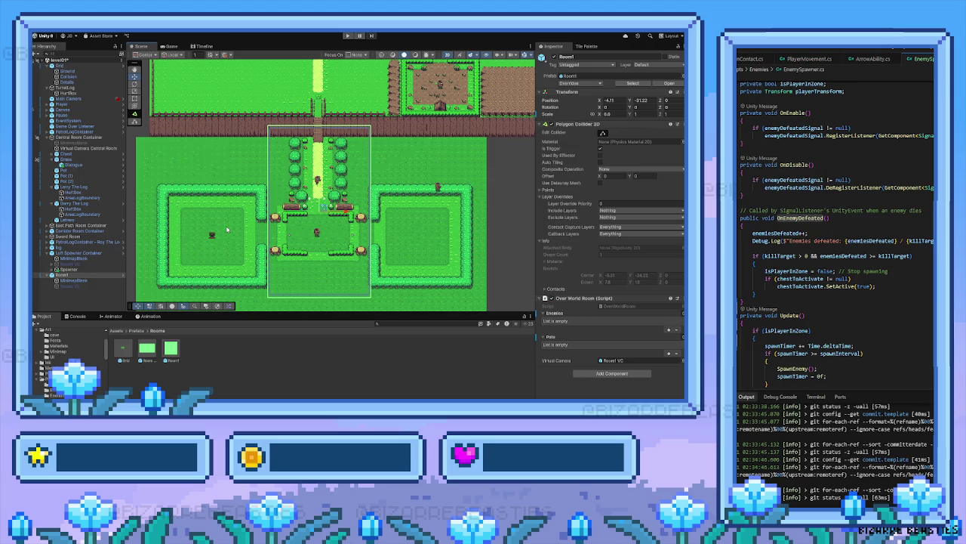
pyautogui.moveTo(227, 229)
pyautogui.mouseDown()
pyautogui.moveTo(284, 229)
pyautogui.moveTo(310, 198)
pyautogui.mouseUp()
pyautogui.scroll(1, 282, 227)
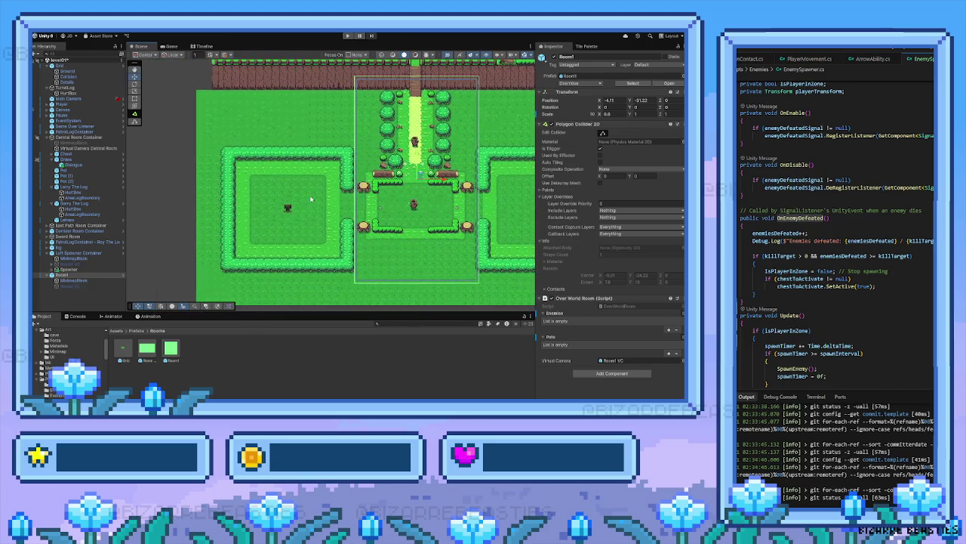
pyautogui.scroll(1, 298, 224)
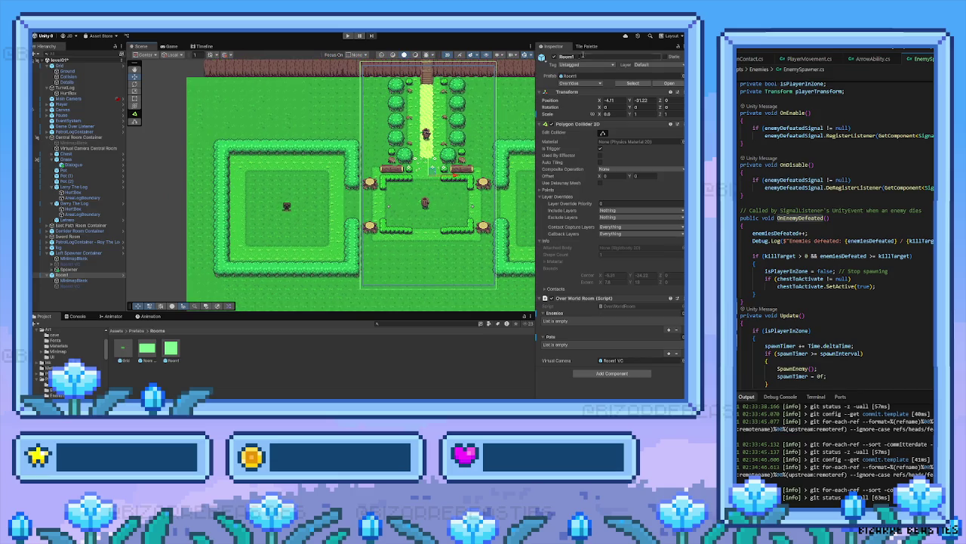
pyautogui.click(587, 46)
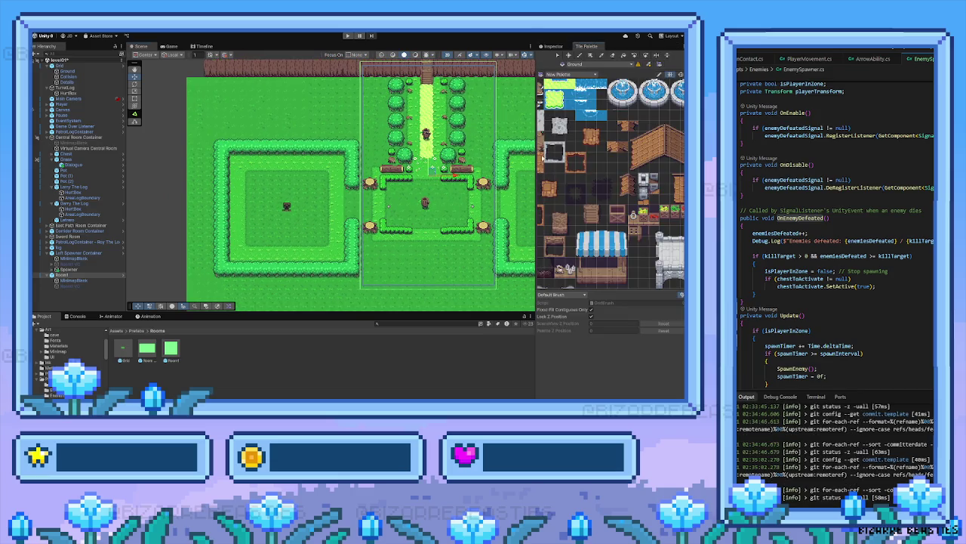
# Zoom out the palette, pan to the left room, and make Collision the active tilemap
pyautogui.scroll(-4, 613, 166)
pyautogui.scroll(-3, 613, 166)
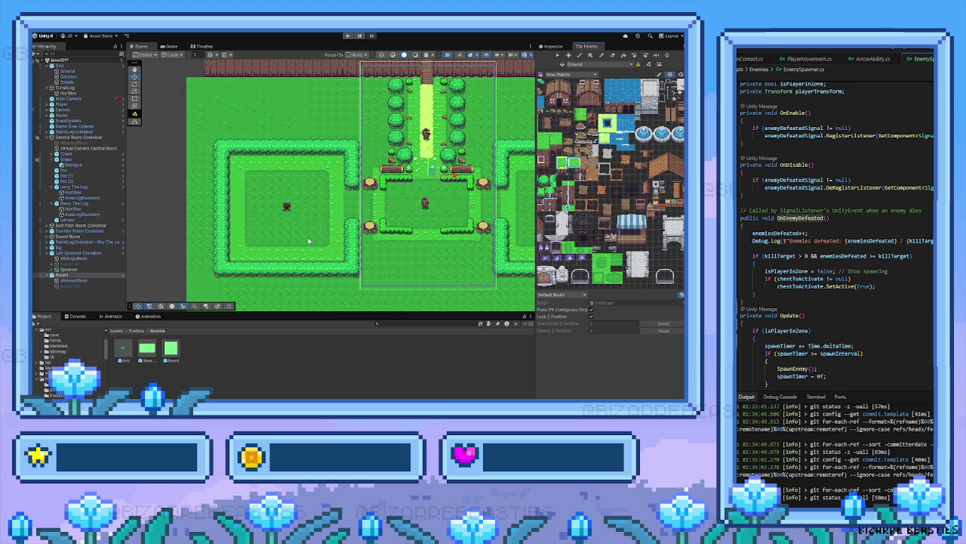
pyautogui.moveTo(308, 241)
pyautogui.mouseDown()
pyautogui.moveTo(231, 249)
pyautogui.moveTo(281, 207)
pyautogui.mouseUp()
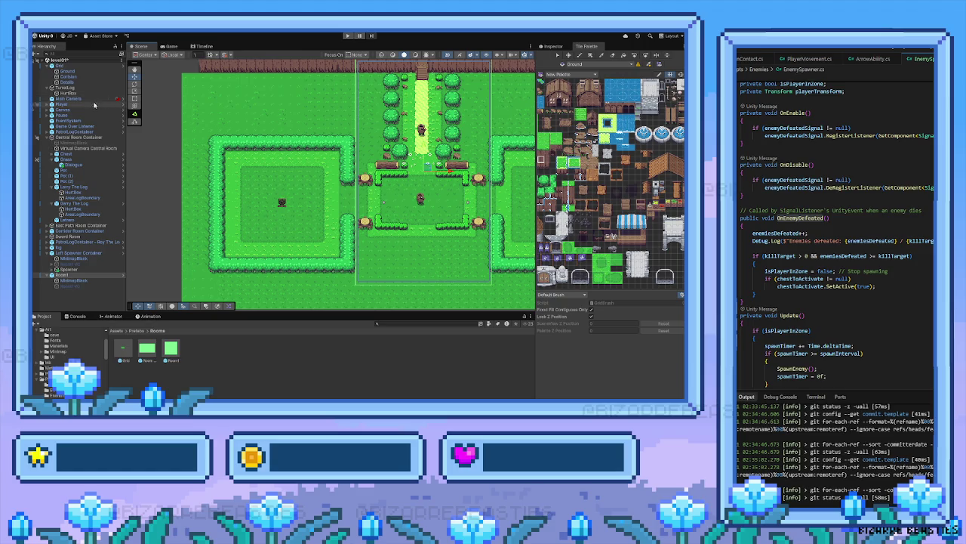
pyautogui.click(68, 76)
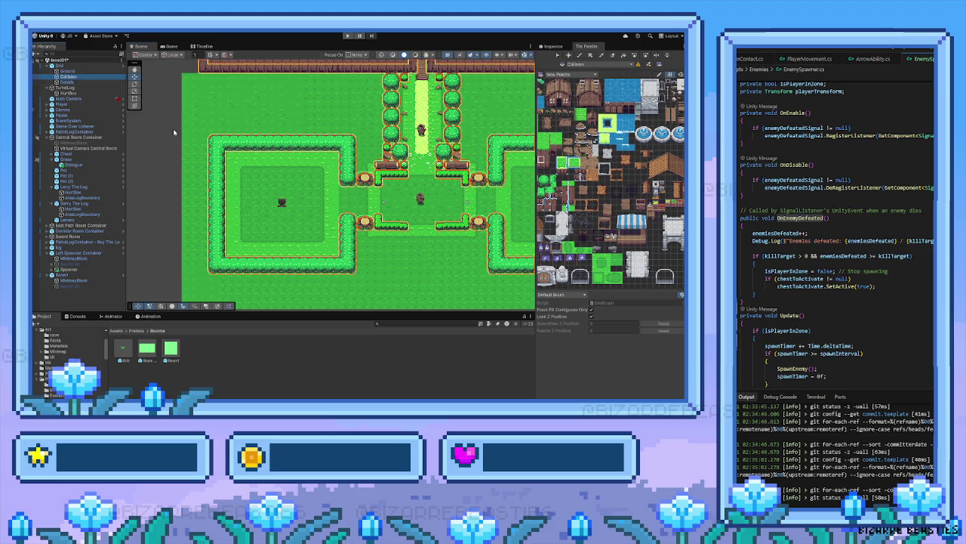
# Erase the inner hedge column along the left room's west wall using an empty brush
pyautogui.press('u')
pyautogui.moveTo(191, 126)
pyautogui.mouseDown()
pyautogui.moveTo(296, 282)
pyautogui.moveTo(262, 282)
pyautogui.mouseUp()
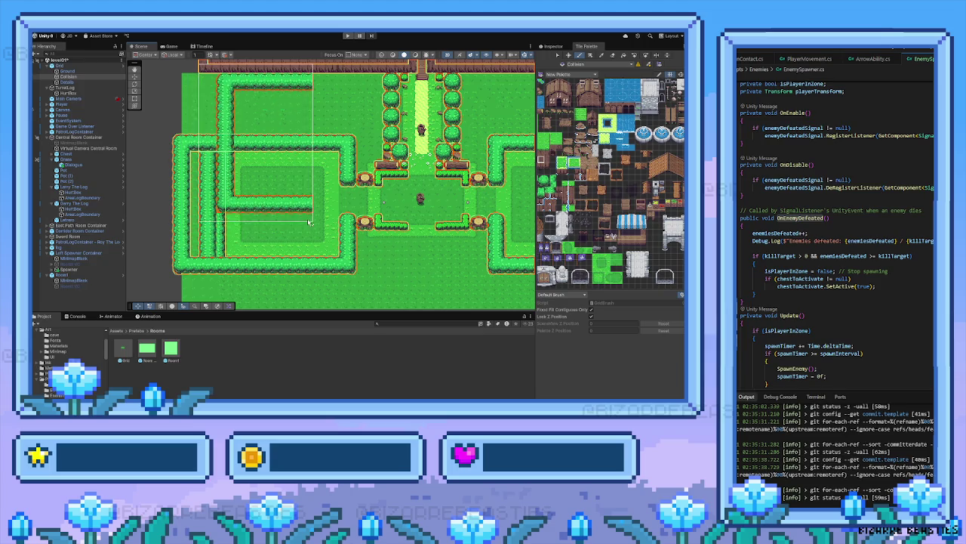
pyautogui.moveTo(612, 76); pyautogui.dragTo(601, 194)
pyautogui.moveTo(573, 150)
pyautogui.mouseDown()
pyautogui.moveTo(616, 178)
pyautogui.moveTo(647, 176)
pyautogui.mouseUp()
pyautogui.click(612, 57)
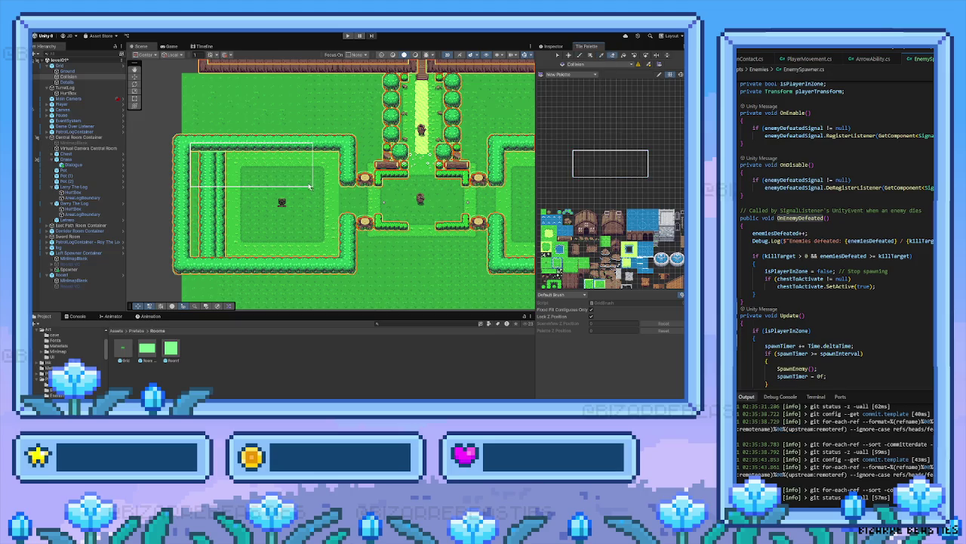
pyautogui.click(310, 200)
pyautogui.moveTo(309, 200); pyautogui.dragTo(311, 260)
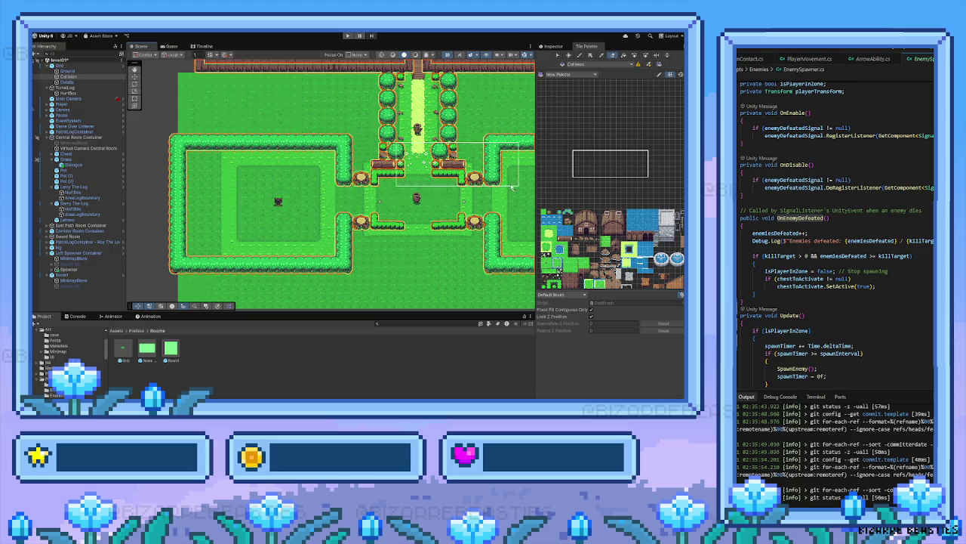
# Bring the tile sheet back into view and readjust the palette and scene zoom
pyautogui.moveTo(570, 239); pyautogui.dragTo(606, 209)
pyautogui.scroll(5, 607, 209)
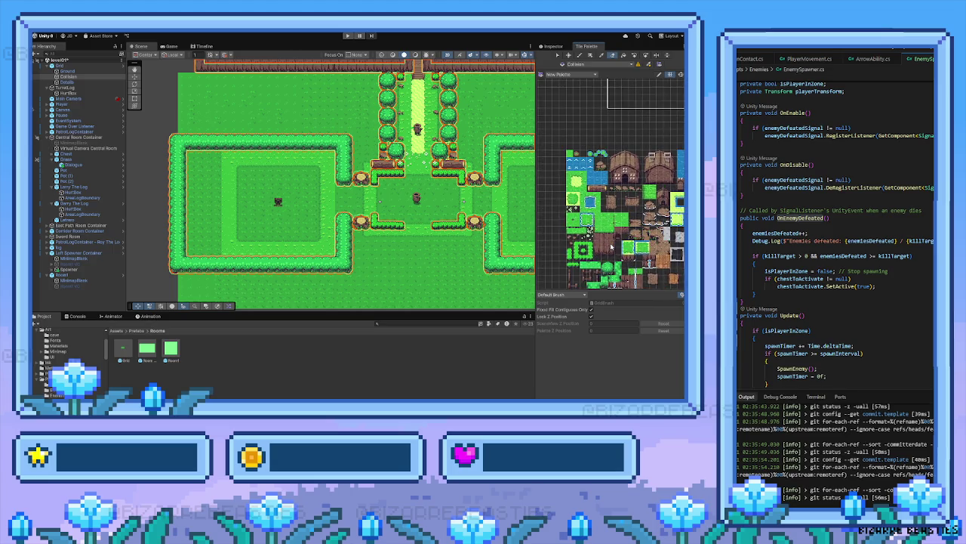
pyautogui.scroll(-5, 604, 184)
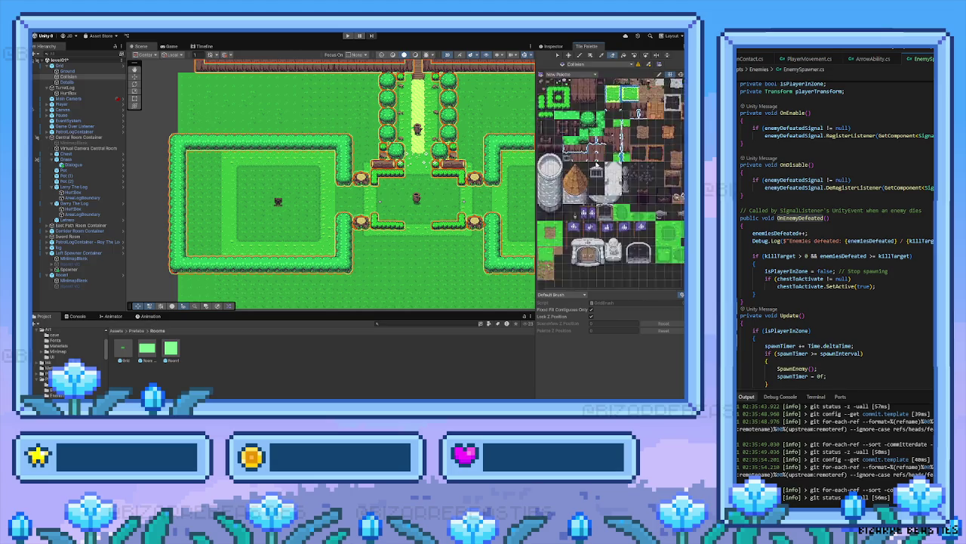
pyautogui.scroll(8, 593, 201)
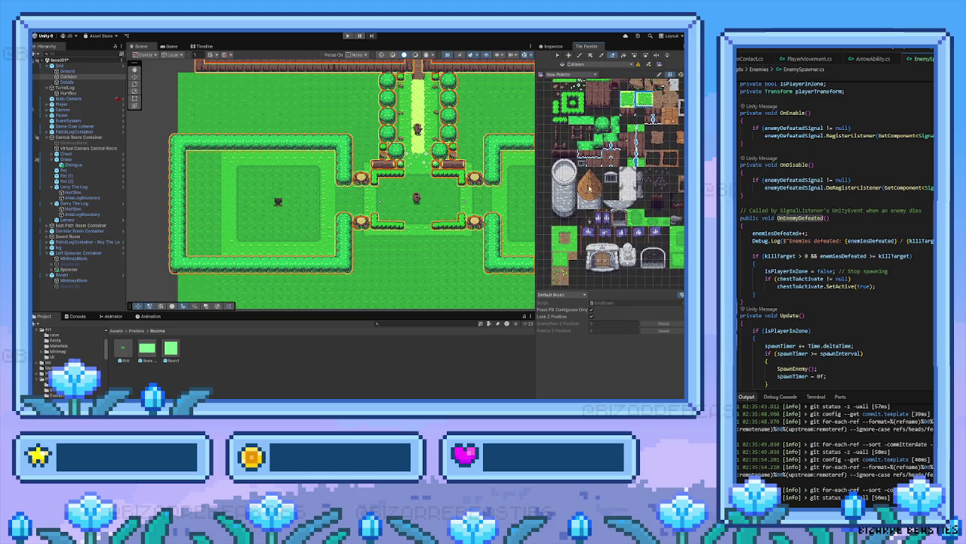
pyautogui.scroll(2, 604, 212)
pyautogui.moveTo(274, 195); pyautogui.dragTo(393, 236)
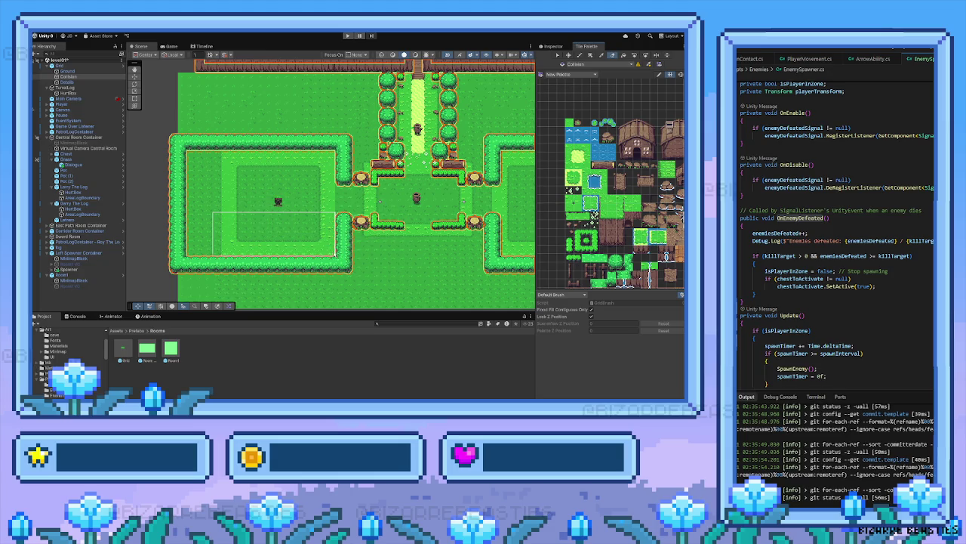
# Paint dark grass across the left room's floor and lighter grass over the centre path on the Ground tilemap
pyautogui.press('u')
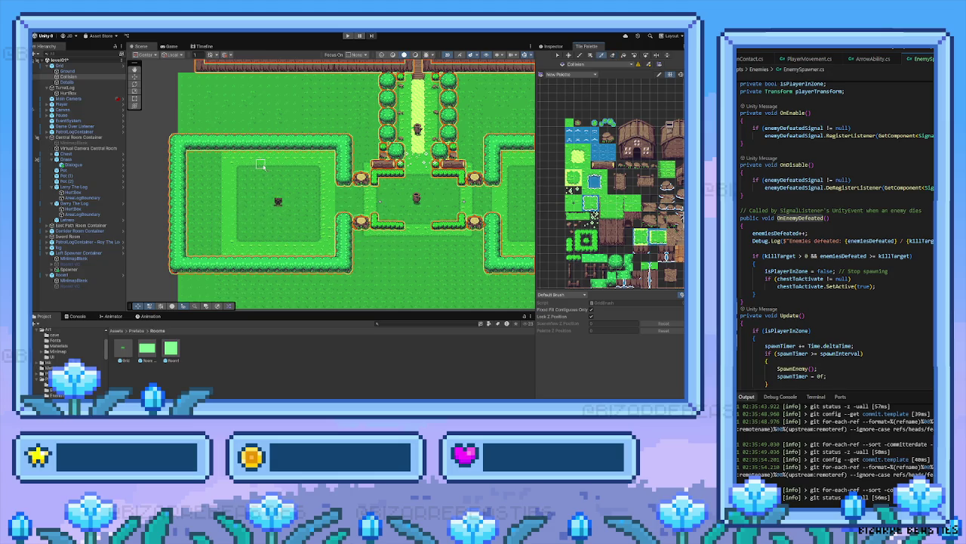
pyautogui.moveTo(267, 161)
pyautogui.mouseDown()
pyautogui.moveTo(269, 255)
pyautogui.moveTo(213, 255)
pyautogui.mouseUp()
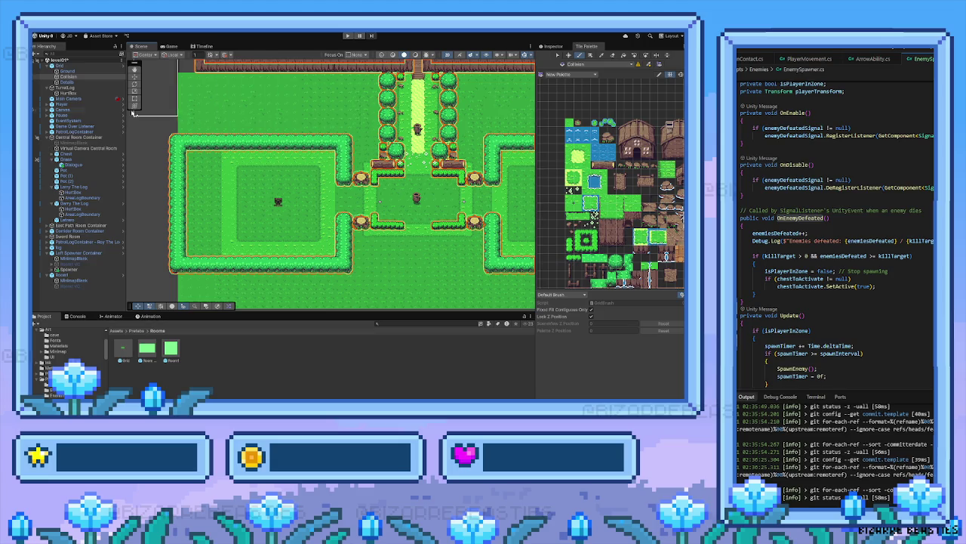
pyautogui.click(84, 71)
pyautogui.moveTo(255, 65)
pyautogui.mouseDown()
pyautogui.moveTo(219, 169)
pyautogui.moveTo(208, 170)
pyautogui.moveTo(257, 228)
pyautogui.moveTo(268, 269)
pyautogui.mouseUp()
pyautogui.moveTo(204, 151)
pyautogui.mouseDown()
pyautogui.moveTo(253, 269)
pyautogui.moveTo(236, 270)
pyautogui.mouseUp()
pyautogui.moveTo(177, 151); pyautogui.dragTo(231, 270)
pyautogui.moveTo(186, 151); pyautogui.dragTo(235, 269)
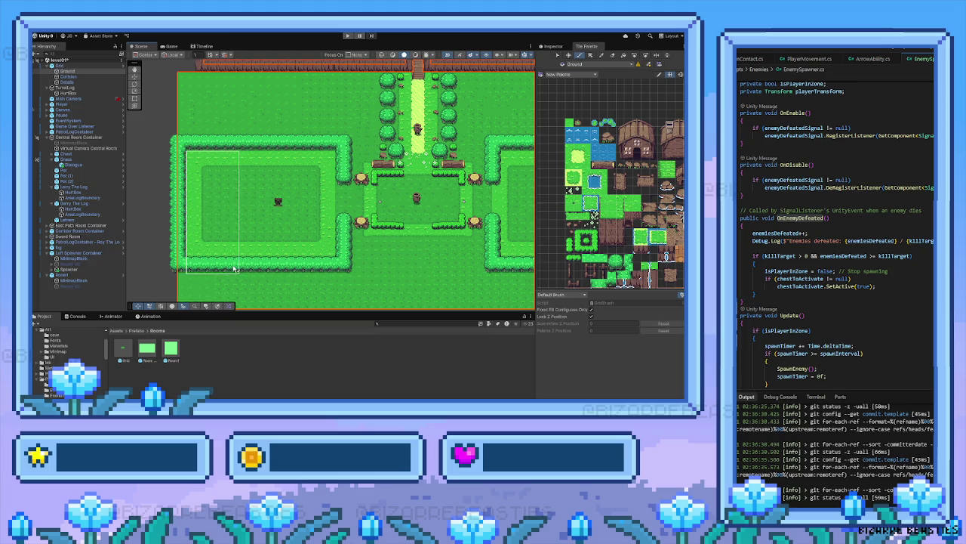
pyautogui.moveTo(234, 268); pyautogui.dragTo(234, 268)
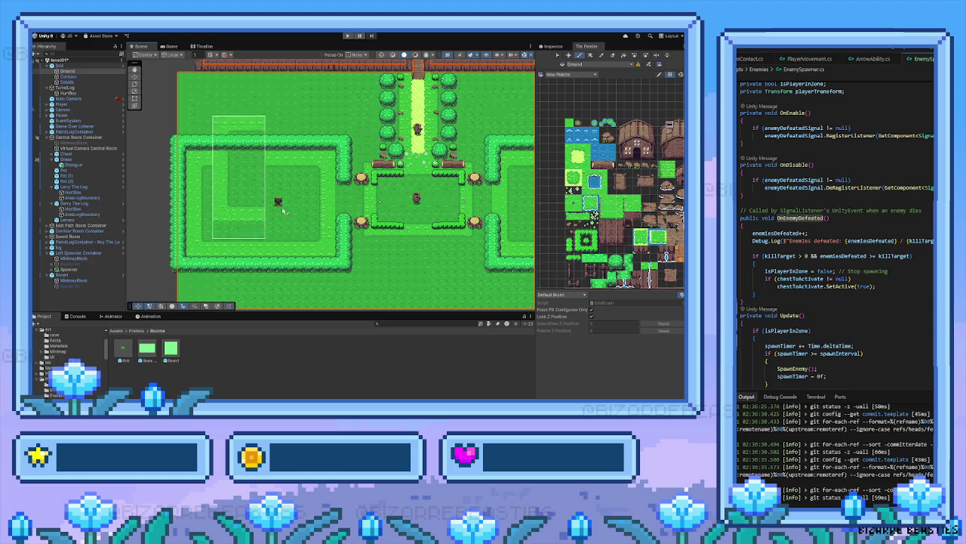
pyautogui.moveTo(380, 77); pyautogui.dragTo(436, 198)
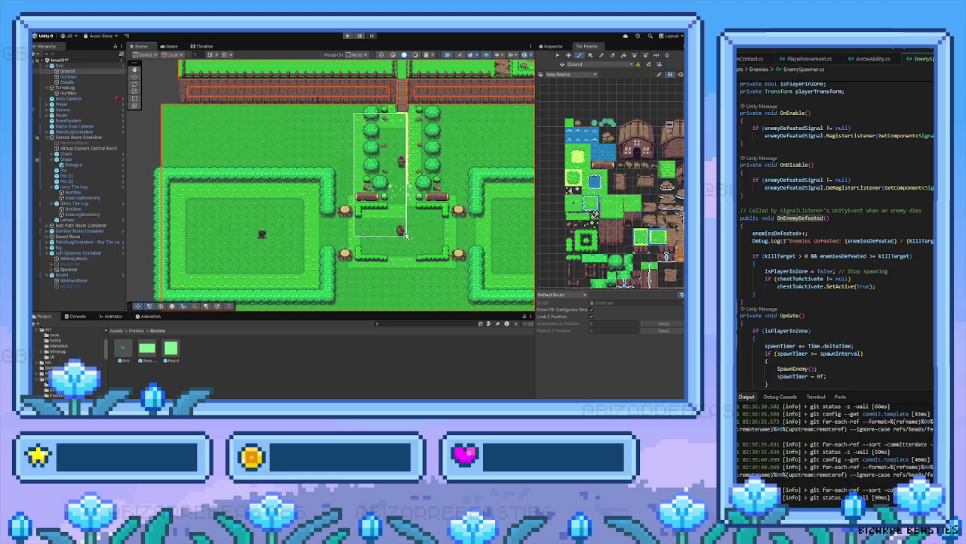
pyautogui.moveTo(319, 140); pyautogui.dragTo(371, 262)
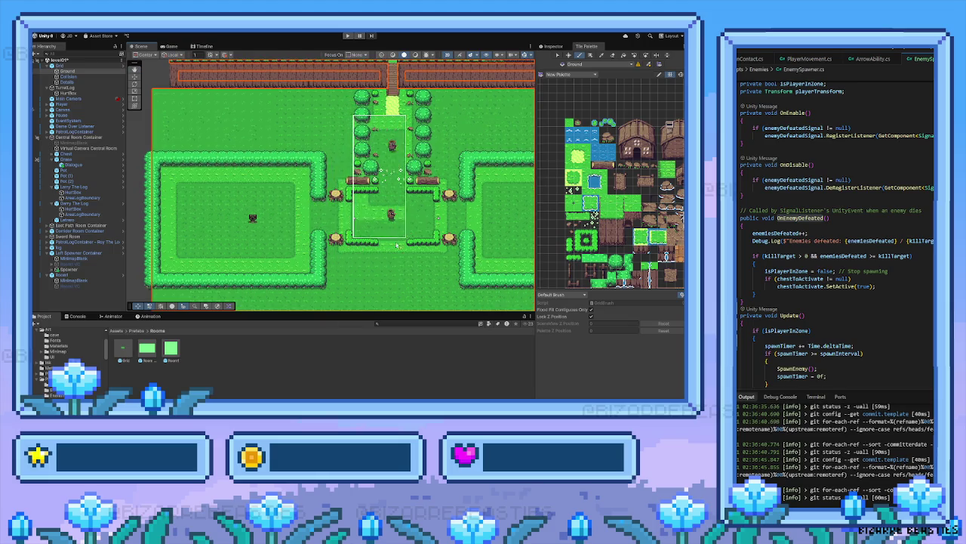
# Pick the grass tile from the map and box-fill a strip down the map's left edge
pyautogui.scroll(-2, 330, 262)
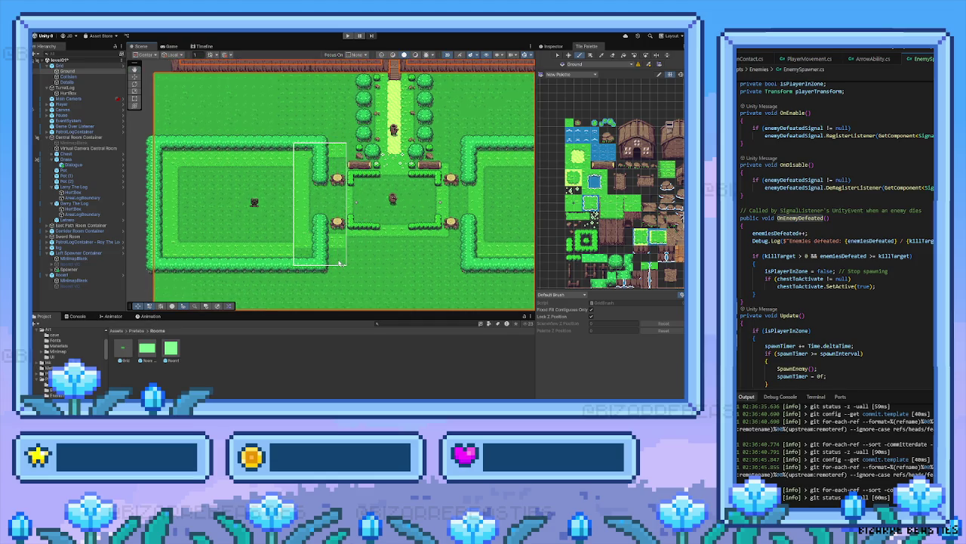
pyautogui.scroll(-1, 349, 269)
pyautogui.press('i')
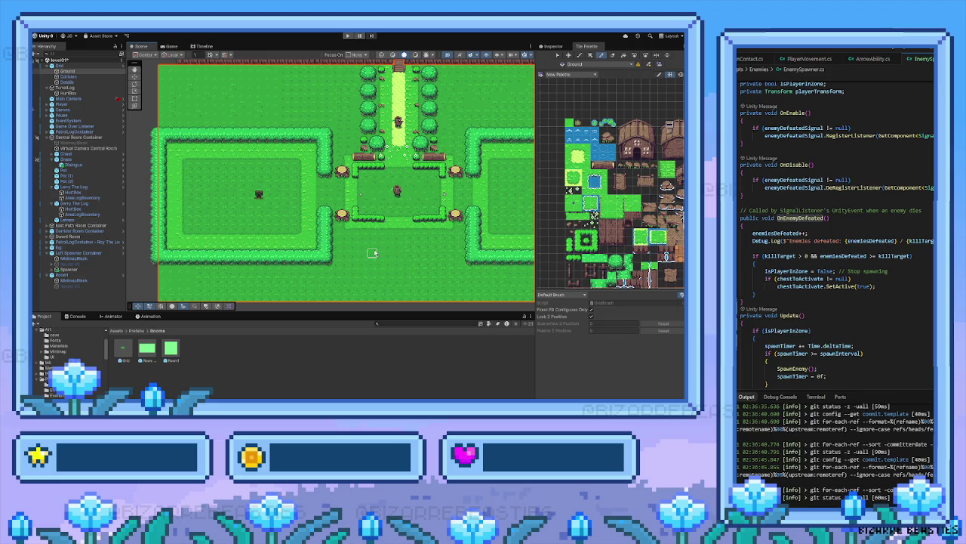
pyautogui.moveTo(295, 254); pyautogui.dragTo(356, 246)
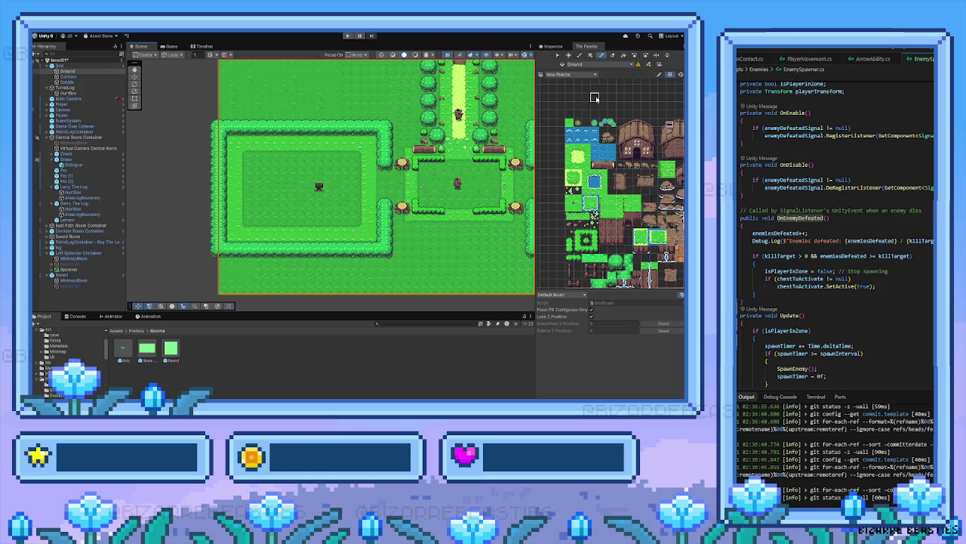
pyautogui.click(592, 56)
pyautogui.moveTo(227, 106); pyautogui.dragTo(242, 139)
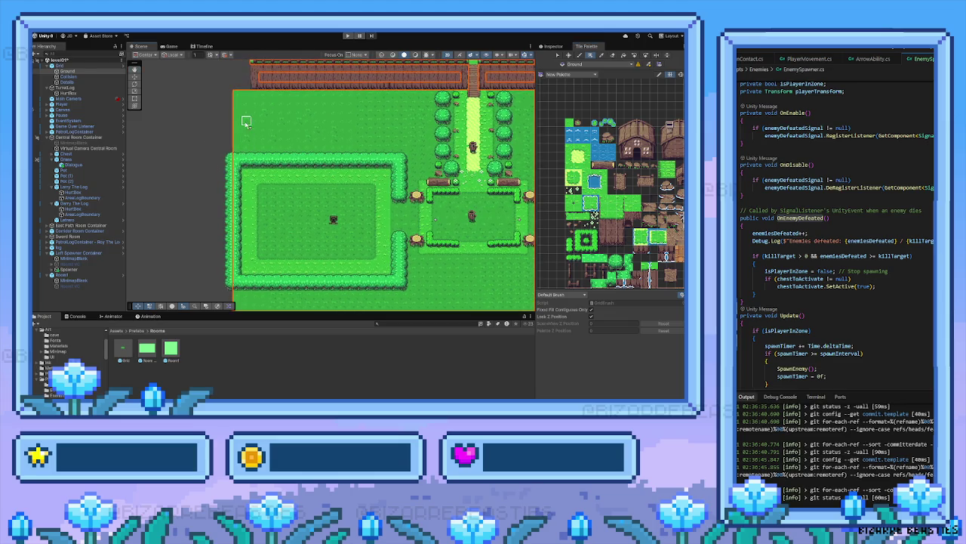
pyautogui.moveTo(231, 99)
pyautogui.mouseDown()
pyautogui.moveTo(190, 287)
pyautogui.moveTo(194, 315)
pyautogui.mouseUp()
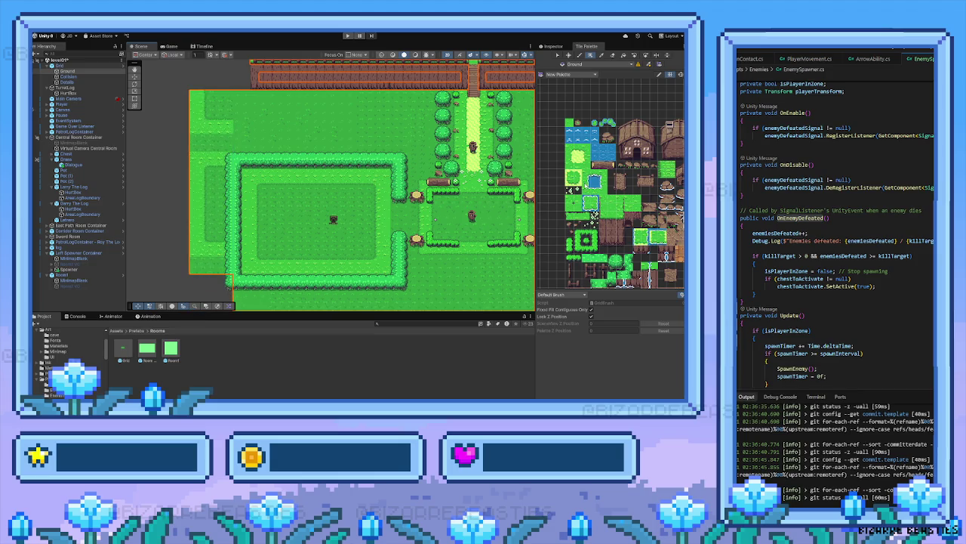
# Box-fill a tall light-grass strip along the left margin and fill the dark bottom-left notch
pyautogui.scroll(-5, 608, 215)
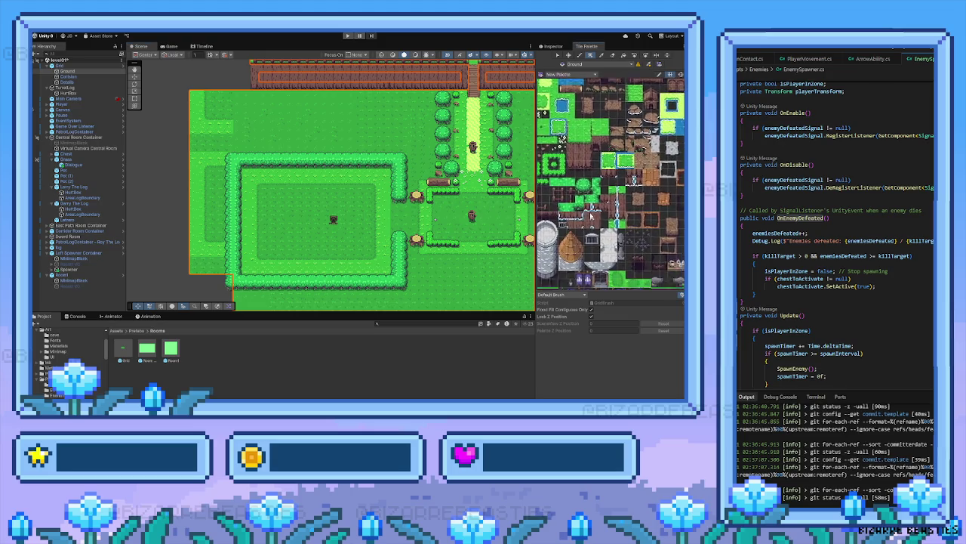
pyautogui.scroll(-3, 594, 236)
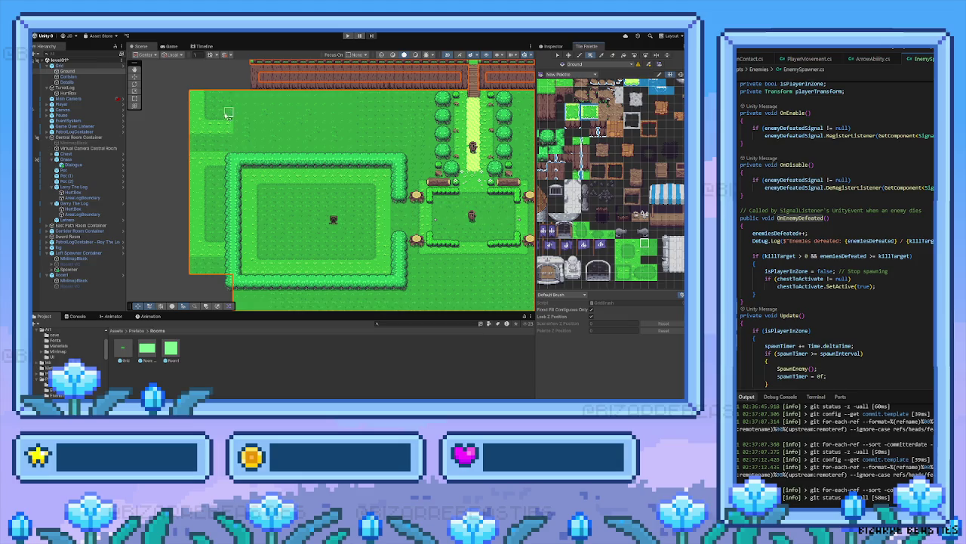
pyautogui.moveTo(230, 91); pyautogui.dragTo(199, 308)
pyautogui.scroll(-3, 239, 310)
pyautogui.moveTo(243, 264); pyautogui.dragTo(197, 269)
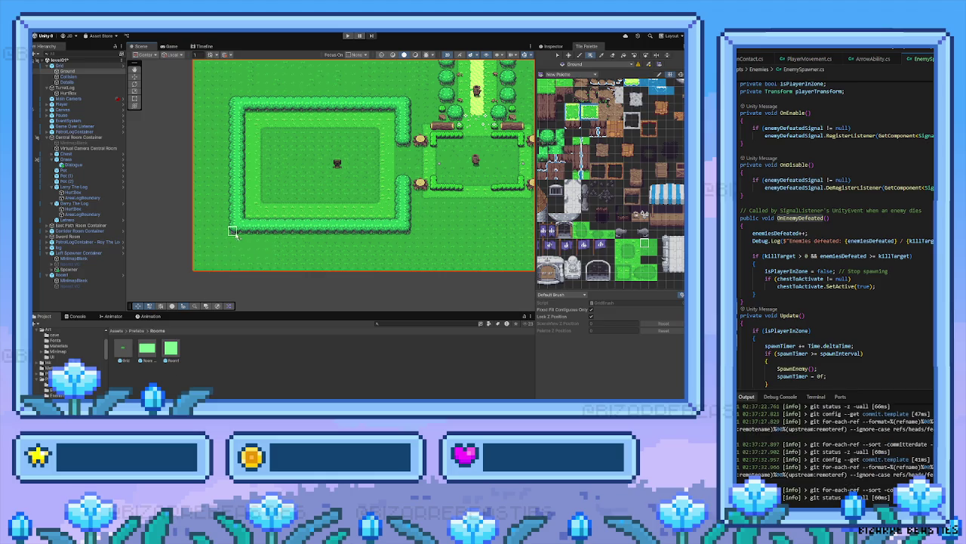
pyautogui.scroll(-3, 231, 236)
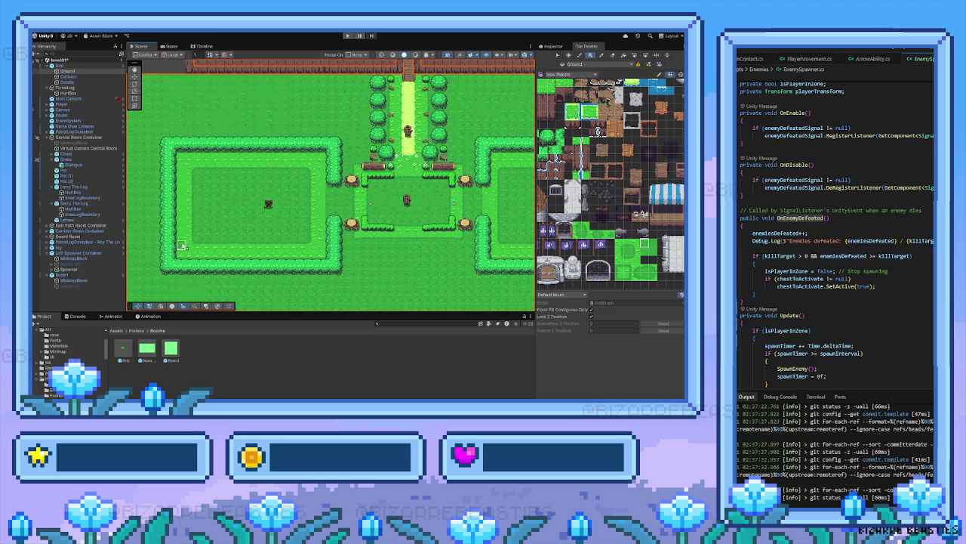
pyautogui.hscroll(-2, 251, 230)
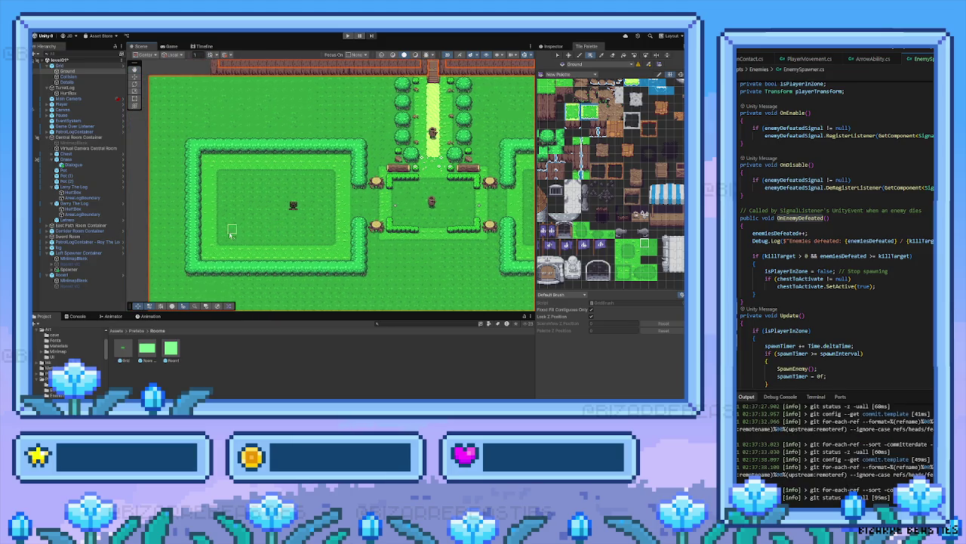
pyautogui.scroll(-2, 264, 244)
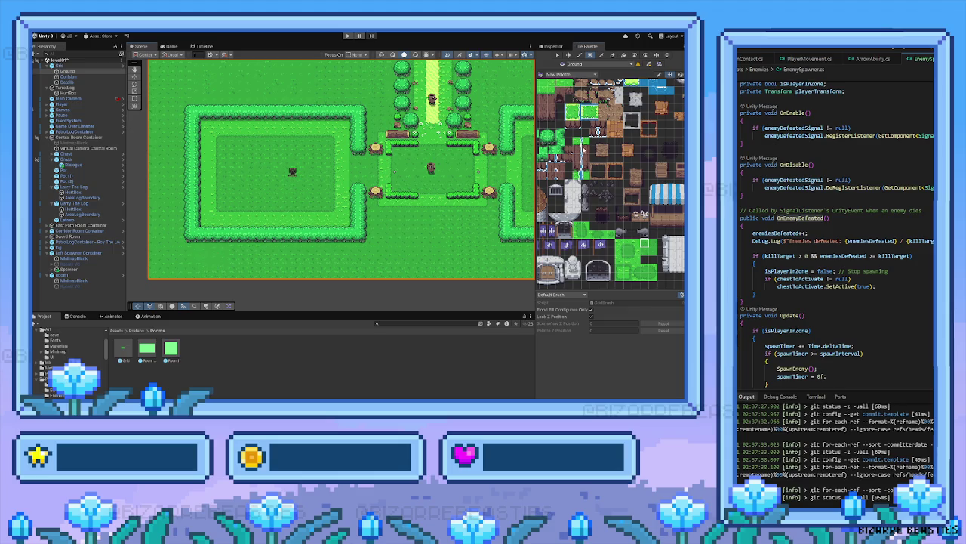
pyautogui.scroll(3, 630, 201)
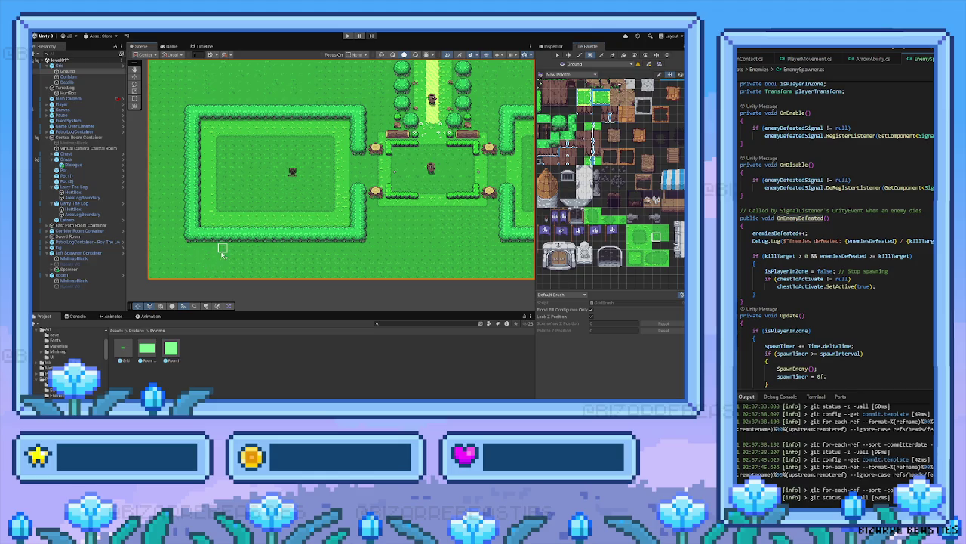
pyautogui.scroll(2, 337, 172)
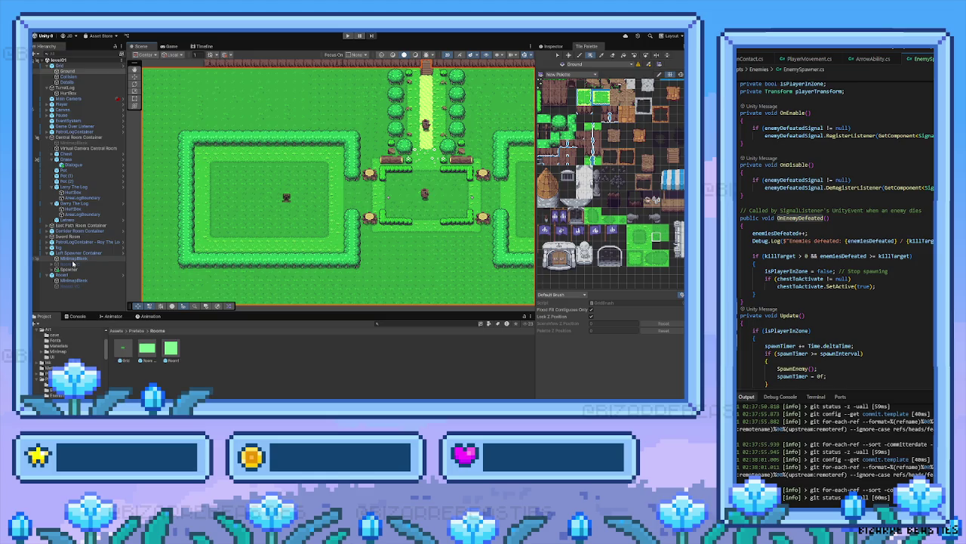
# Move the Spawner slightly left with the Move tool
pyautogui.click(69, 268)
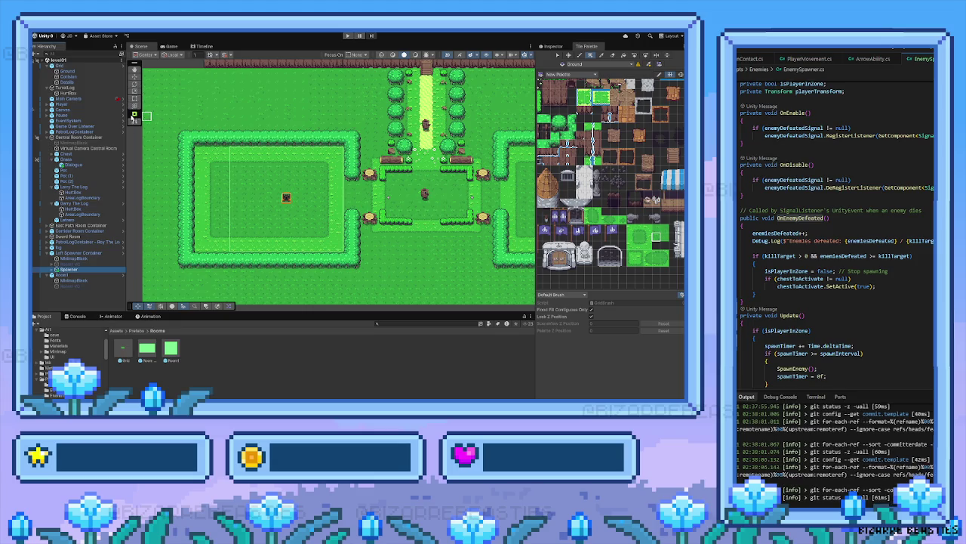
pyautogui.click(52, 270)
pyautogui.click(72, 275)
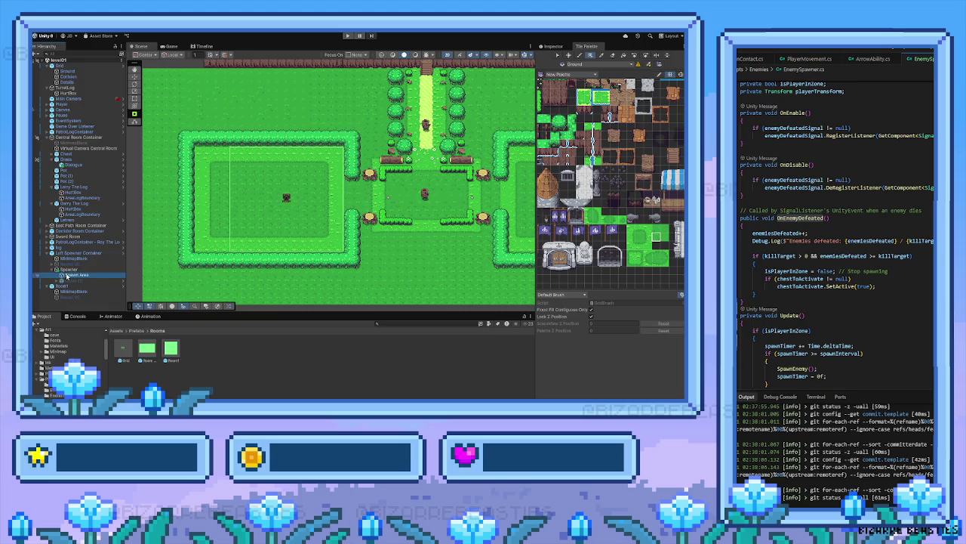
pyautogui.click(69, 270)
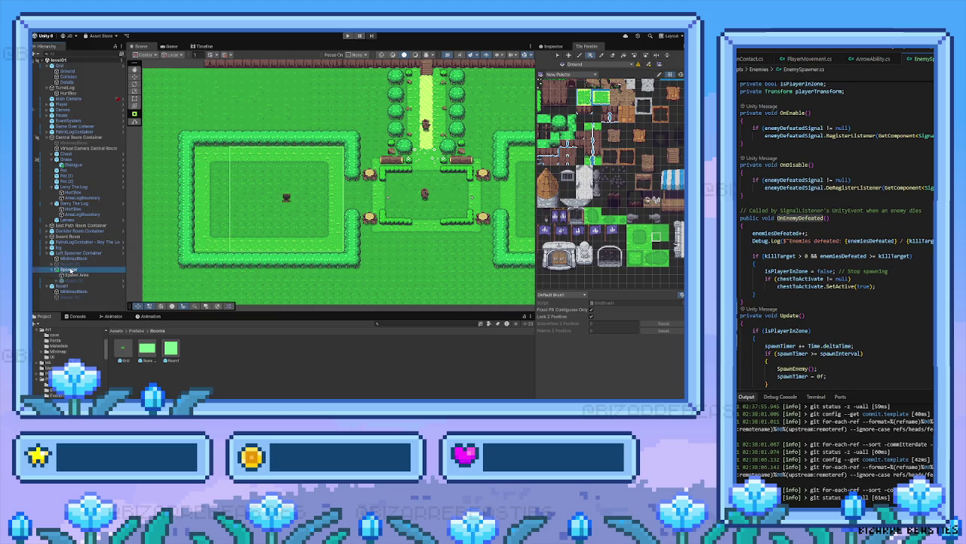
pyautogui.press('w')
pyautogui.moveTo(311, 202); pyautogui.dragTo(295, 204)
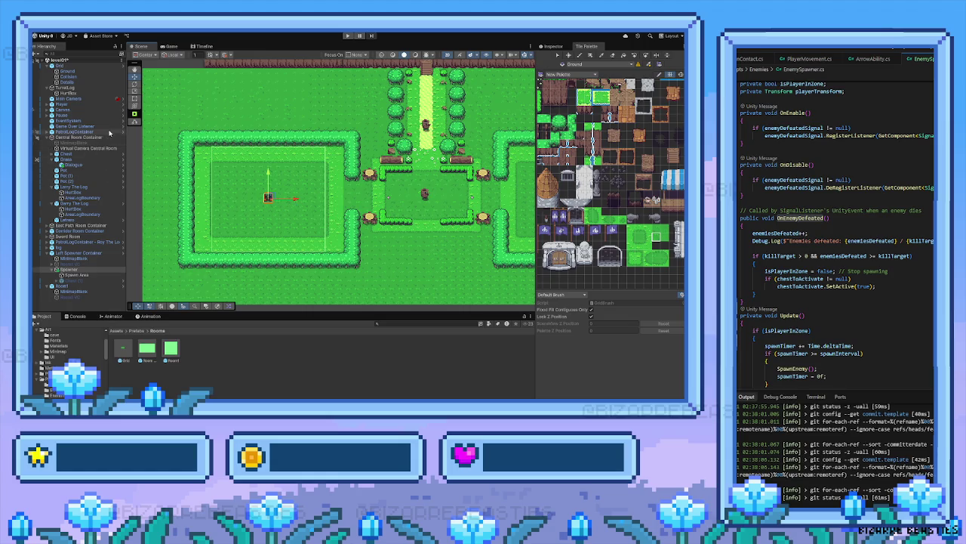
# Scale the Spawn Area wider and slightly taller to cover more of the left room
pyautogui.click(135, 99)
pyautogui.click(134, 91)
pyautogui.click(289, 207)
pyautogui.moveTo(294, 200); pyautogui.dragTo(305, 201)
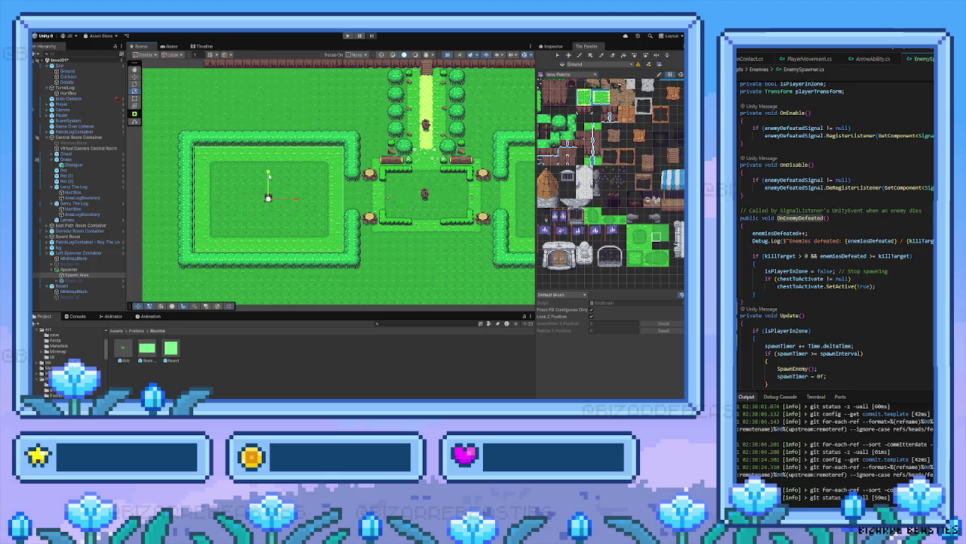
pyautogui.moveTo(268, 176); pyautogui.dragTo(268, 174)
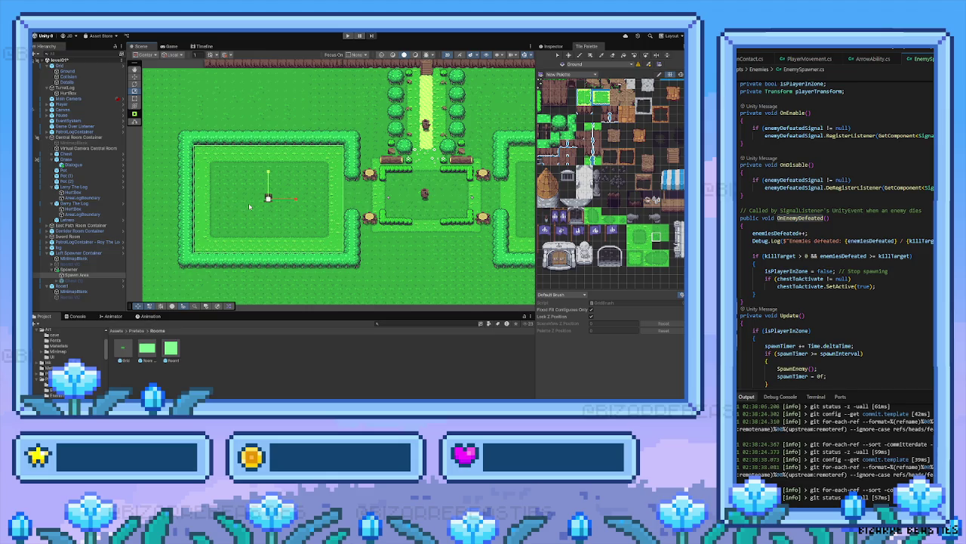
pyautogui.click(76, 280)
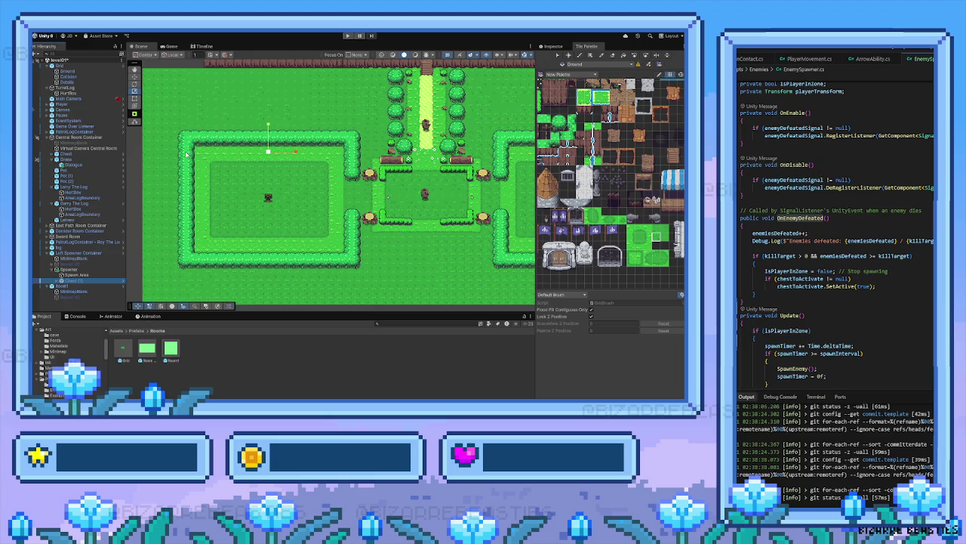
pyautogui.press('Right')
pyautogui.press('Up')
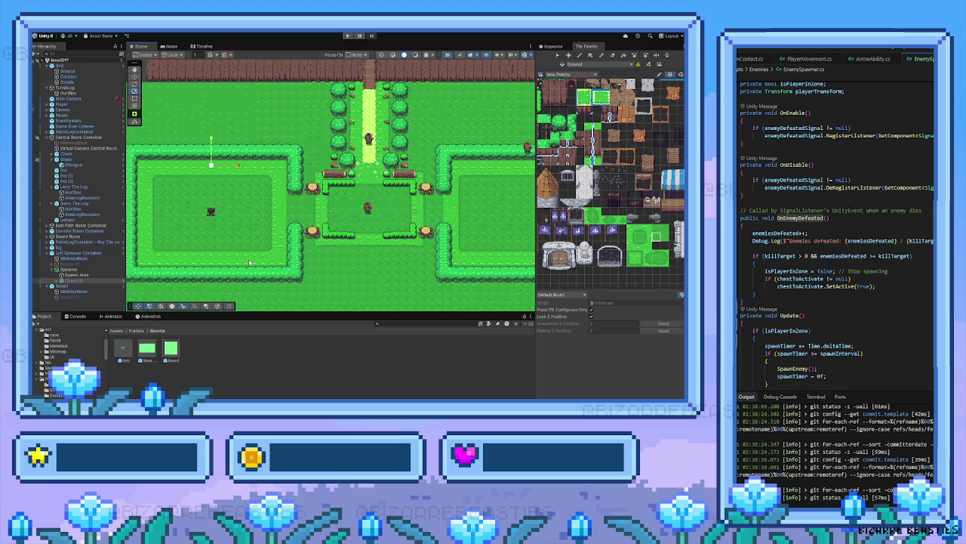
pyautogui.press('Left')
pyautogui.press('Down')
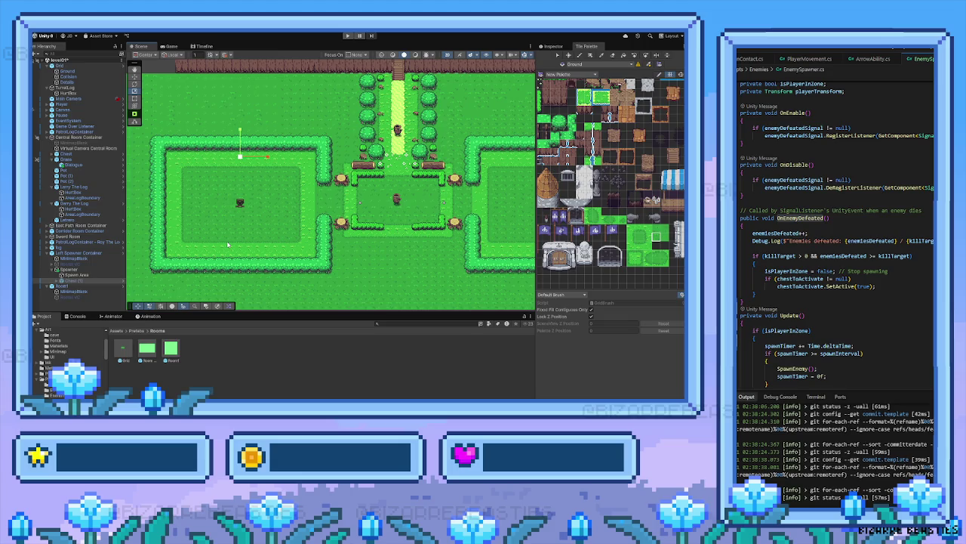
pyautogui.moveTo(222, 242); pyautogui.dragTo(260, 237)
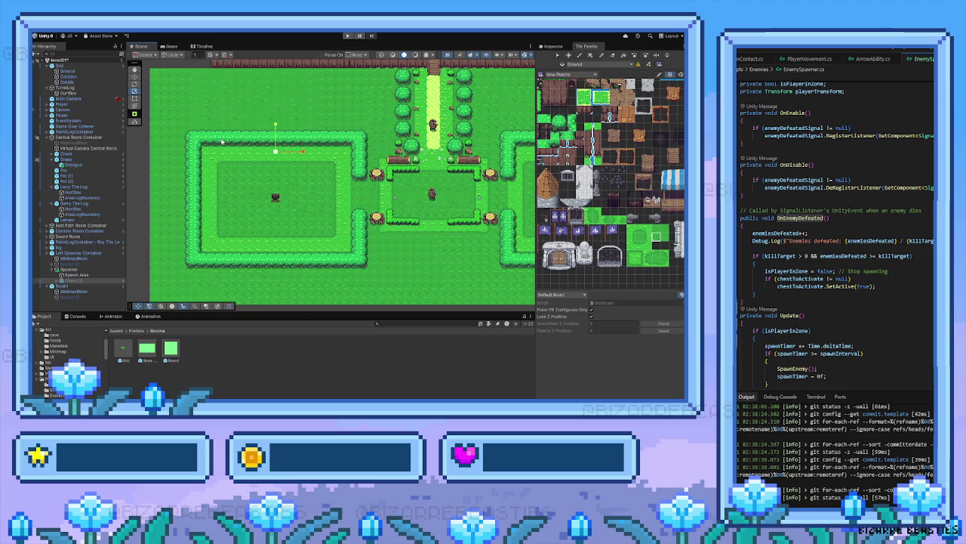
pyautogui.moveTo(261, 188); pyautogui.dragTo(244, 200)
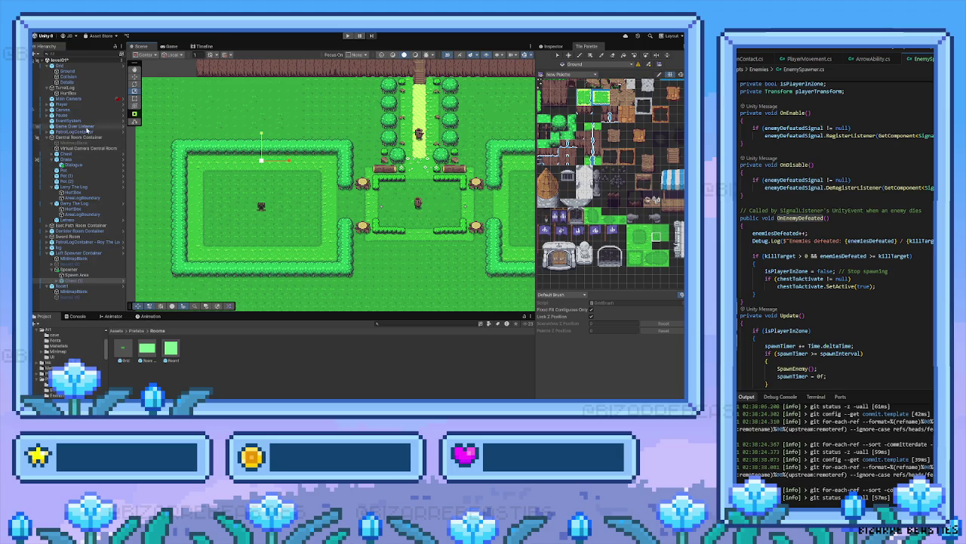
pyautogui.click(71, 82)
# Paint tree stump tiles at the room's top-left corner and along its top edge
pyautogui.scroll(1, 219, 184)
pyautogui.scroll(1, 218, 184)
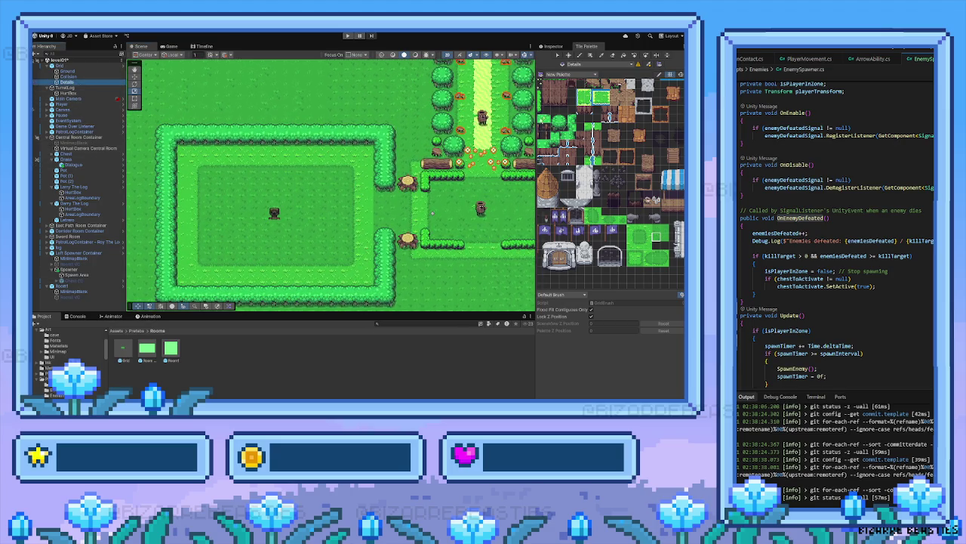
pyautogui.scroll(3, 604, 185)
pyautogui.moveTo(605, 186); pyautogui.dragTo(573, 192)
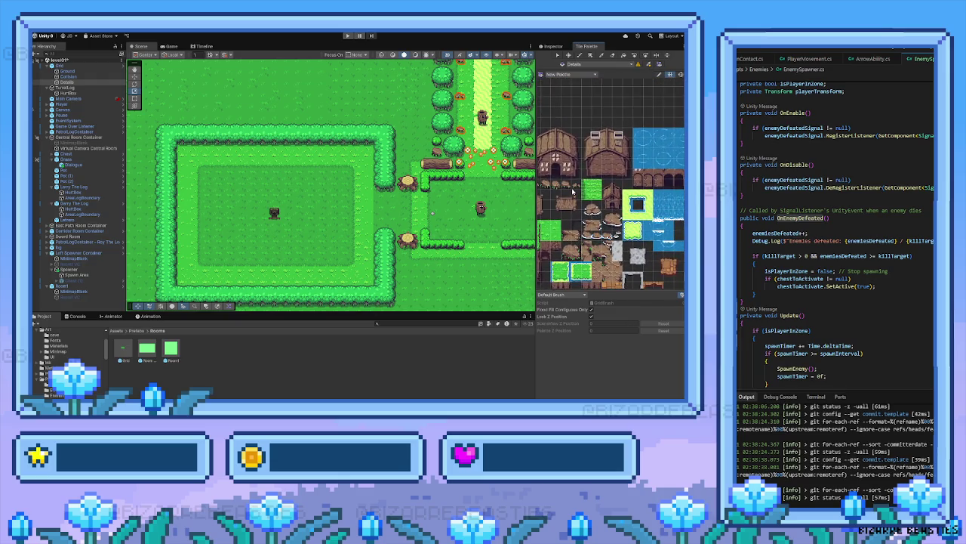
pyautogui.click(570, 189)
pyautogui.click(183, 153)
pyautogui.click(368, 153)
pyautogui.moveTo(588, 186)
pyautogui.mouseDown()
pyautogui.moveTo(602, 191)
pyautogui.moveTo(575, 185)
pyautogui.mouseUp()
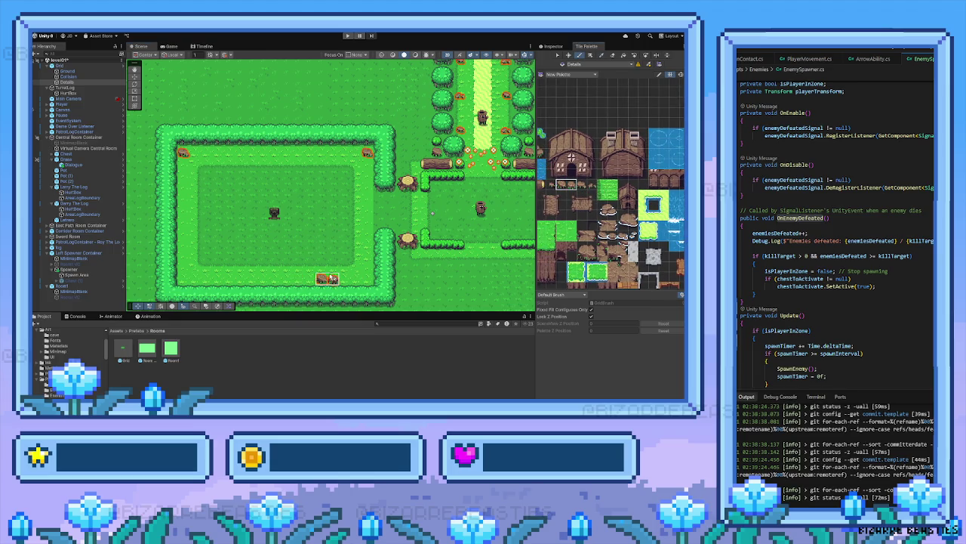
# Place log tiles inside the room, at its lower-left corner and along its right edge
pyautogui.click(336, 268)
pyautogui.click(278, 165)
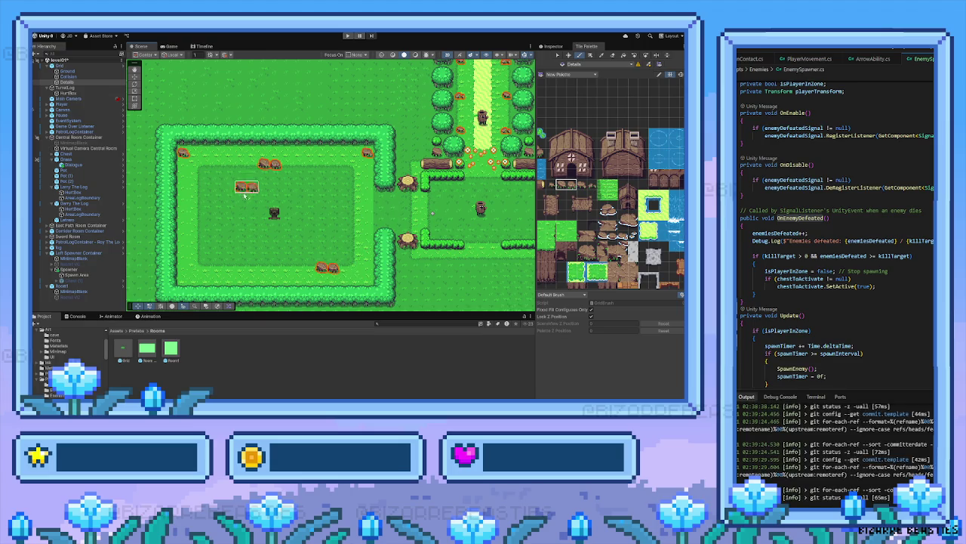
pyautogui.click(213, 262)
pyautogui.moveTo(550, 189); pyautogui.dragTo(608, 193)
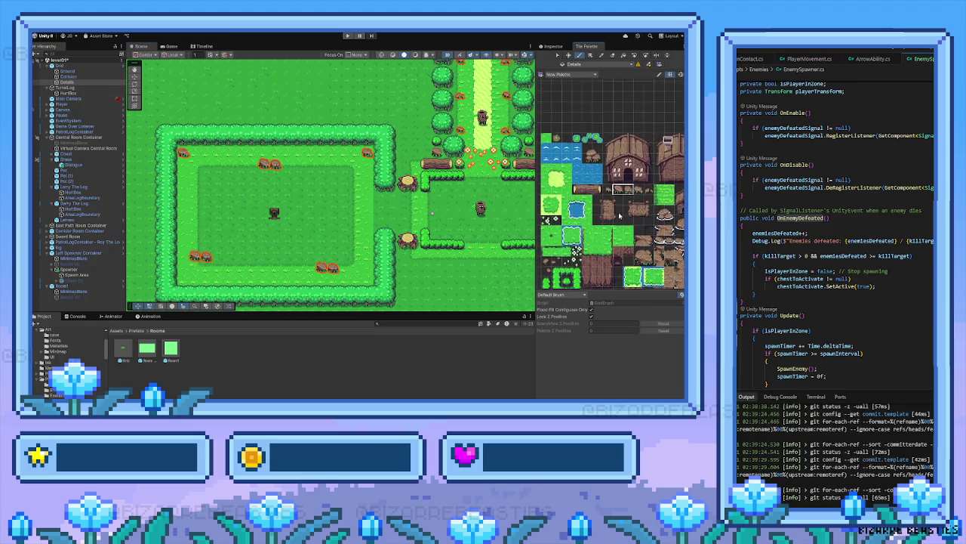
pyautogui.click(189, 281)
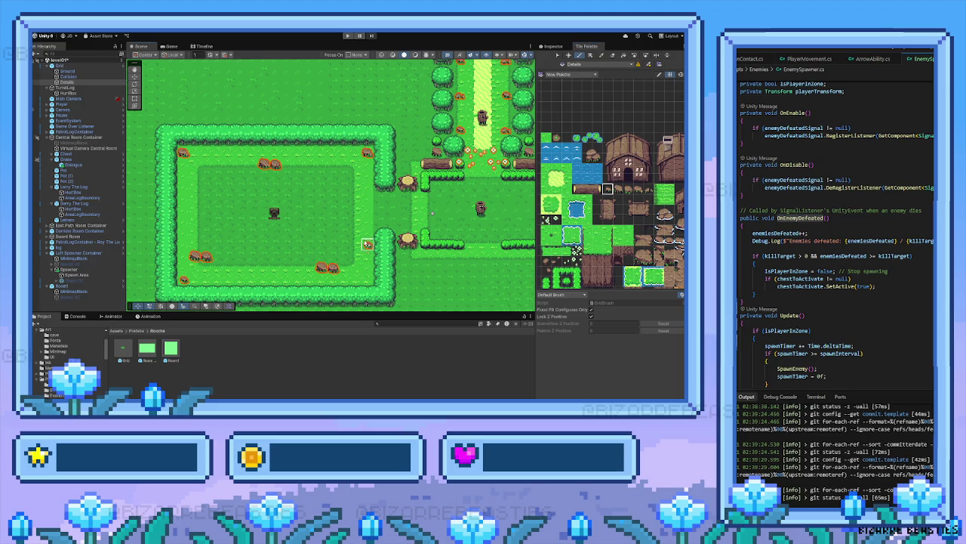
pyautogui.click(369, 166)
pyautogui.click(369, 280)
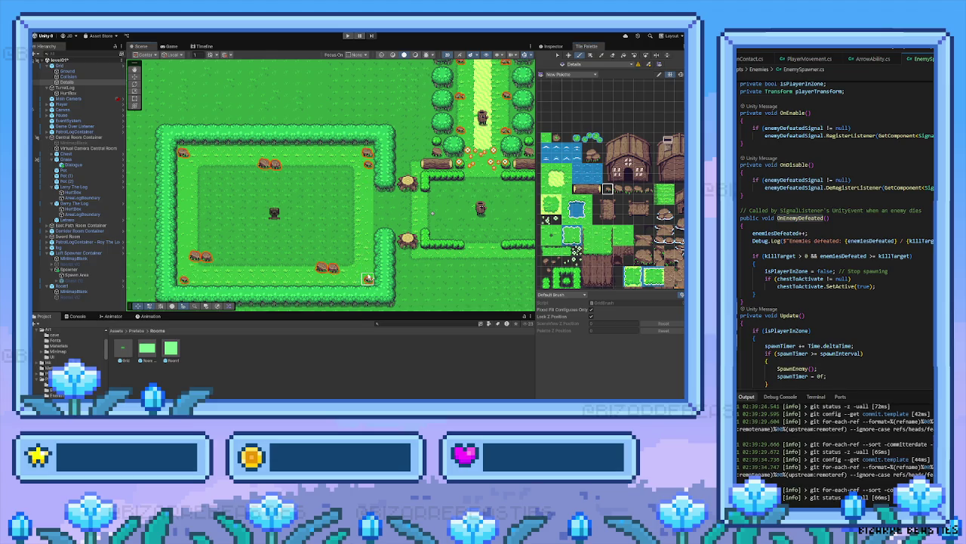
pyautogui.moveTo(575, 249)
pyautogui.mouseDown()
pyautogui.moveTo(576, 261)
pyautogui.moveTo(598, 248)
pyautogui.mouseUp()
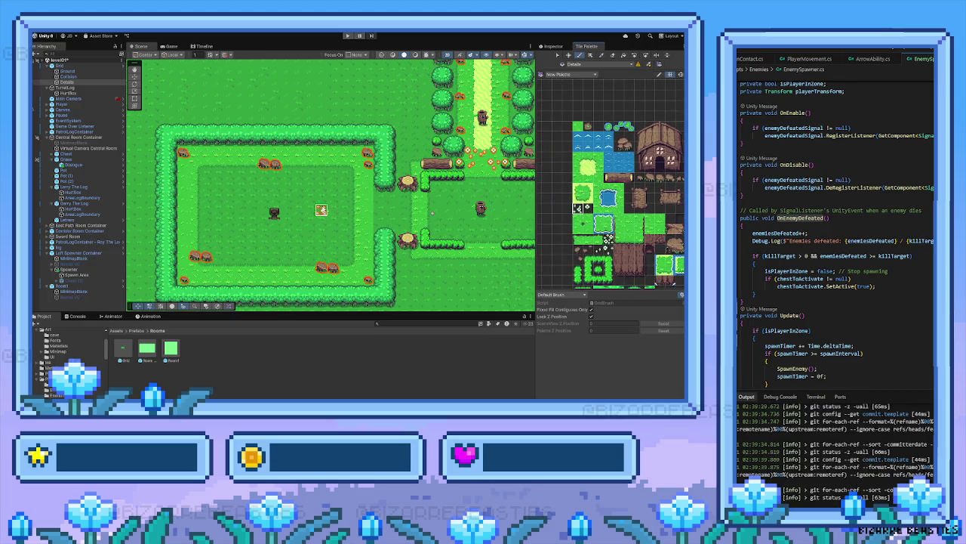
# Paint decor tiles at the top-left corner and along the room's right and left edges
pyautogui.click(188, 158)
pyautogui.moveTo(367, 257); pyautogui.dragTo(355, 198)
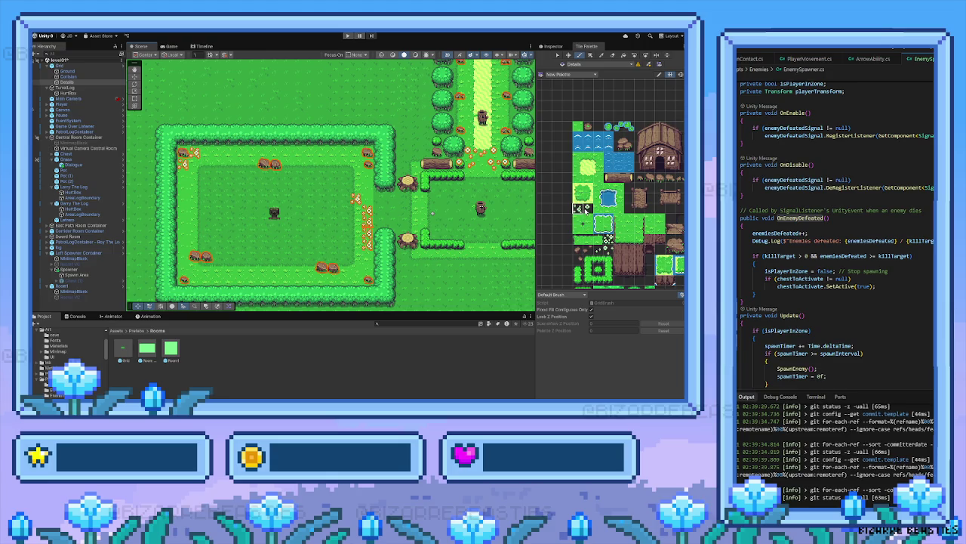
pyautogui.moveTo(183, 242)
pyautogui.mouseDown()
pyautogui.moveTo(194, 195)
pyautogui.moveTo(184, 185)
pyautogui.mouseUp()
pyautogui.moveTo(281, 249)
pyautogui.mouseDown()
pyautogui.moveTo(255, 225)
pyautogui.moveTo(222, 262)
pyautogui.moveTo(249, 249)
pyautogui.mouseUp()
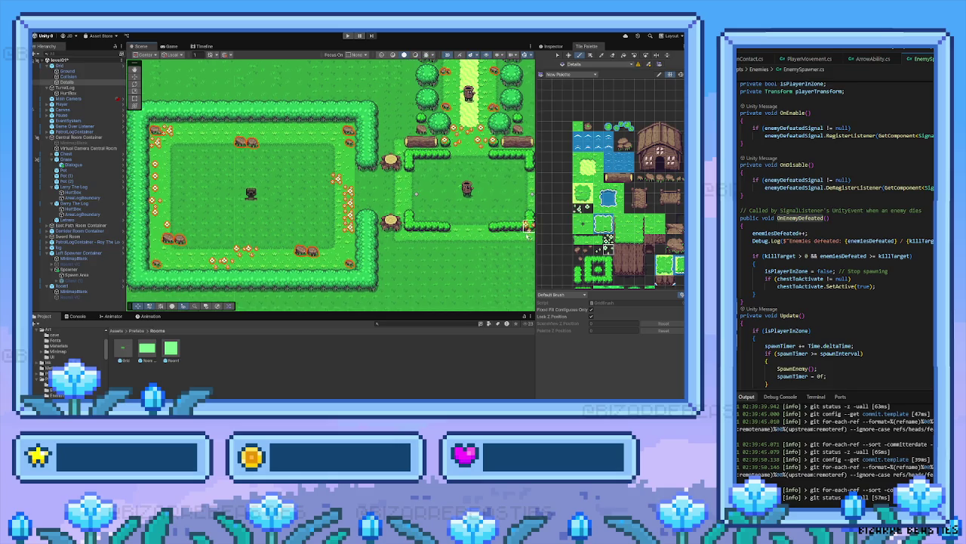
pyautogui.scroll(-5, 601, 204)
pyautogui.scroll(5, 600, 204)
pyautogui.scroll(-3, 608, 214)
# Paint orange flower tiles along the room's right and top borders, then enter Play mode
pyautogui.click(559, 231)
pyautogui.moveTo(348, 251)
pyautogui.mouseDown()
pyautogui.moveTo(337, 201)
pyautogui.moveTo(299, 250)
pyautogui.moveTo(240, 249)
pyautogui.moveTo(181, 269)
pyautogui.moveTo(156, 252)
pyautogui.moveTo(162, 260)
pyautogui.moveTo(156, 240)
pyautogui.mouseUp()
pyautogui.moveTo(228, 227); pyautogui.dragTo(242, 251)
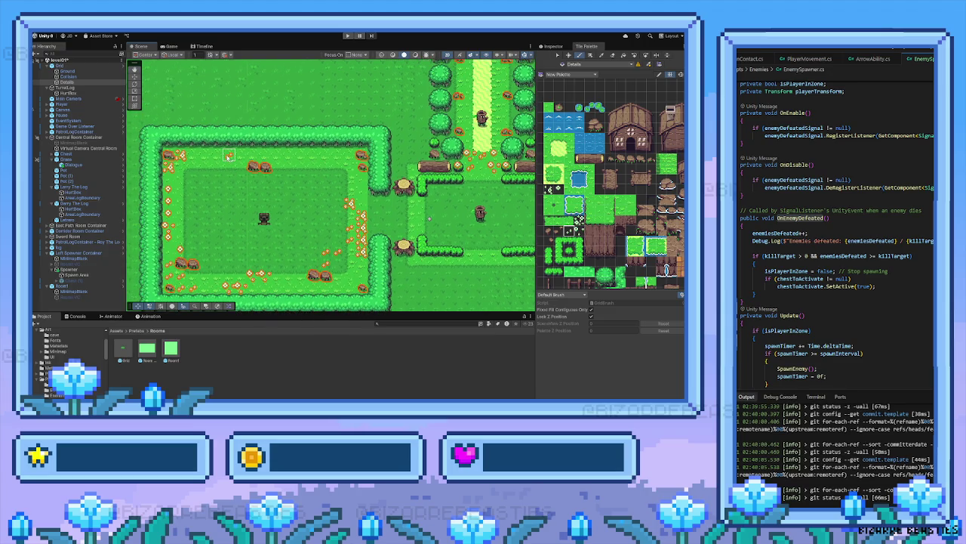
pyautogui.moveTo(262, 153); pyautogui.dragTo(322, 143)
pyautogui.press('d')
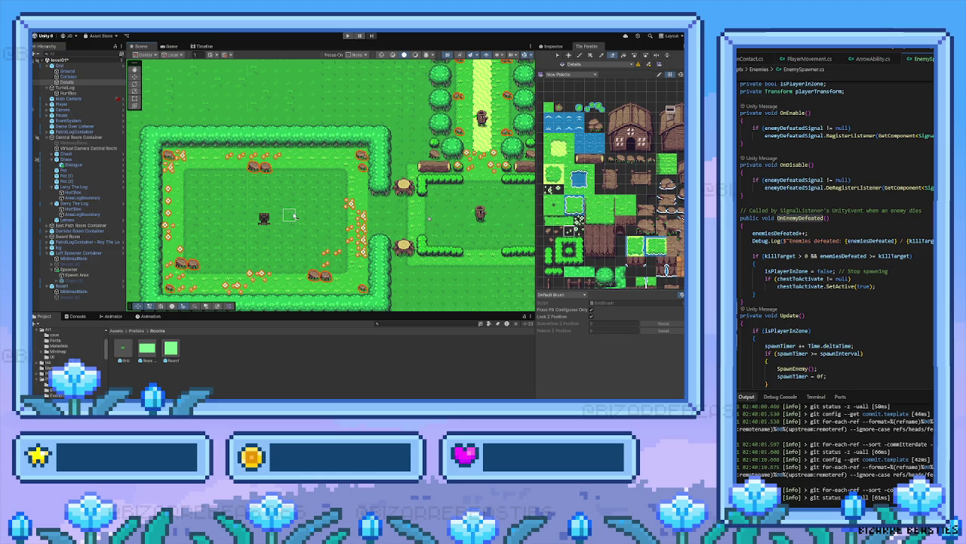
pyautogui.press('b')
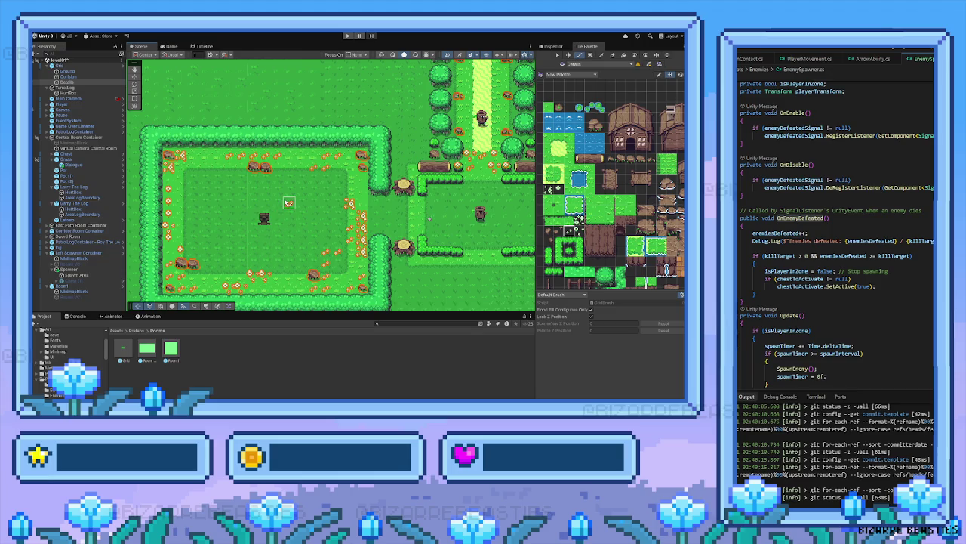
pyautogui.click(347, 35)
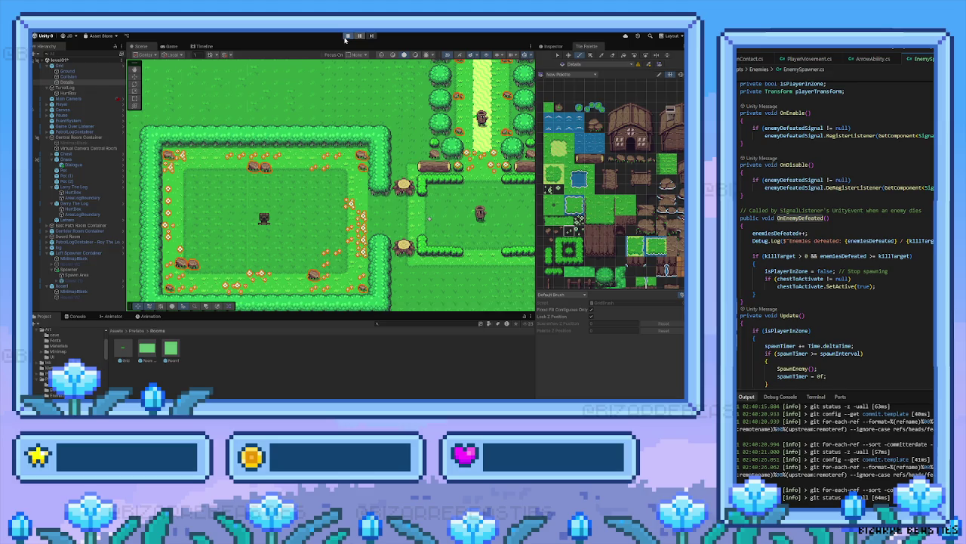
# Walk the hero down through the fenced gate into the forest room and back up, then stop playing
pyautogui.press('Down')
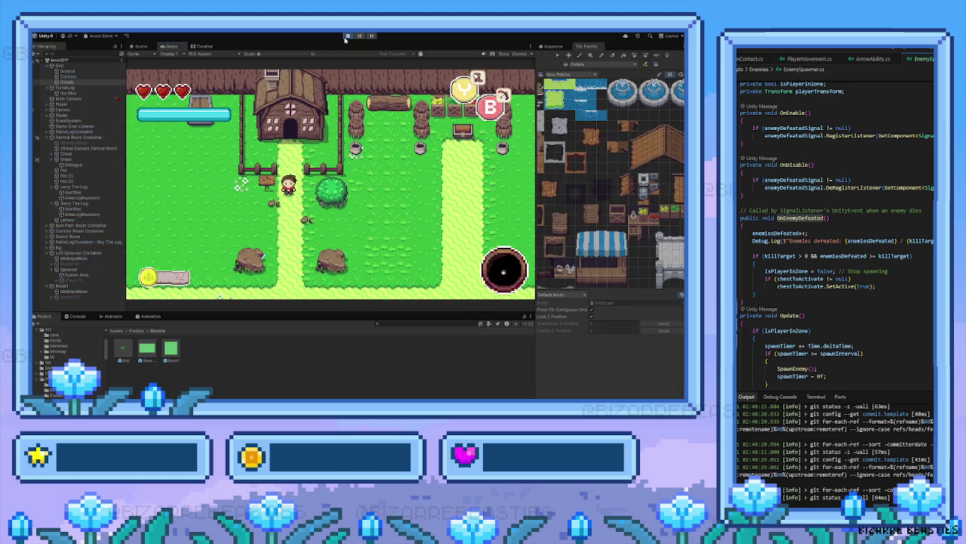
pyautogui.press('Right')
pyautogui.press('Right')
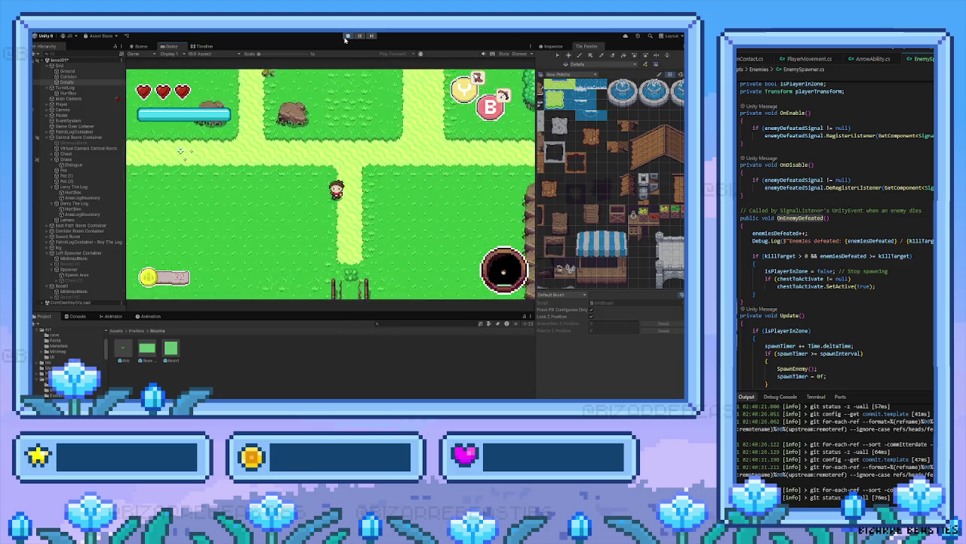
pyautogui.press('Down')
pyautogui.press('Down')
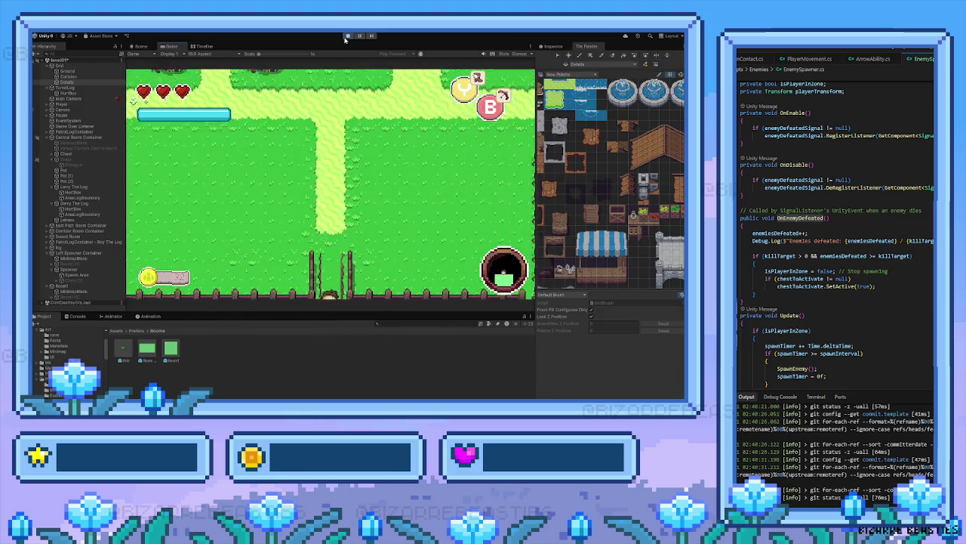
pyautogui.press('Up')
pyautogui.press('Down')
pyautogui.press('Left')
pyautogui.press('Left')
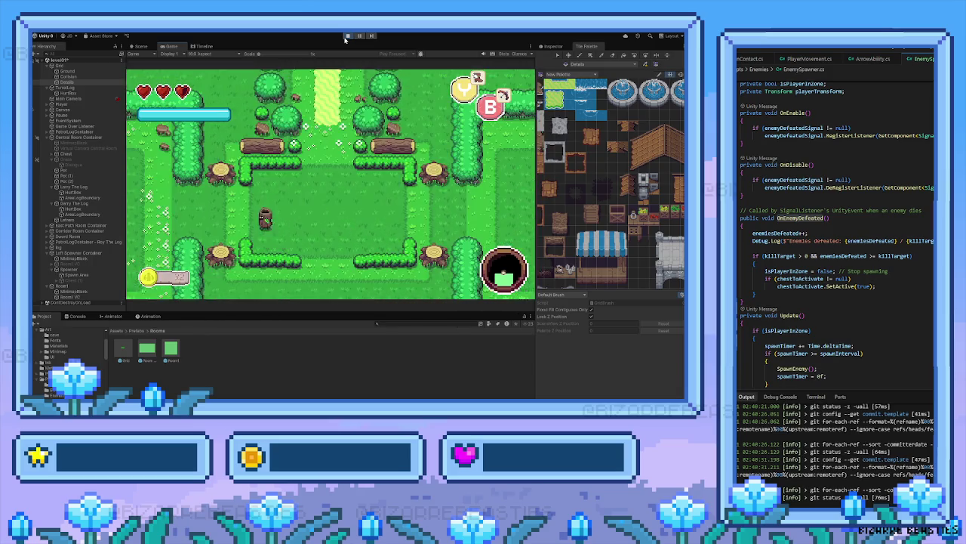
pyautogui.press('Right')
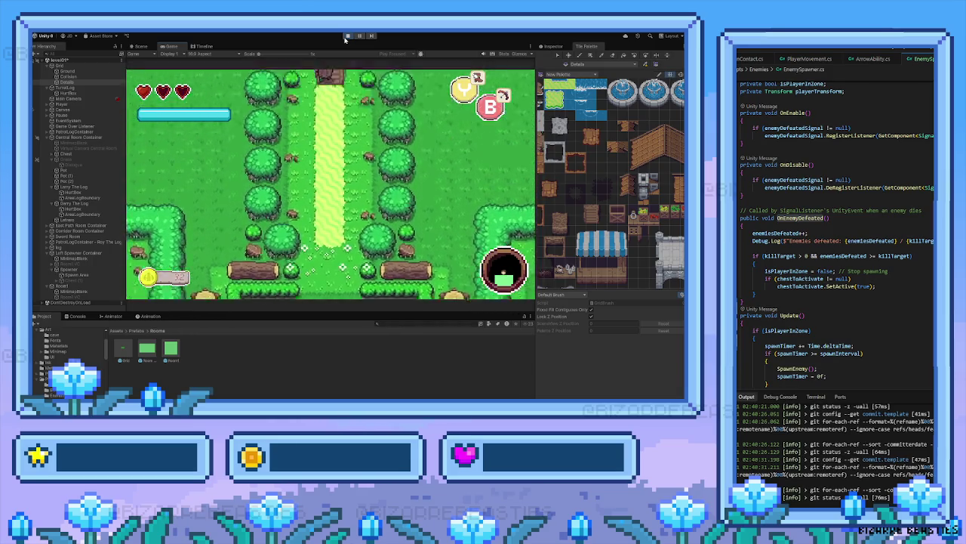
pyautogui.press('Up')
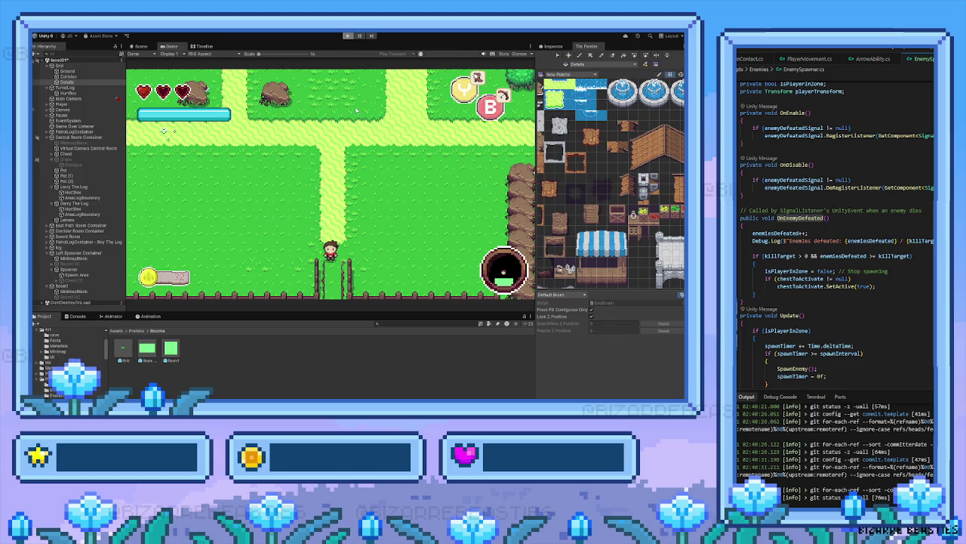
pyautogui.hotkey('ctrl', 'p')
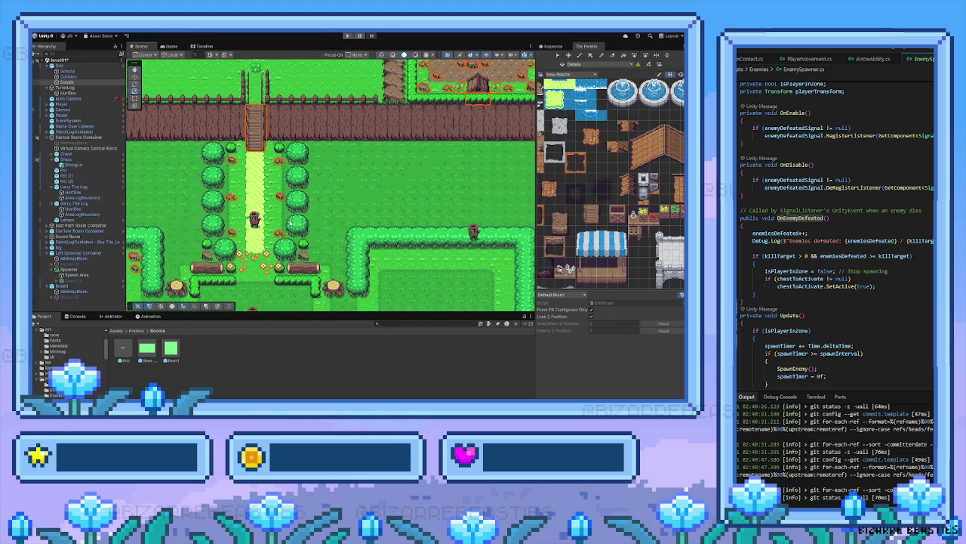
# Drag the log enemy from the path onto the grass to its east, then start Play again
pyautogui.click(256, 219)
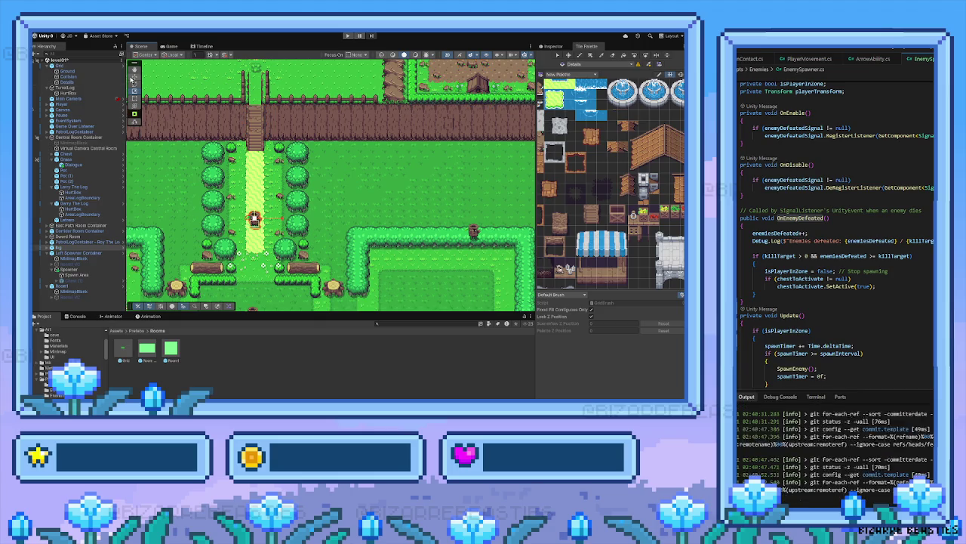
pyautogui.moveTo(255, 219)
pyautogui.mouseDown()
pyautogui.moveTo(324, 190)
pyautogui.moveTo(471, 178)
pyautogui.moveTo(460, 184)
pyautogui.mouseUp()
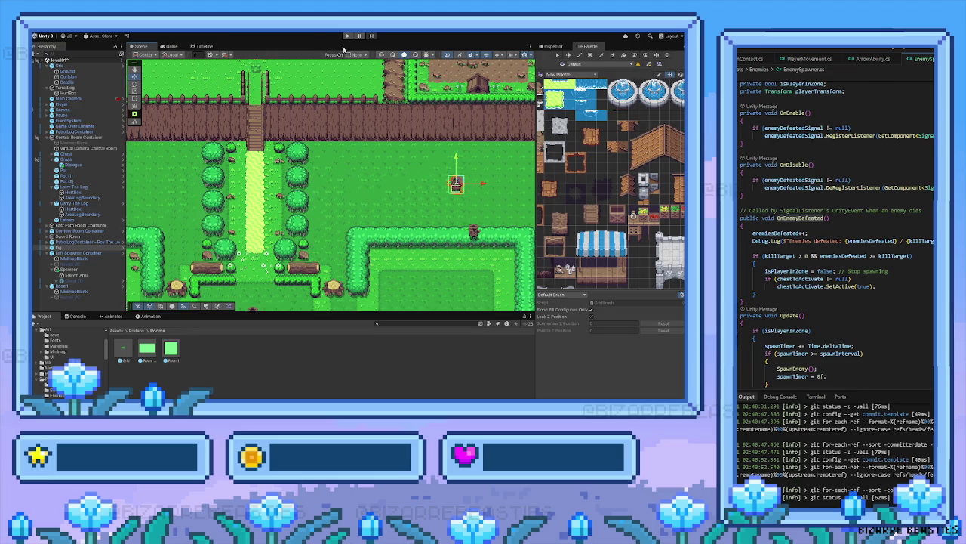
pyautogui.click(348, 36)
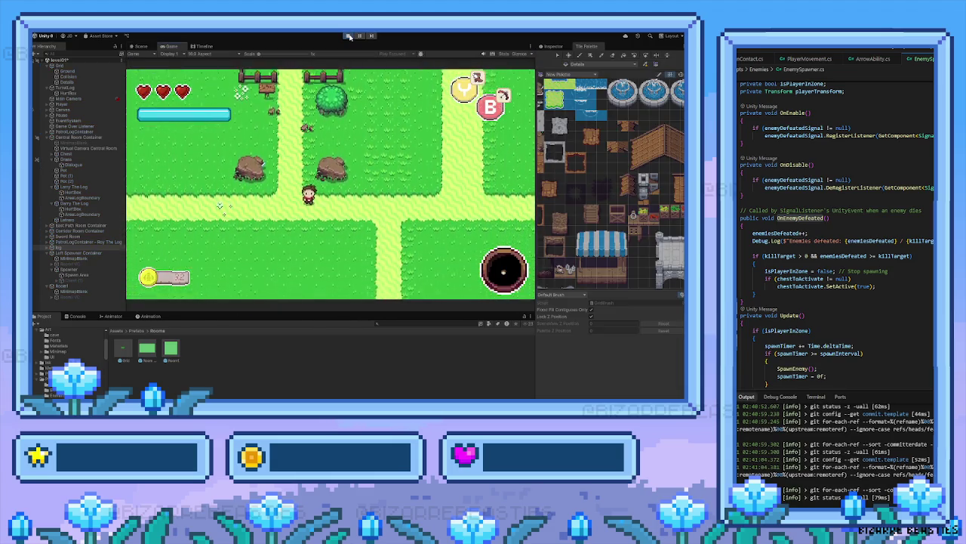
# Walk the hero right and down through the gate into the forest clearing, then stop the game
pyautogui.press('Right')
pyautogui.press('Down')
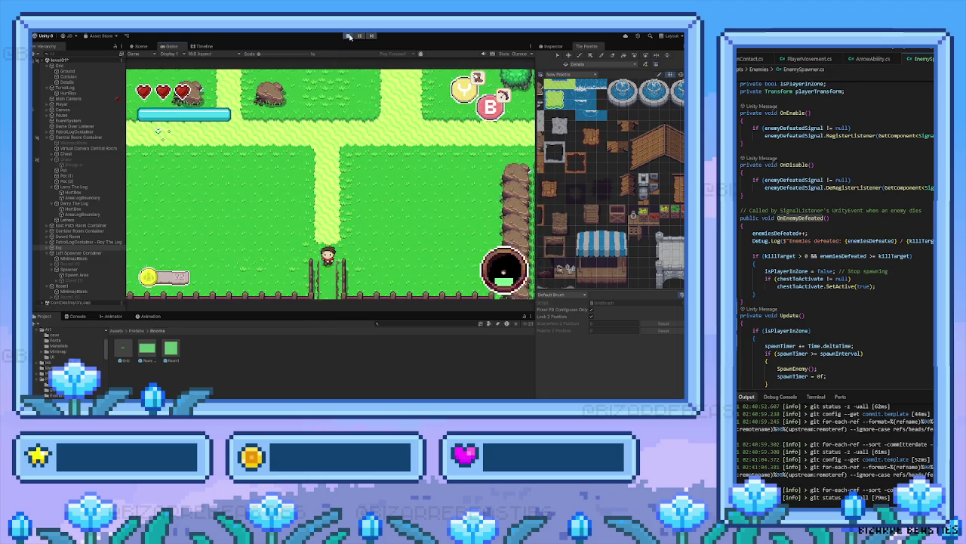
pyautogui.press('Right')
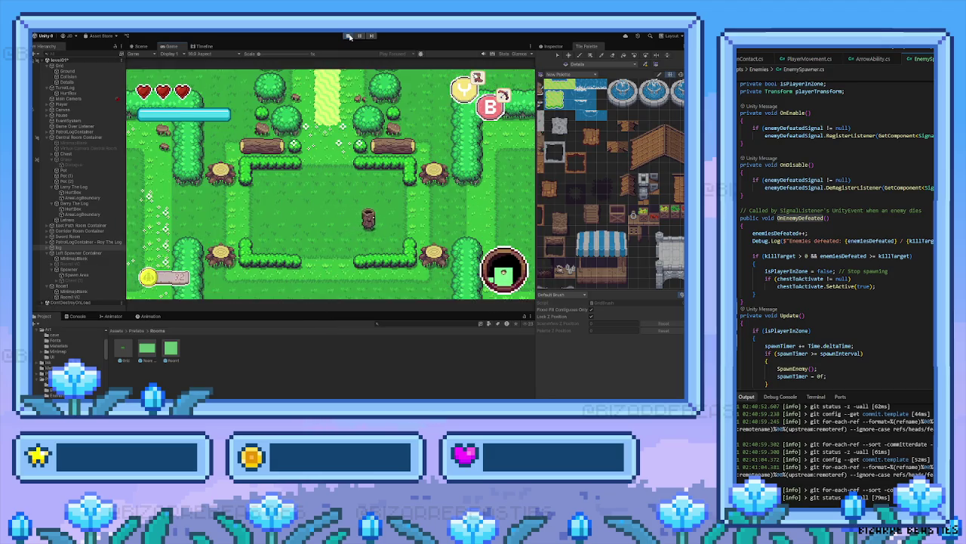
pyautogui.press('Down')
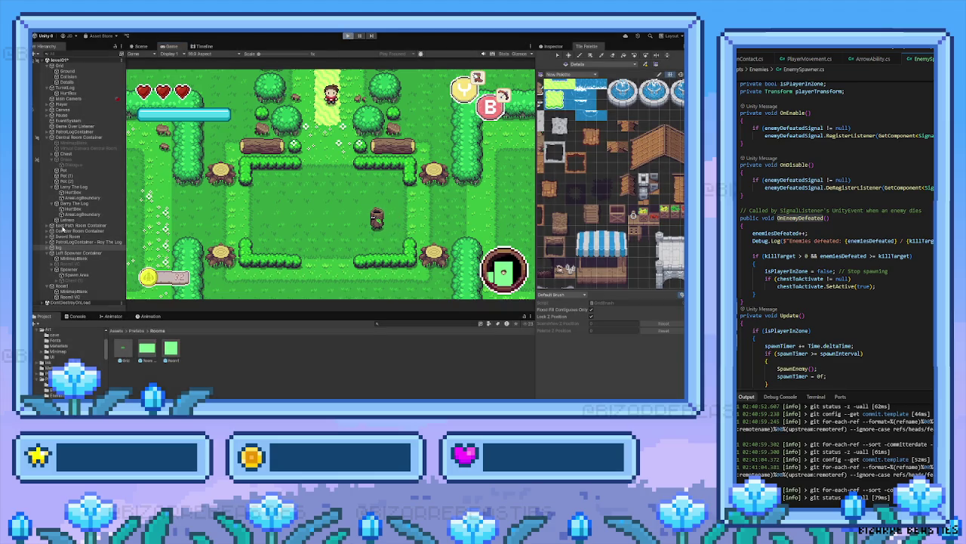
pyautogui.hotkey('ctrl', 'p')
# Select Room1 and pan around its bounds, check its last child, then start Play mode
pyautogui.click(62, 285)
pyautogui.scroll(-1, 155, 272)
pyautogui.moveTo(231, 294)
pyautogui.mouseDown()
pyautogui.moveTo(230, 219)
pyautogui.moveTo(243, 222)
pyautogui.mouseUp()
pyautogui.scroll(-1, 236, 232)
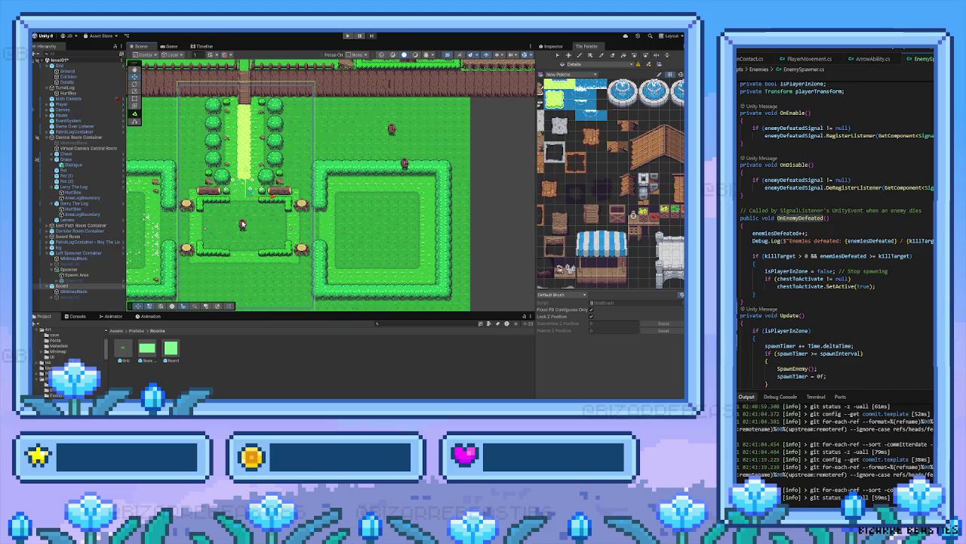
pyautogui.moveTo(242, 224); pyautogui.dragTo(243, 235)
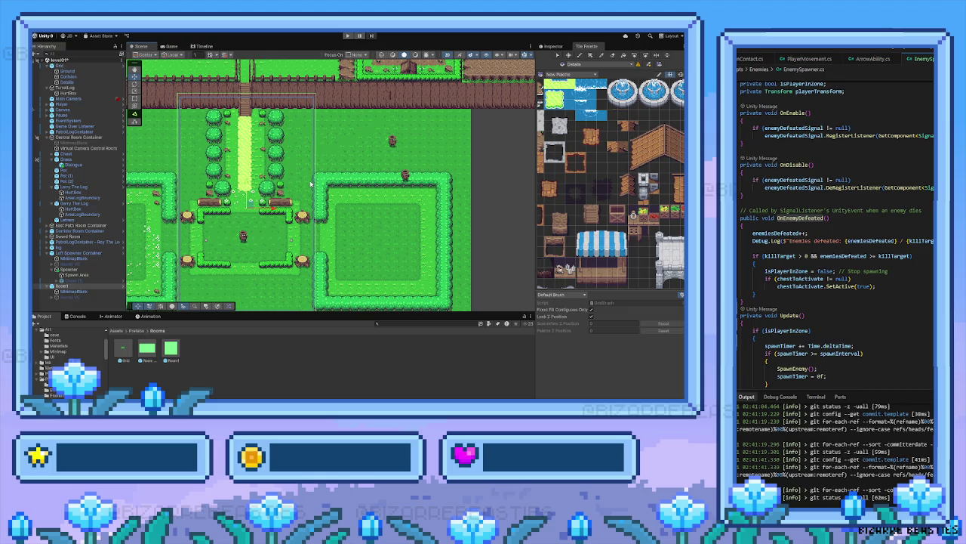
pyautogui.hscroll(-5, 262, 185)
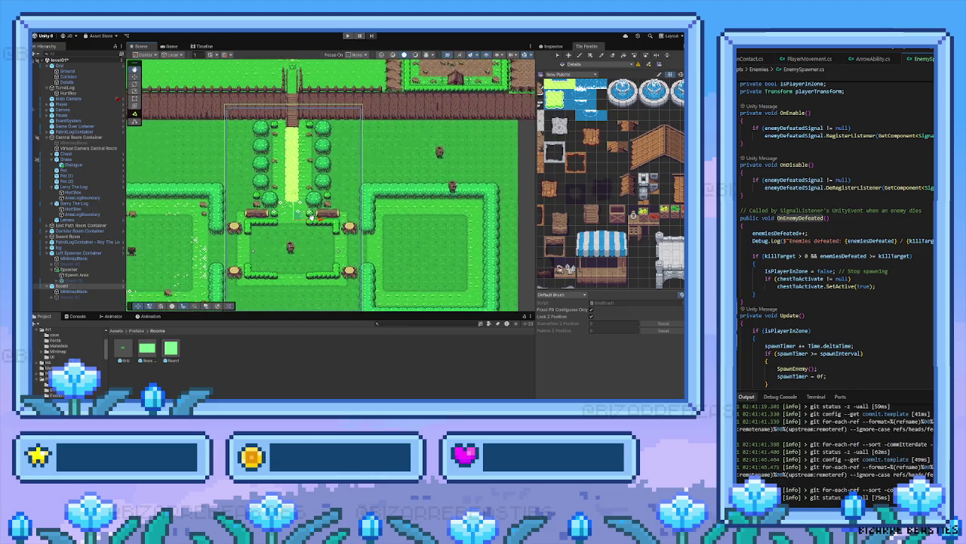
pyautogui.scroll(2, 286, 210)
pyautogui.hscroll(-2, 286, 210)
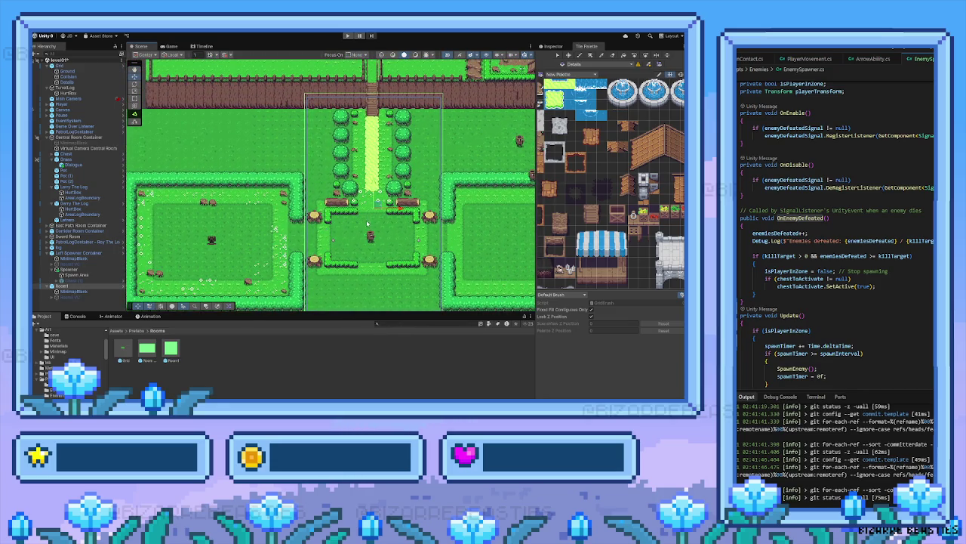
pyautogui.click(83, 298)
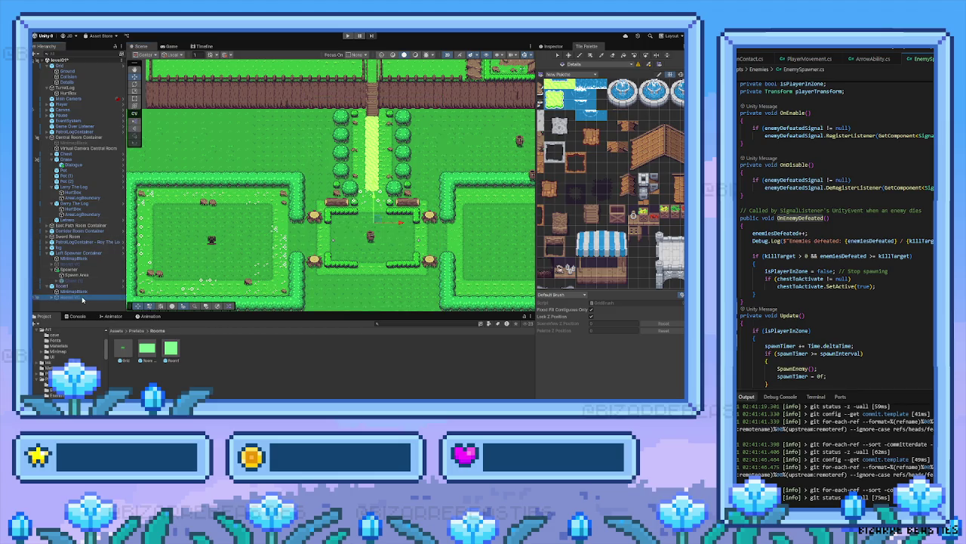
pyautogui.click(376, 203)
pyautogui.click(347, 35)
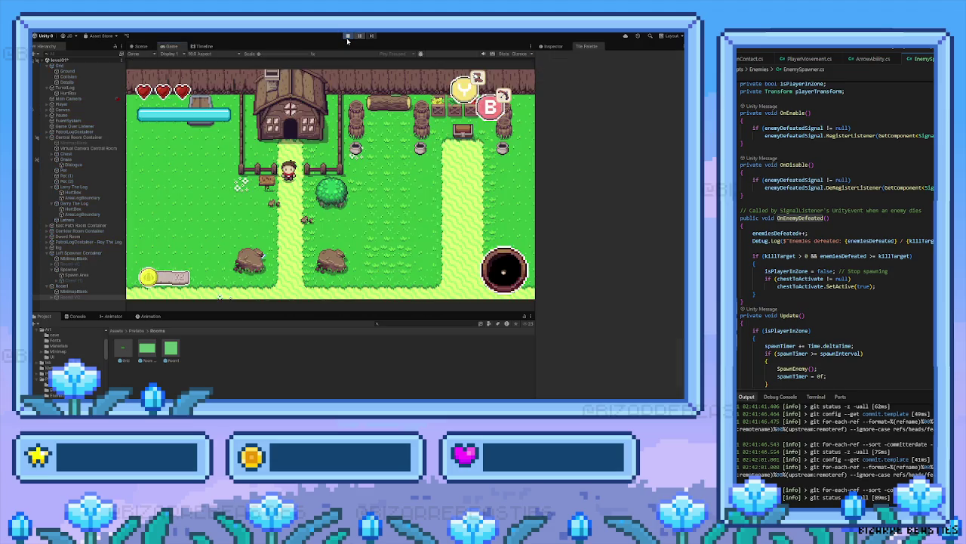
# Walk the hero down through the fence gap into the forest room, then back up and down-right
pyautogui.press('Down')
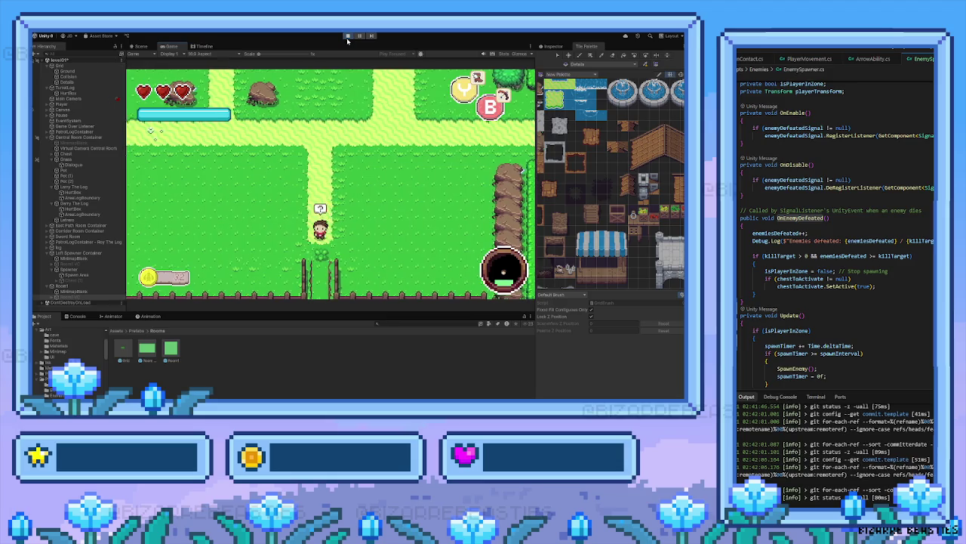
pyautogui.press('Down')
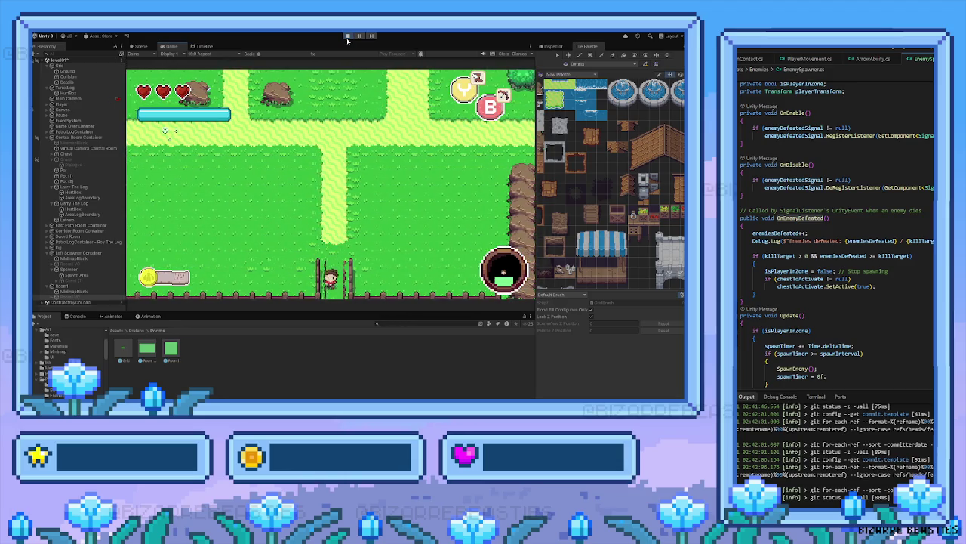
pyautogui.press('Down')
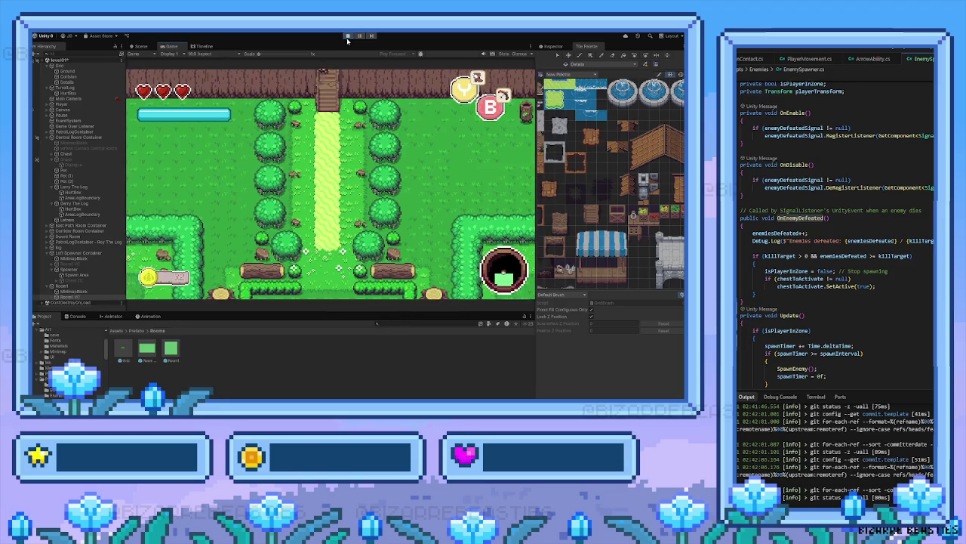
pyautogui.press('Down')
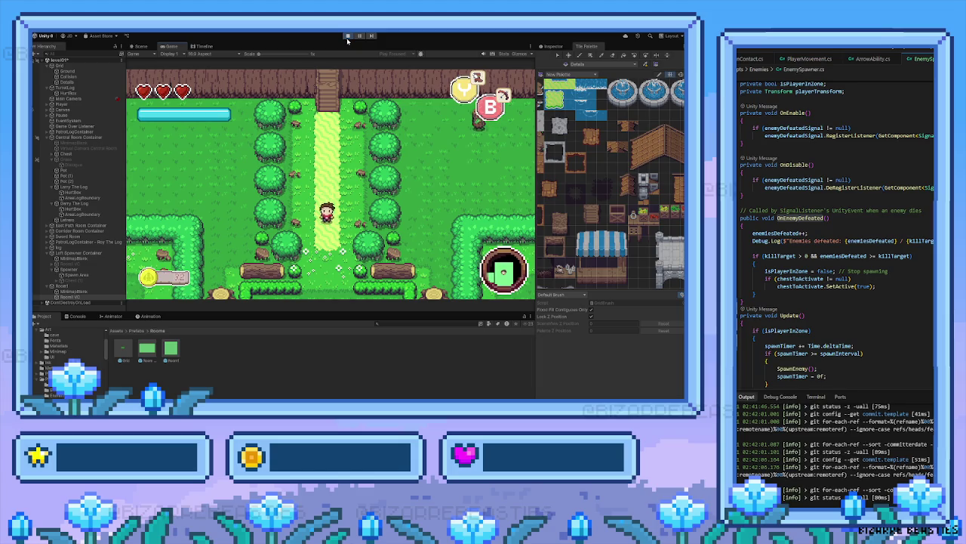
pyautogui.press('Up')
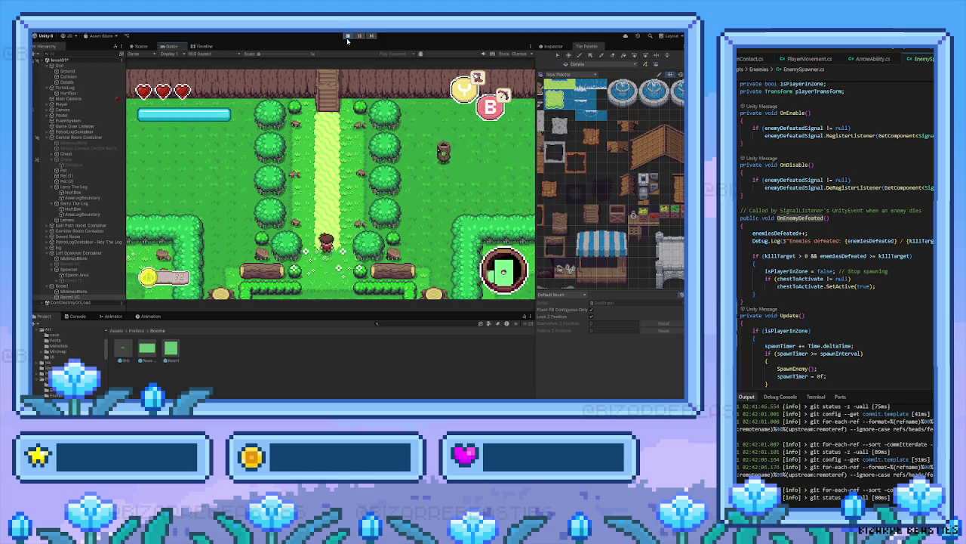
pyautogui.press('Down')
pyautogui.press('Right')
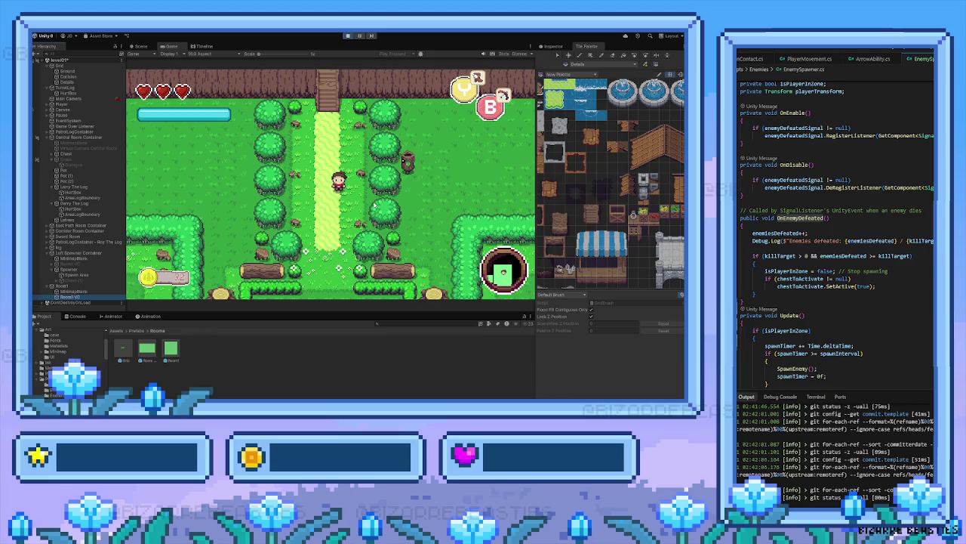
# Set Room1 VC's orthographic size to 5 and walk the character around to judge the zoom
pyautogui.click(553, 46)
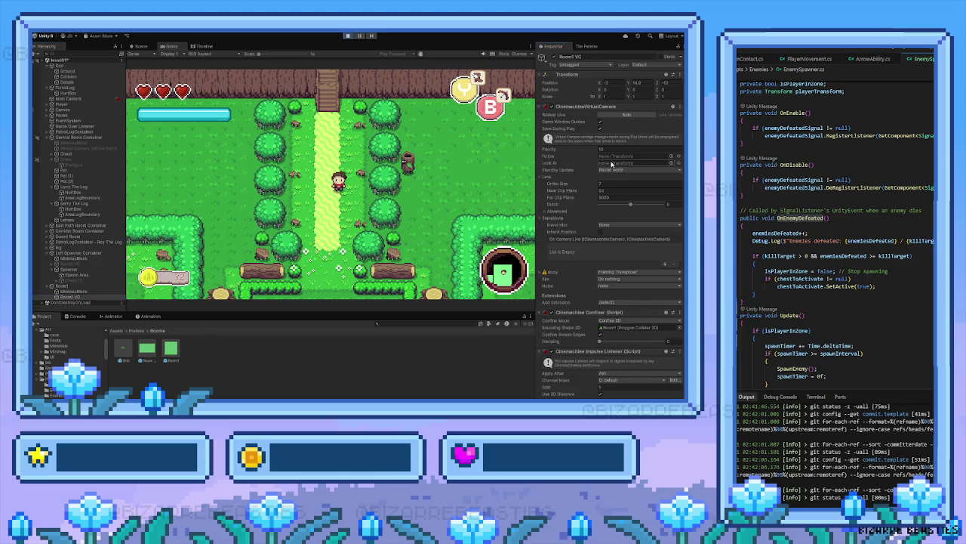
pyautogui.click(610, 183)
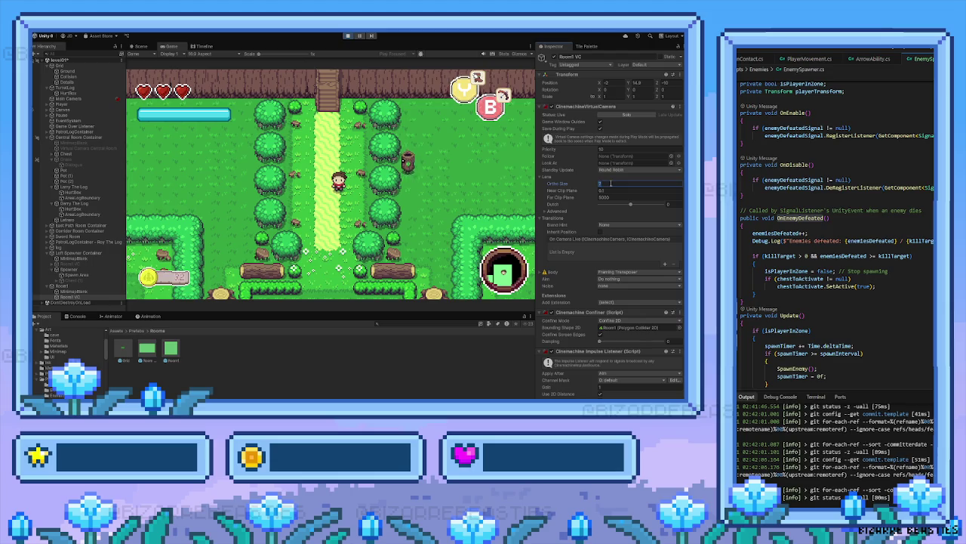
pyautogui.write('5')
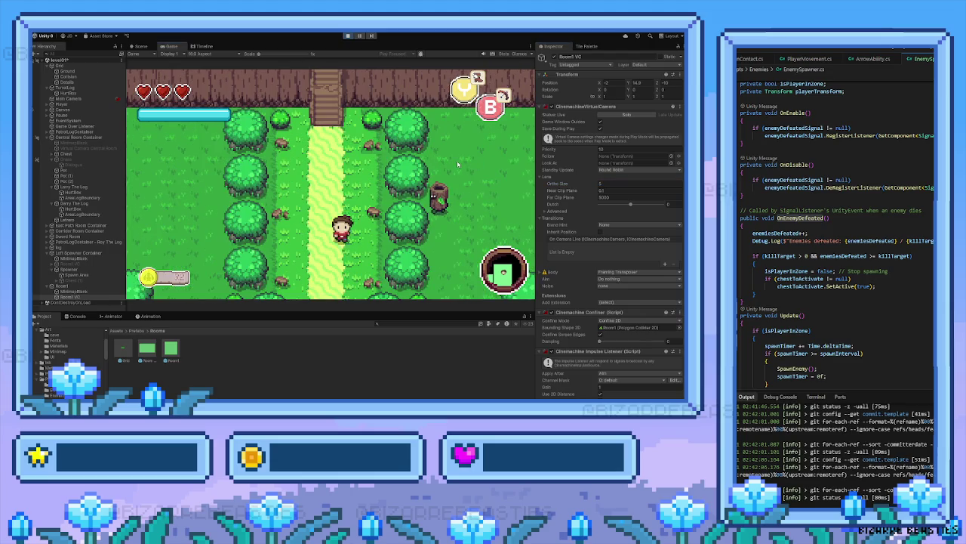
pyautogui.press('Down')
pyautogui.press('Left')
pyautogui.press('Up')
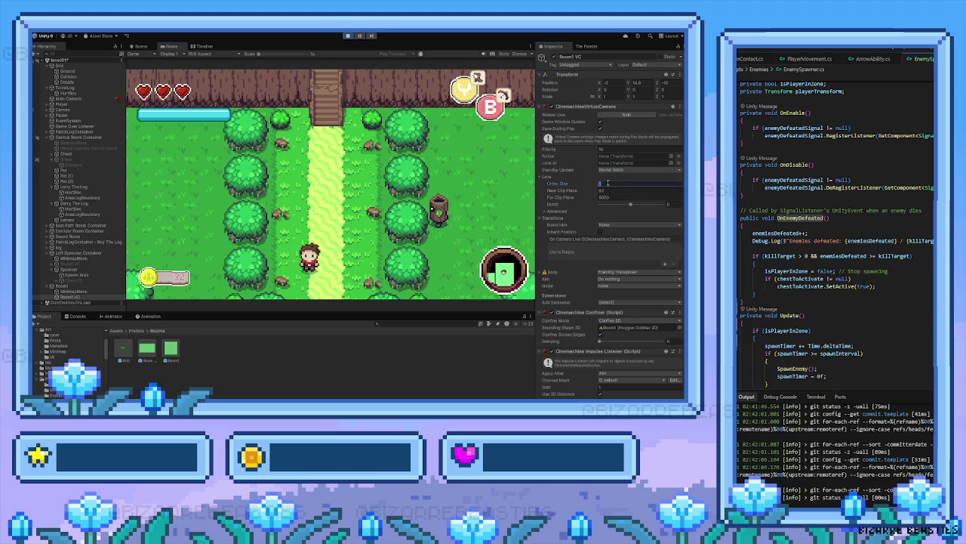
# Shrink Room1 VC's orthographic size further to 1, then stop the game
pyautogui.click(606, 182)
pyautogui.write('1')
pyautogui.press('Return')
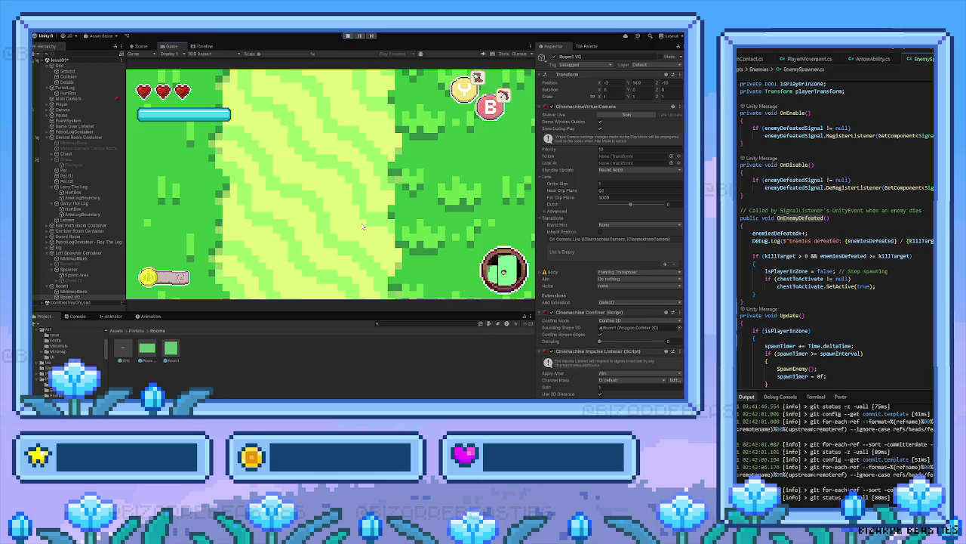
pyautogui.hotkey('ctrl', 'p')
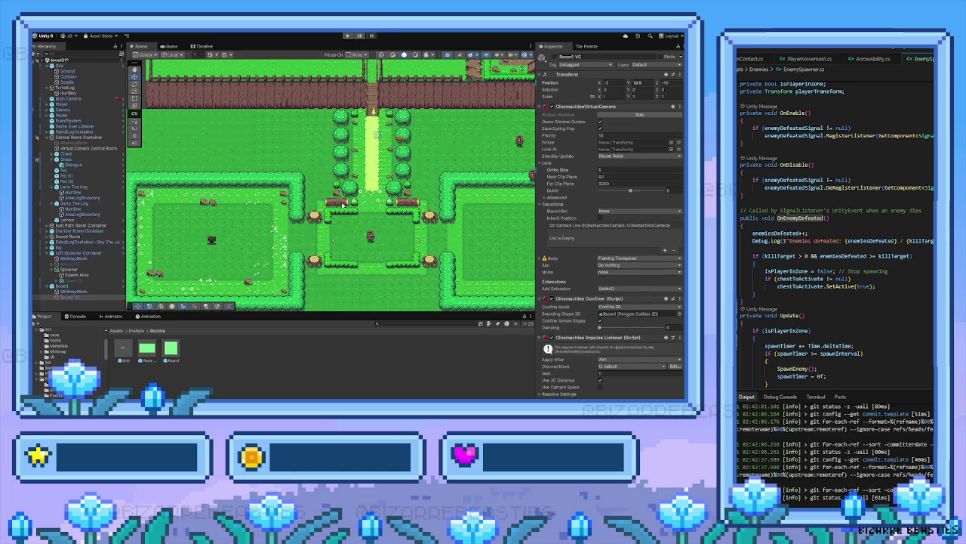
# Enable the Room1 VC camera with orthographic size 4, deselect it, and start Play mode
pyautogui.scroll(-2, 315, 226)
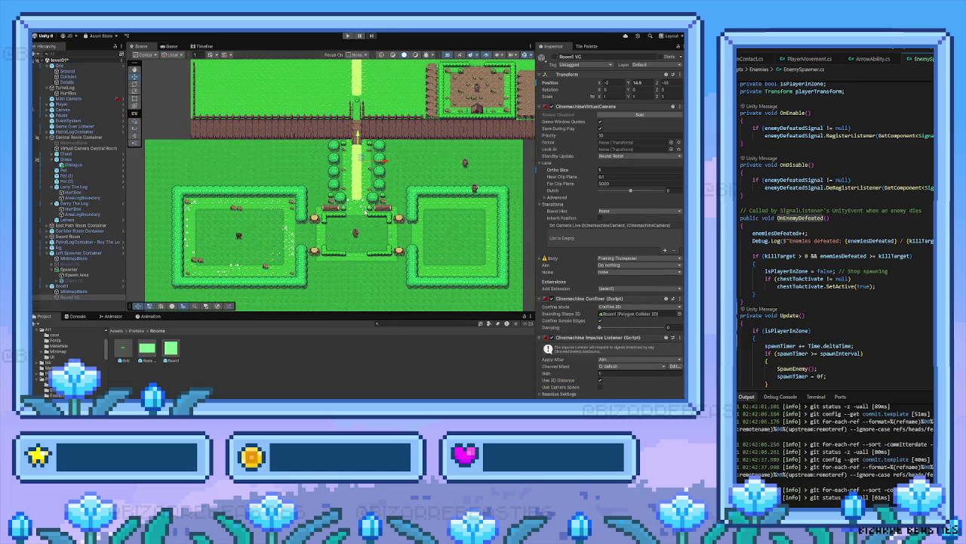
pyautogui.click(554, 57)
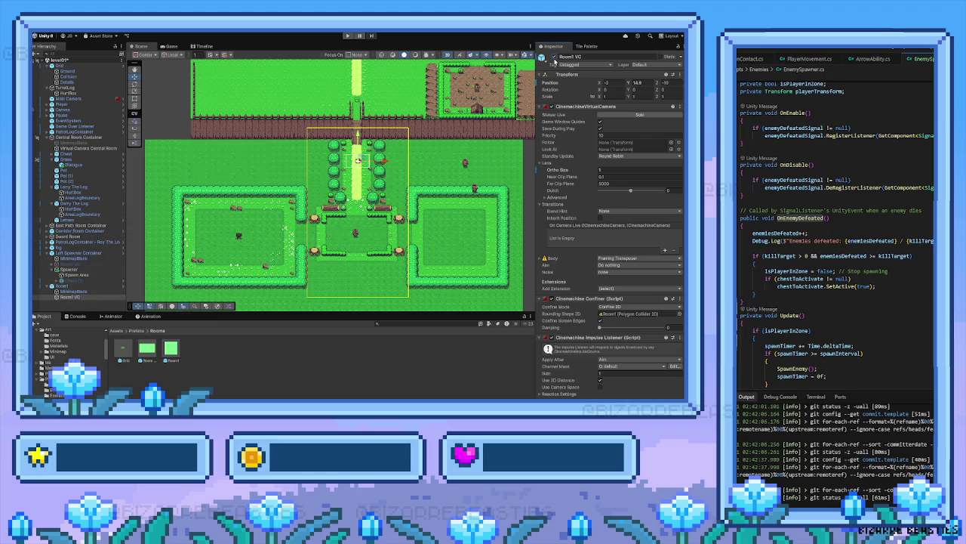
pyautogui.click(614, 170)
pyautogui.write('5')
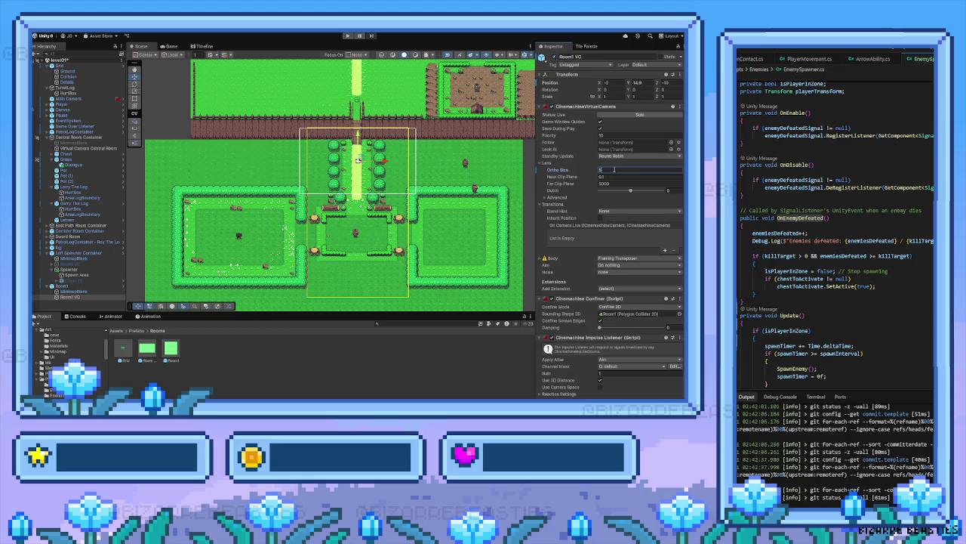
pyautogui.press('BackSpace')
pyautogui.write('4')
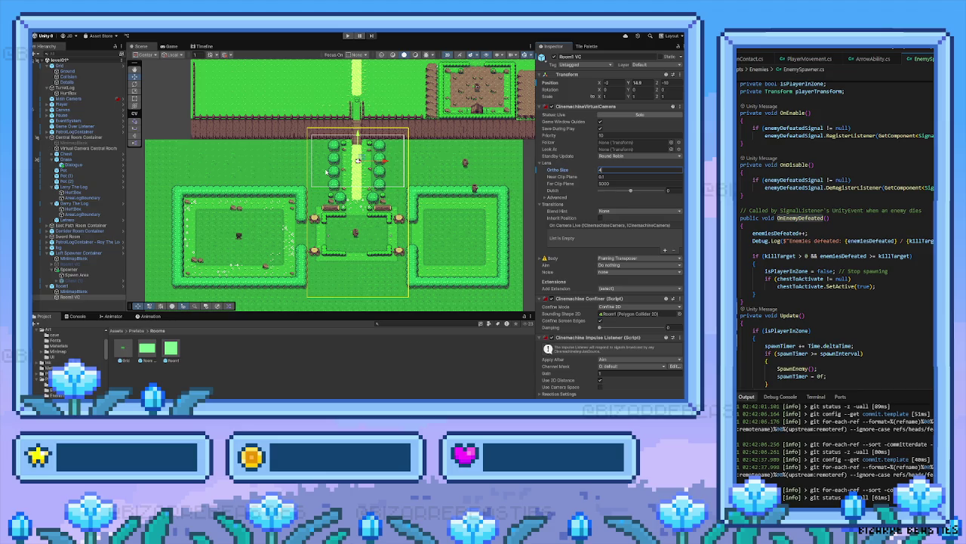
pyautogui.click(518, 66)
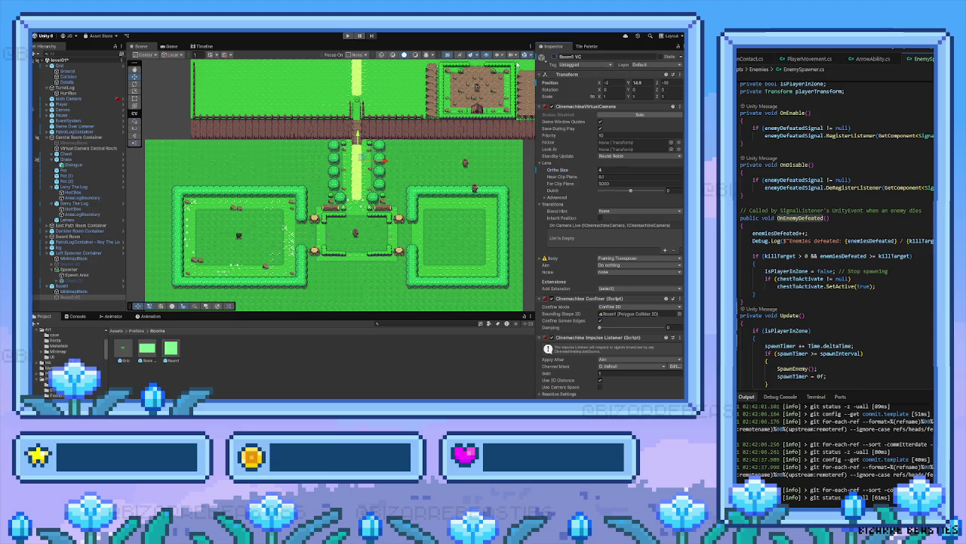
pyautogui.click(348, 35)
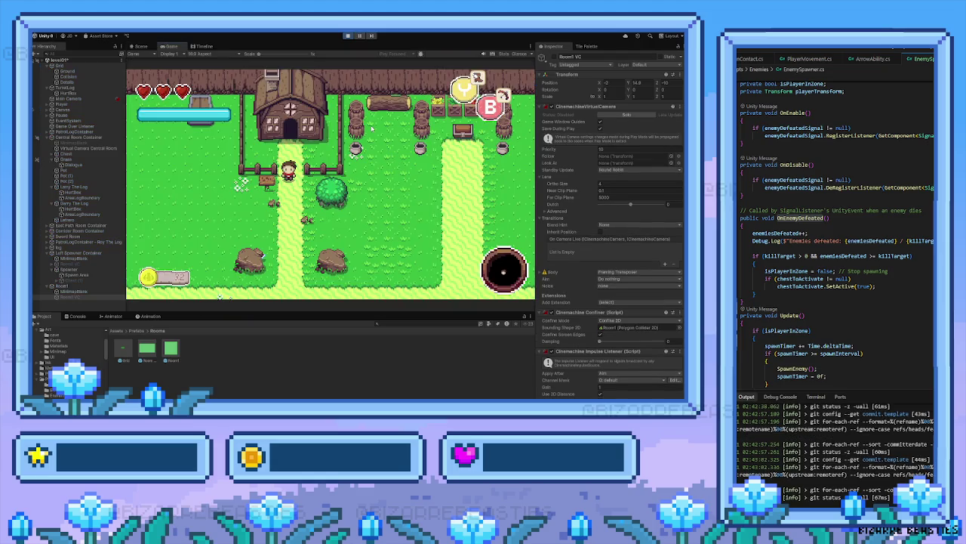
# Walk the player down through the fenced gate into the tree room, then back up the stairs
pyautogui.press('Down')
pyautogui.press('Right')
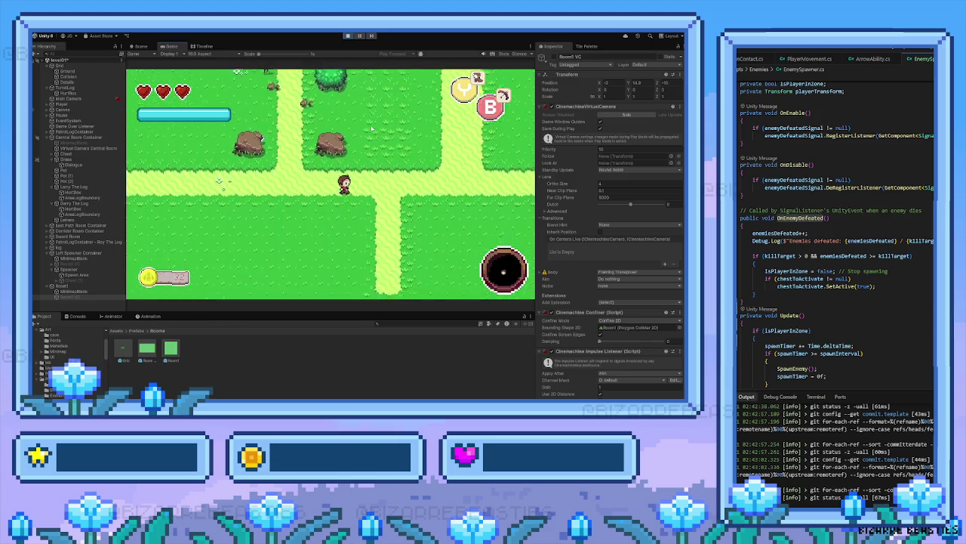
pyautogui.press('Down')
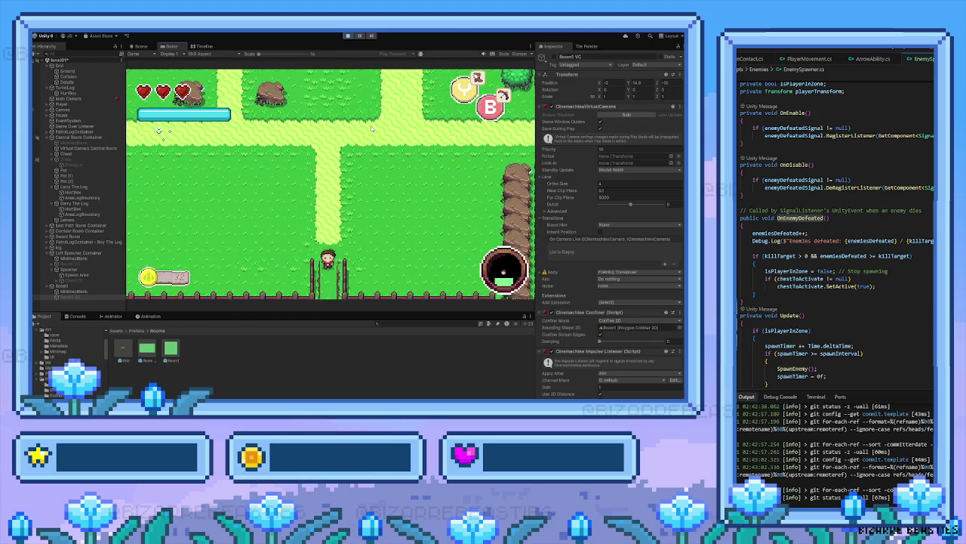
pyautogui.press('Down')
pyautogui.press('Up')
pyautogui.press('Up')
# Stop the game and bring the lower rooms of the map into view
pyautogui.click(348, 36)
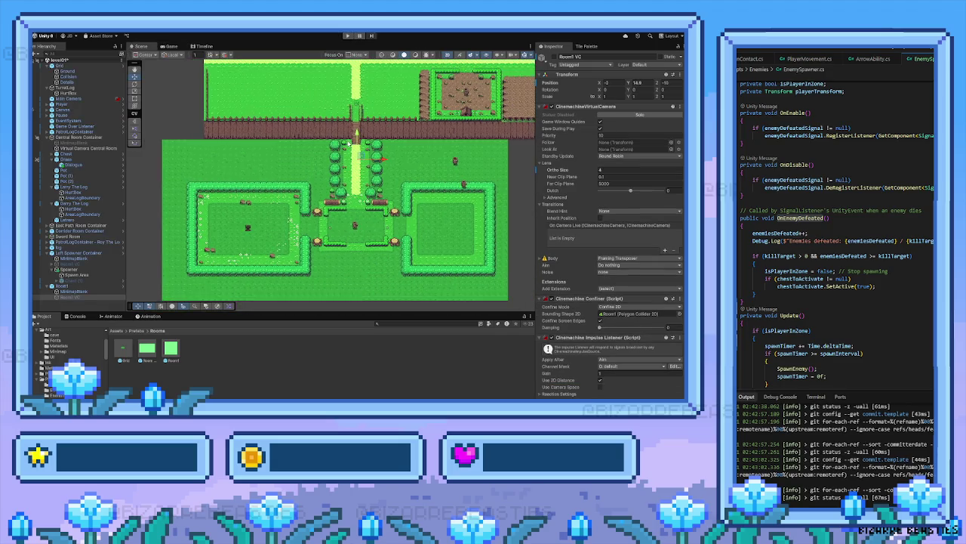
pyautogui.moveTo(371, 140); pyautogui.dragTo(350, 243)
pyautogui.scroll(-1, 189, 249)
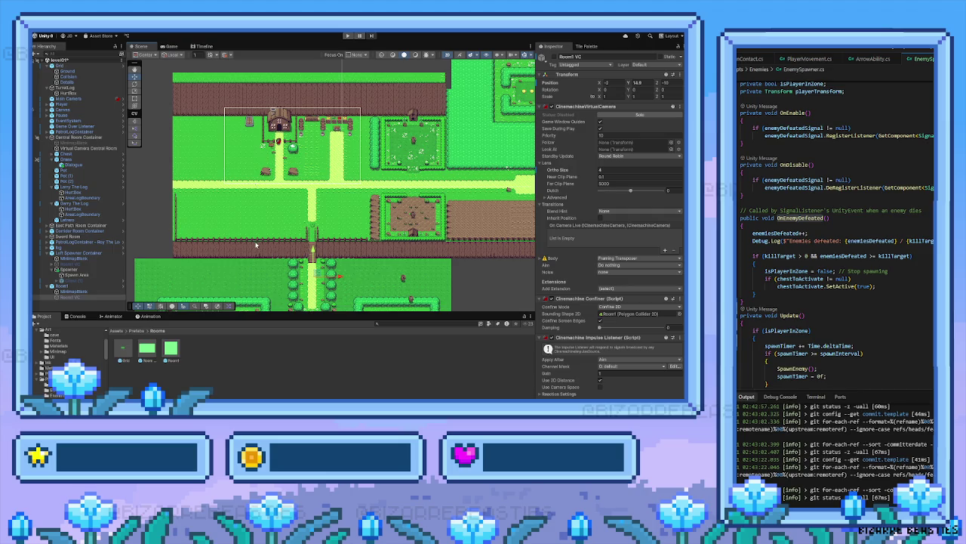
pyautogui.scroll(-2, 257, 245)
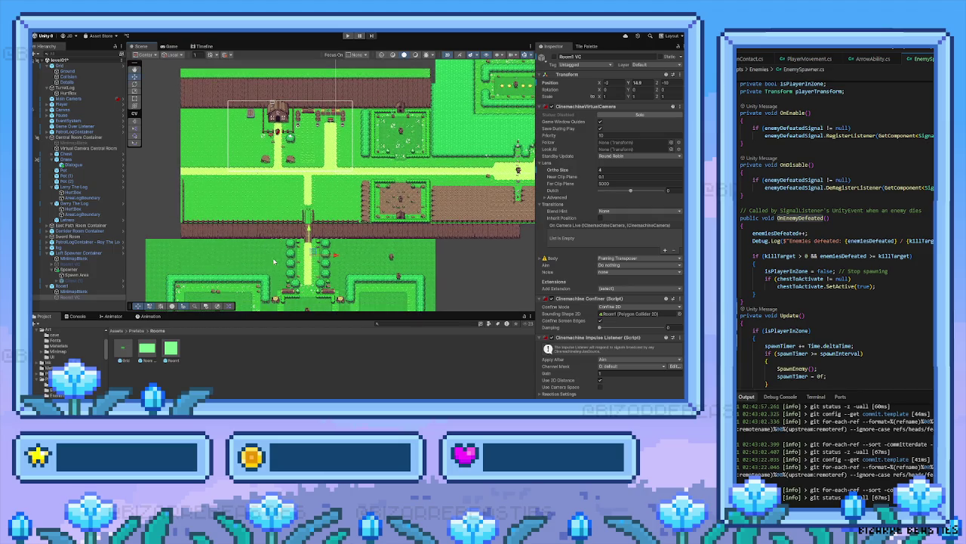
# Nudge the Room1 boundary box slightly upward, then start the game again
pyautogui.click(88, 292)
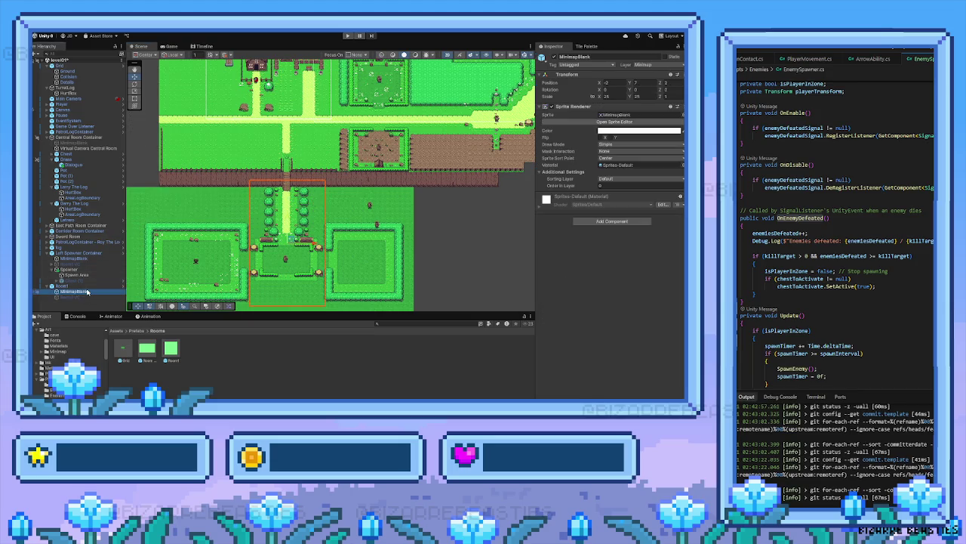
pyautogui.click(69, 287)
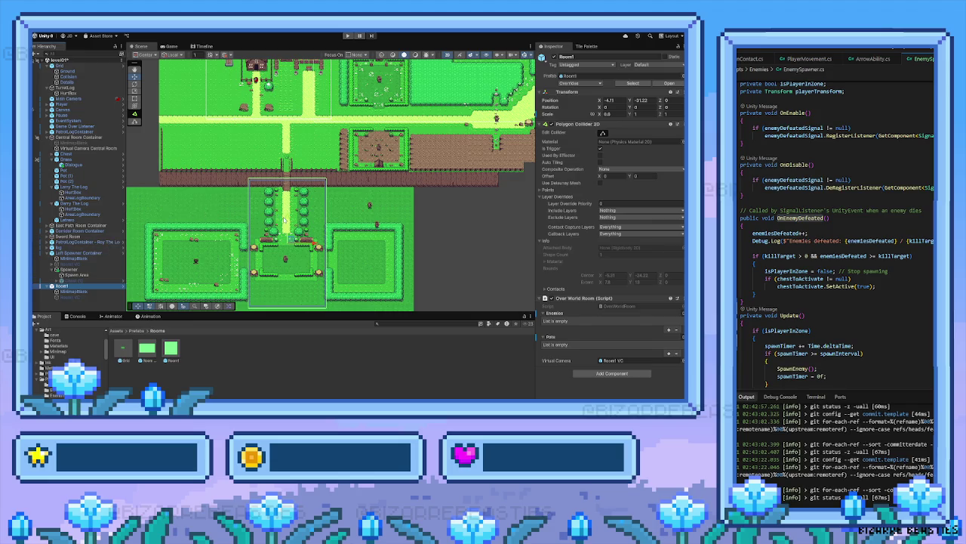
pyautogui.moveTo(286, 221); pyautogui.dragTo(286, 215)
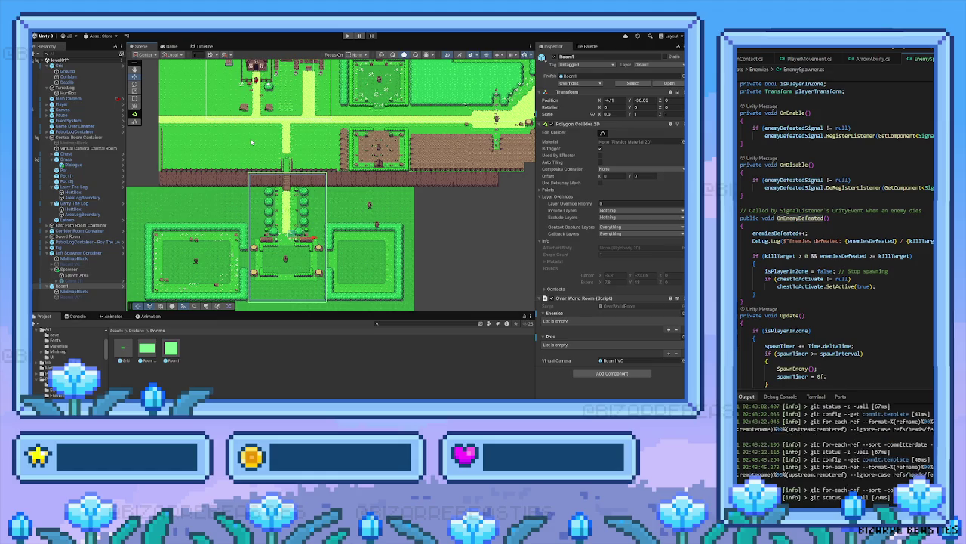
pyautogui.click(348, 35)
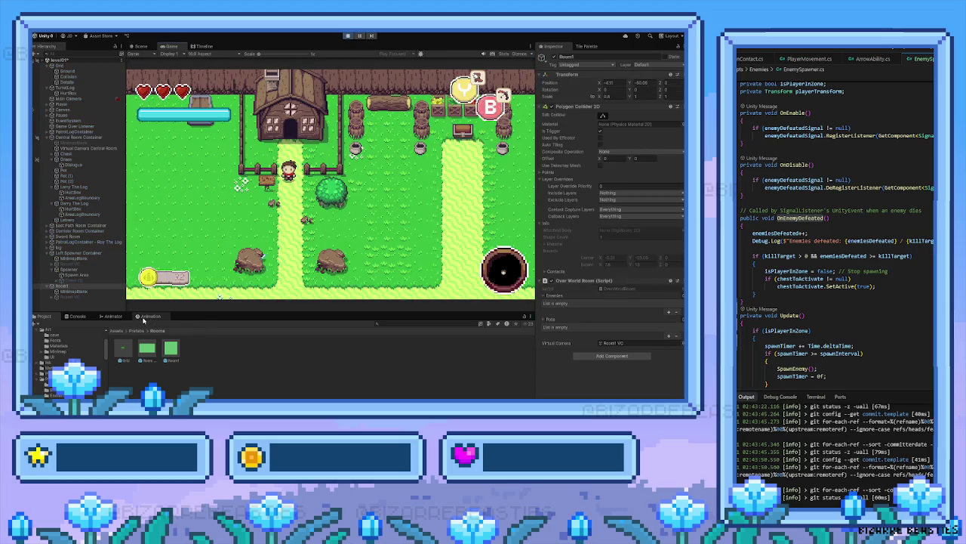
# Walk the player down through the fence gap into the tree room, then select Room1 VC
pyautogui.press('Down')
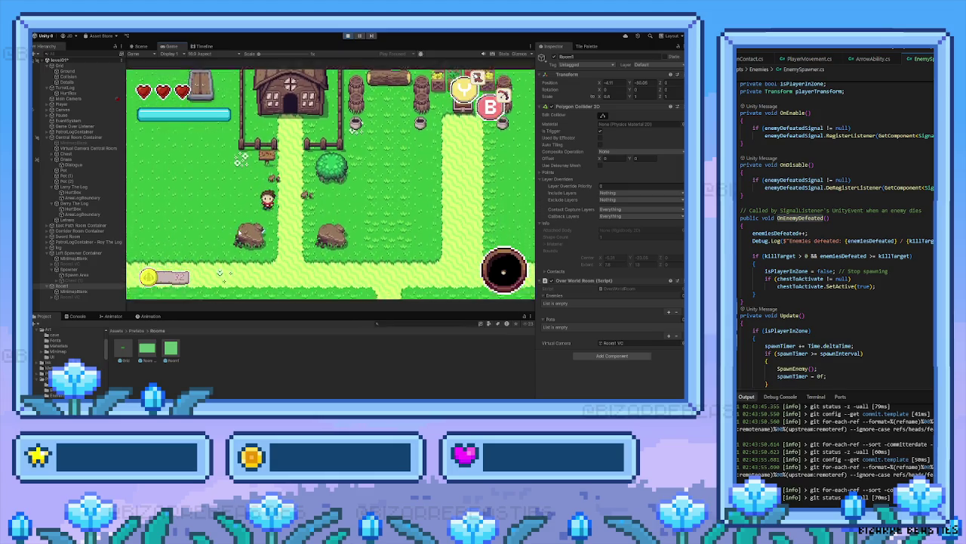
pyautogui.press('Down')
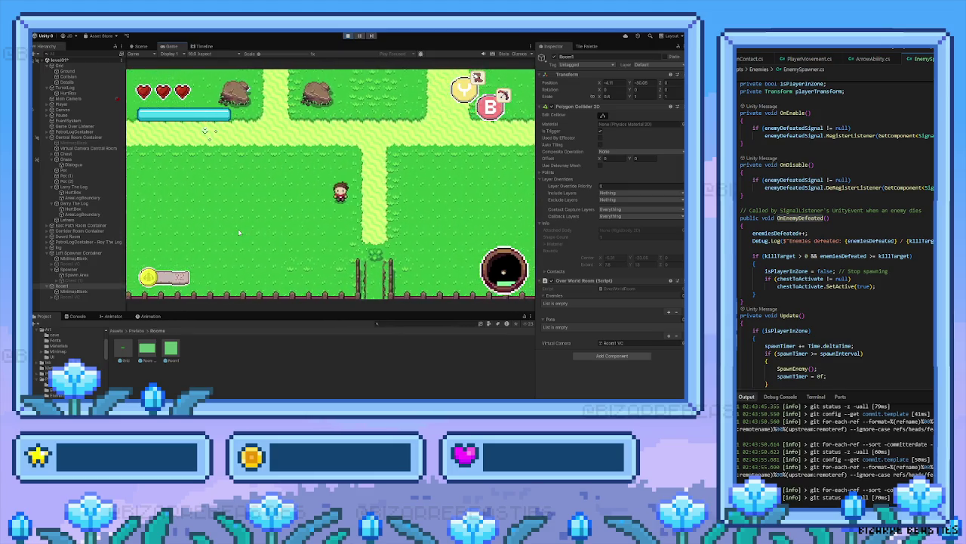
pyautogui.press('Down')
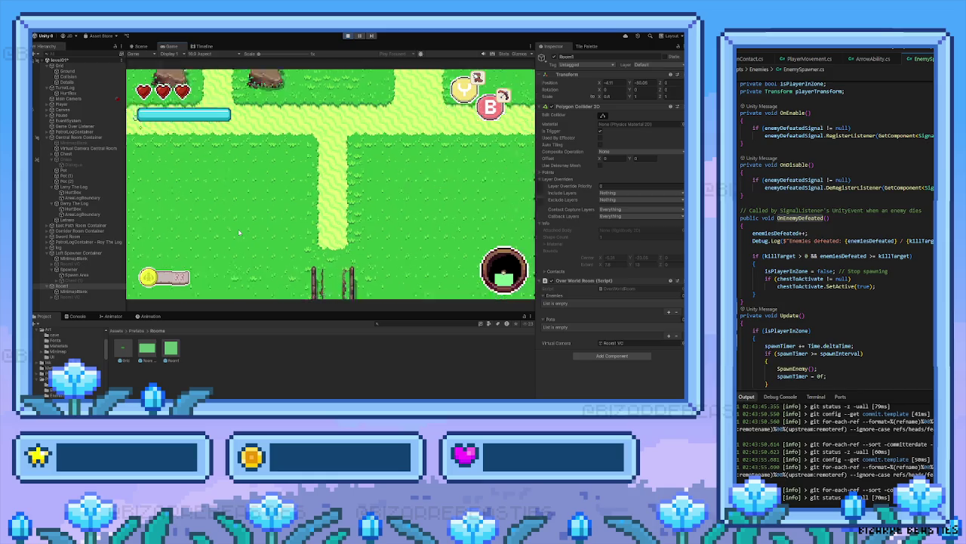
pyautogui.press('Down')
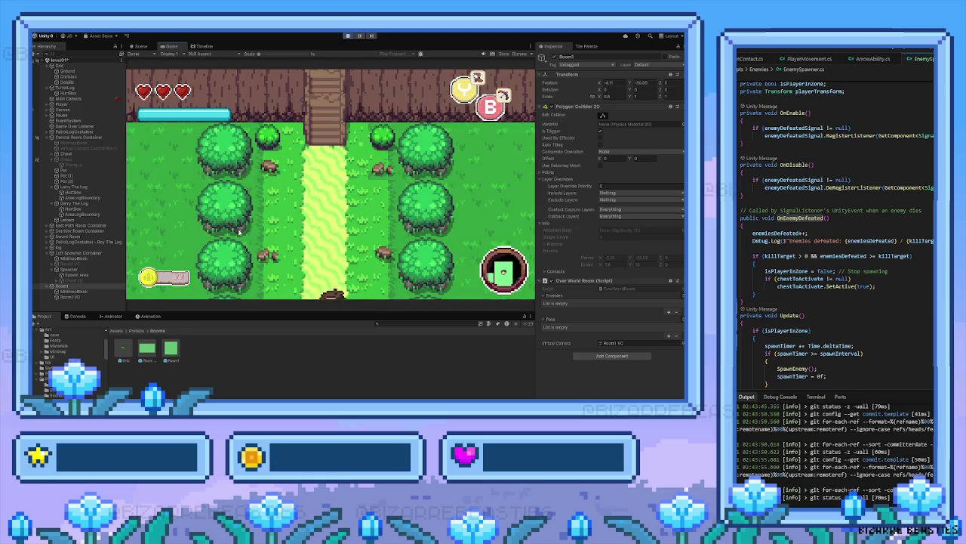
pyautogui.press('Up')
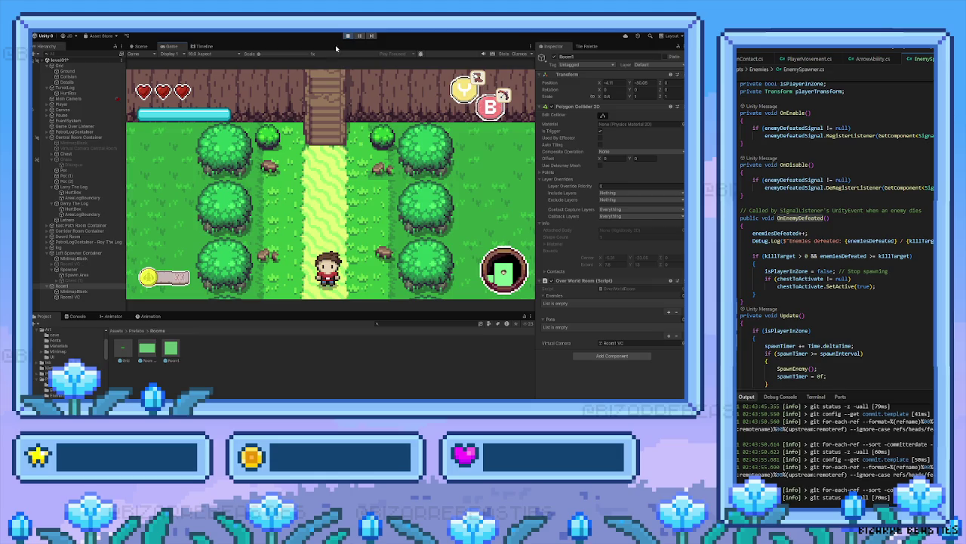
pyautogui.press('Down')
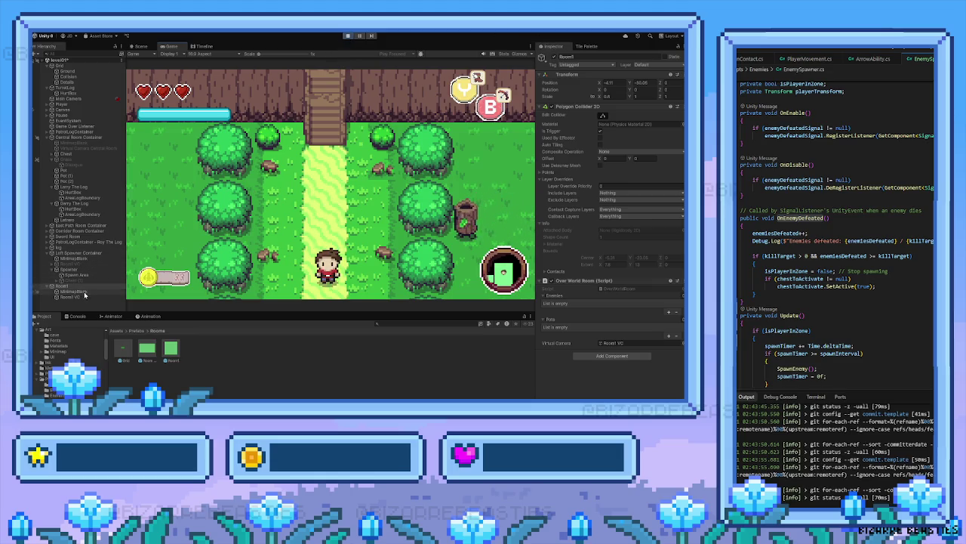
pyautogui.press('Down')
pyautogui.click(93, 296)
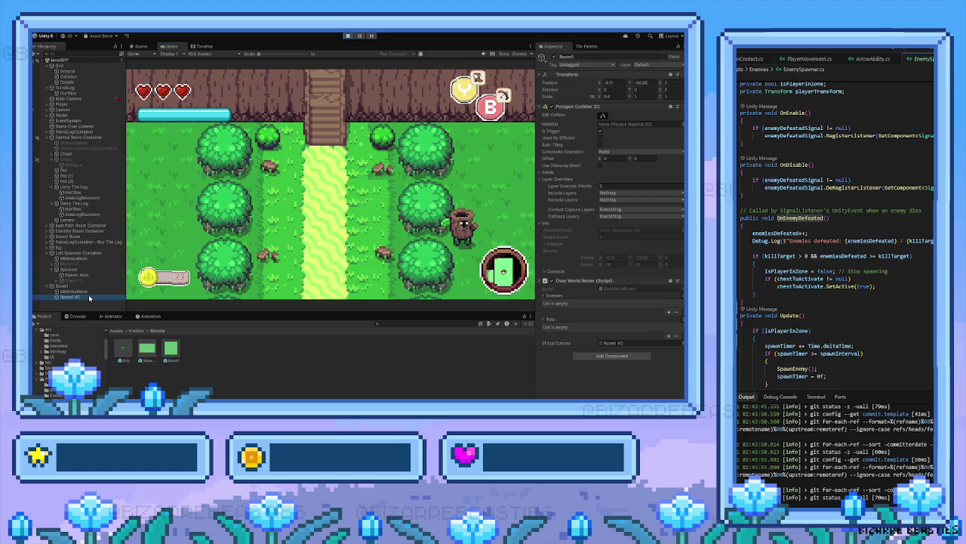